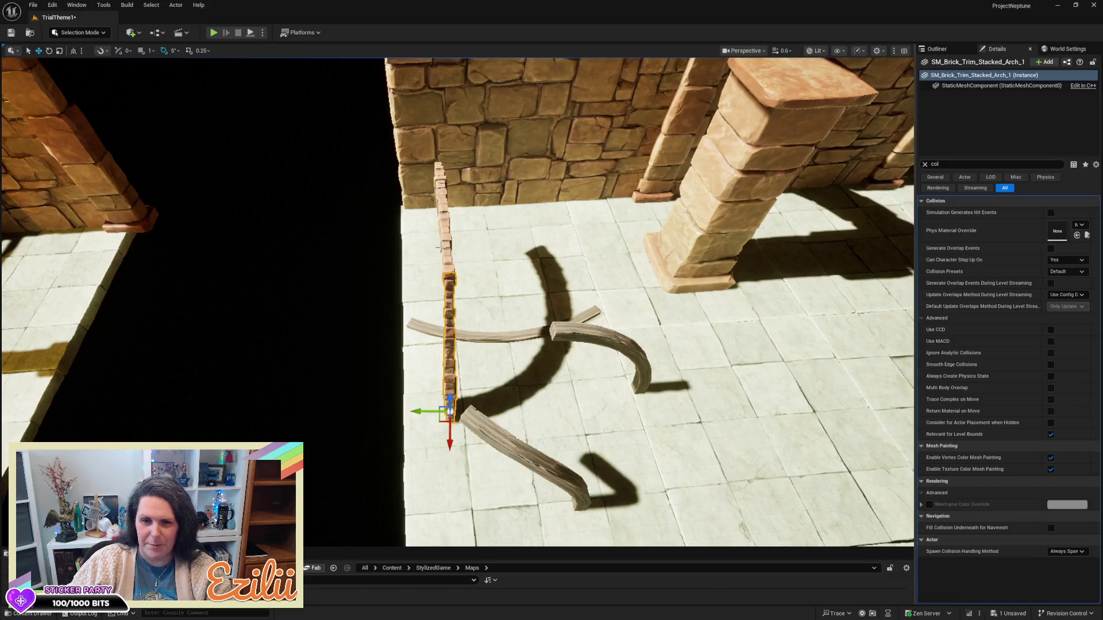
# - Tilt SM_Brick_Trim_Stacked_Arch_1 by -5 degrees and inspect the stacked arch pieces
pyautogui.moveTo(536, 324); pyautogui.dragTo(581, 356)
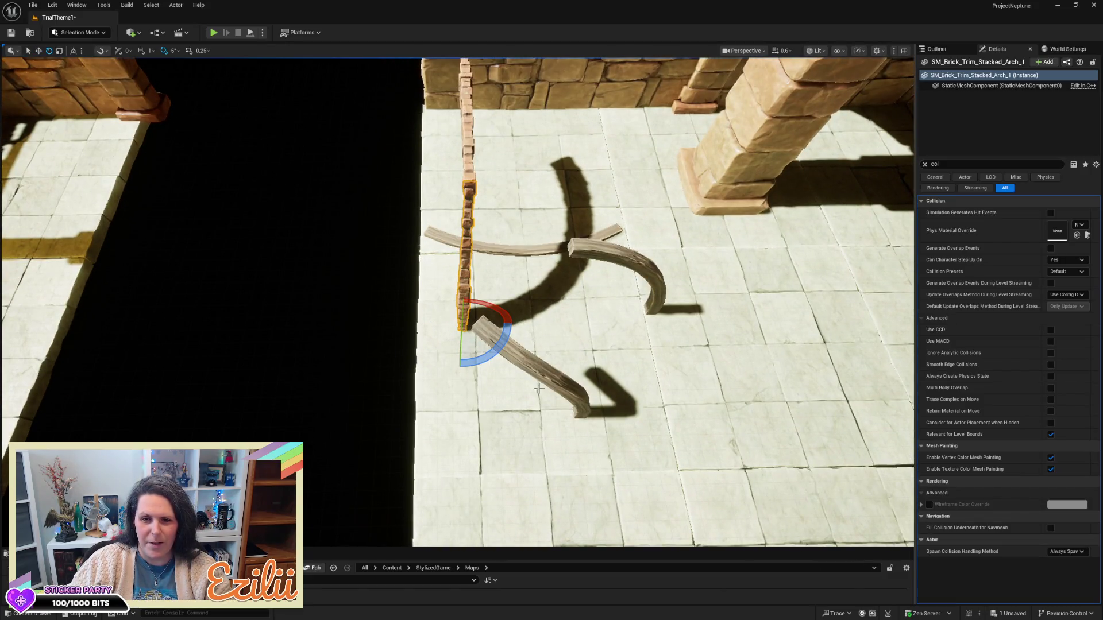
pyautogui.moveTo(499, 345)
pyautogui.mouseDown()
pyautogui.moveTo(482, 364)
pyautogui.moveTo(521, 352)
pyautogui.moveTo(431, 369)
pyautogui.moveTo(523, 348)
pyautogui.mouseUp()
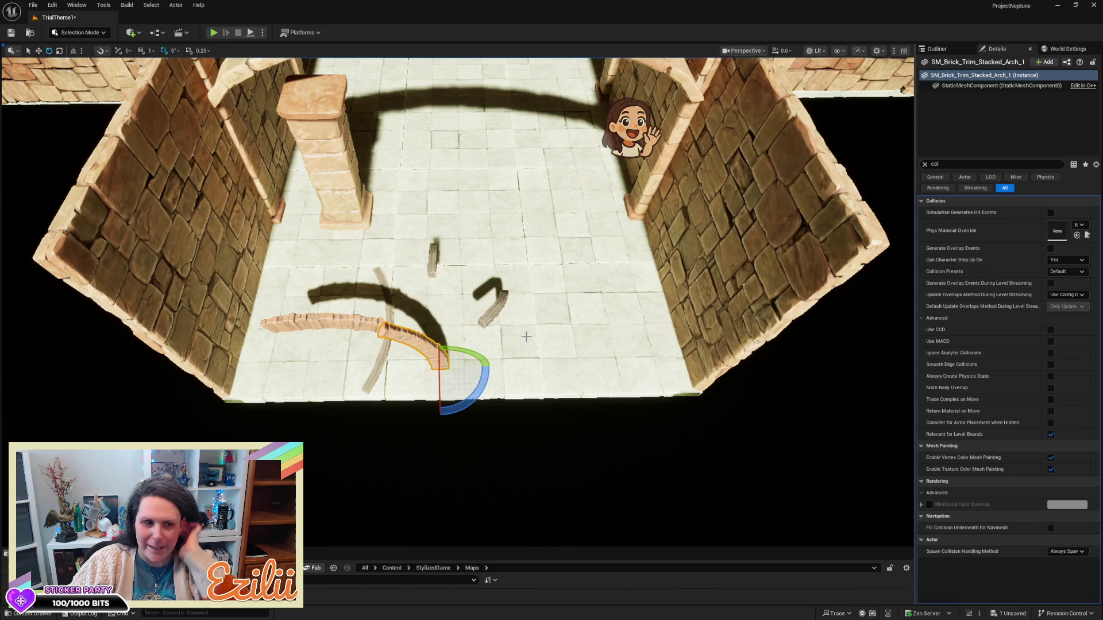
pyautogui.moveTo(524, 344); pyautogui.dragTo(471, 356)
pyautogui.click(368, 247)
pyautogui.scroll(2, 368, 247)
pyautogui.moveTo(495, 239); pyautogui.dragTo(495, 239)
# - Select the lower brick column Arch_1 with the move tool and show the Outliner
pyautogui.press('w')
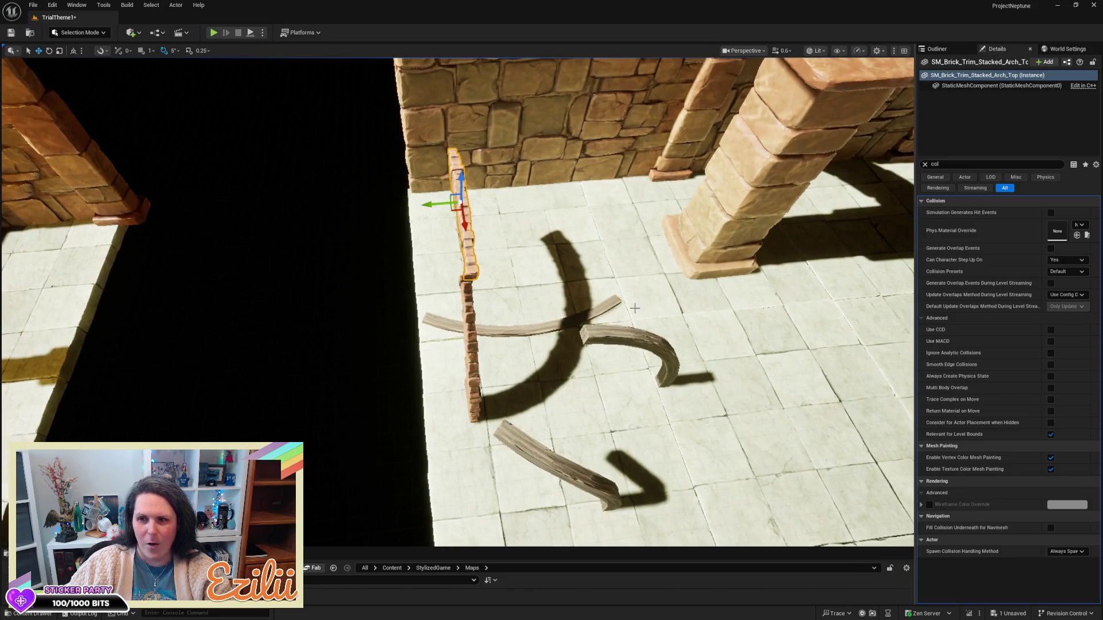
pyautogui.click(471, 366)
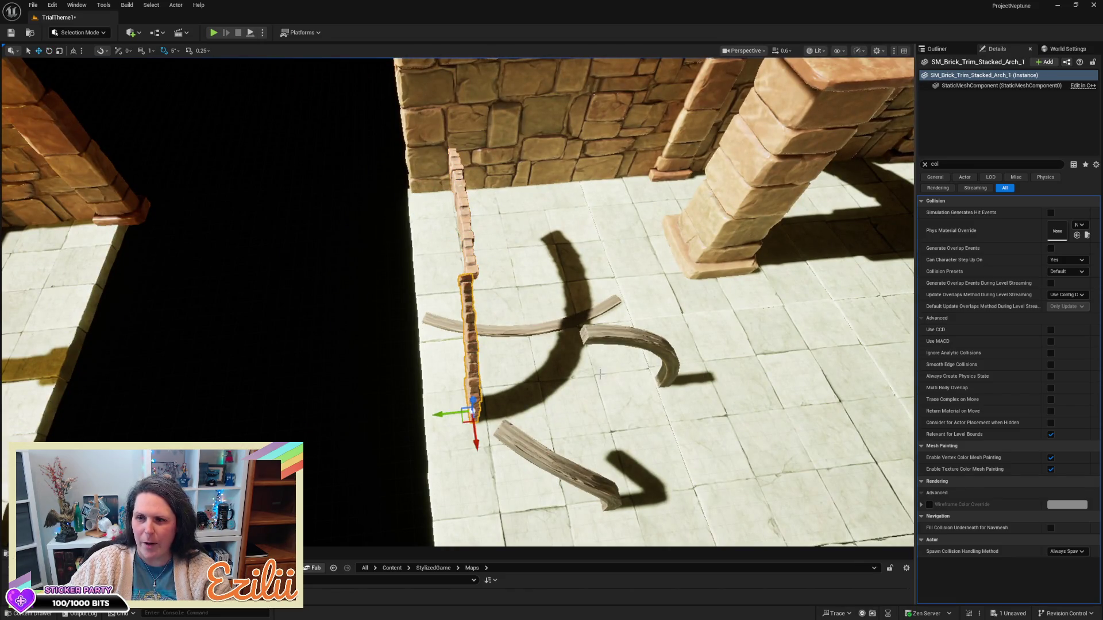
pyautogui.click(954, 50)
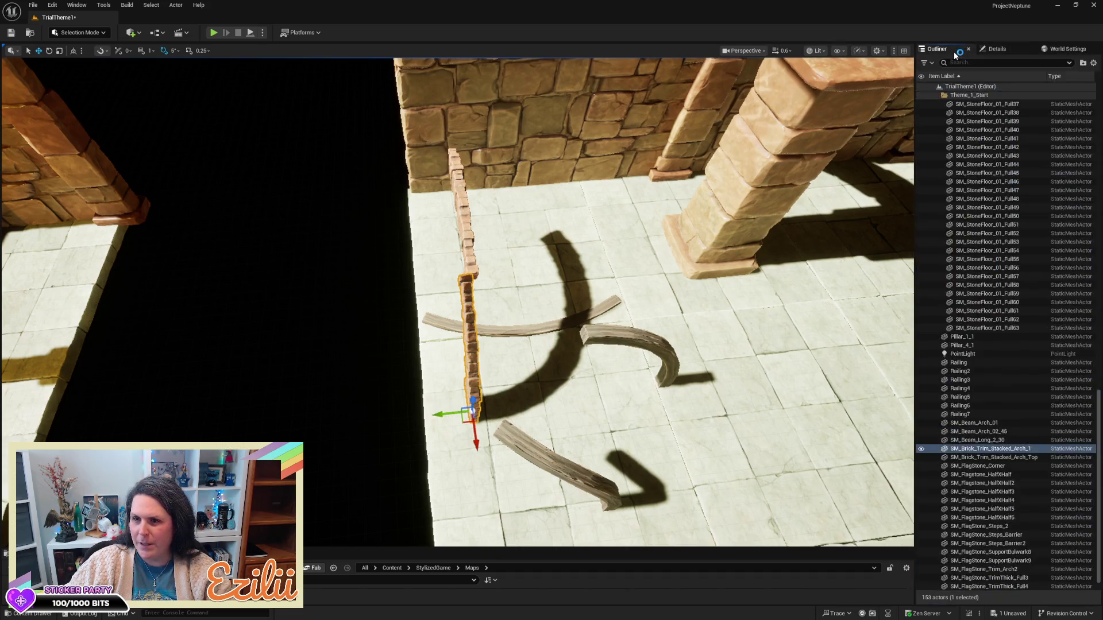
# - Select Railing through Railing7 and move them into the Theme_1_Start folder
pyautogui.click(963, 338)
pyautogui.keyDown('ctrl'); pyautogui.click(962, 345); pyautogui.keyUp('ctrl')
pyautogui.press('f')
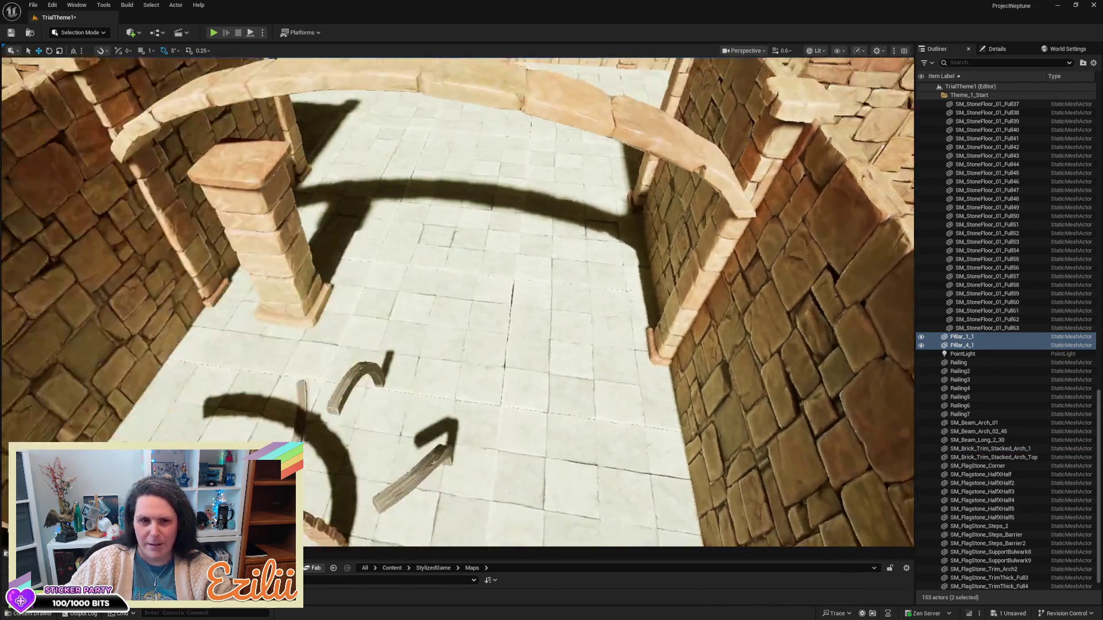
pyautogui.scroll(-10, 458, 302)
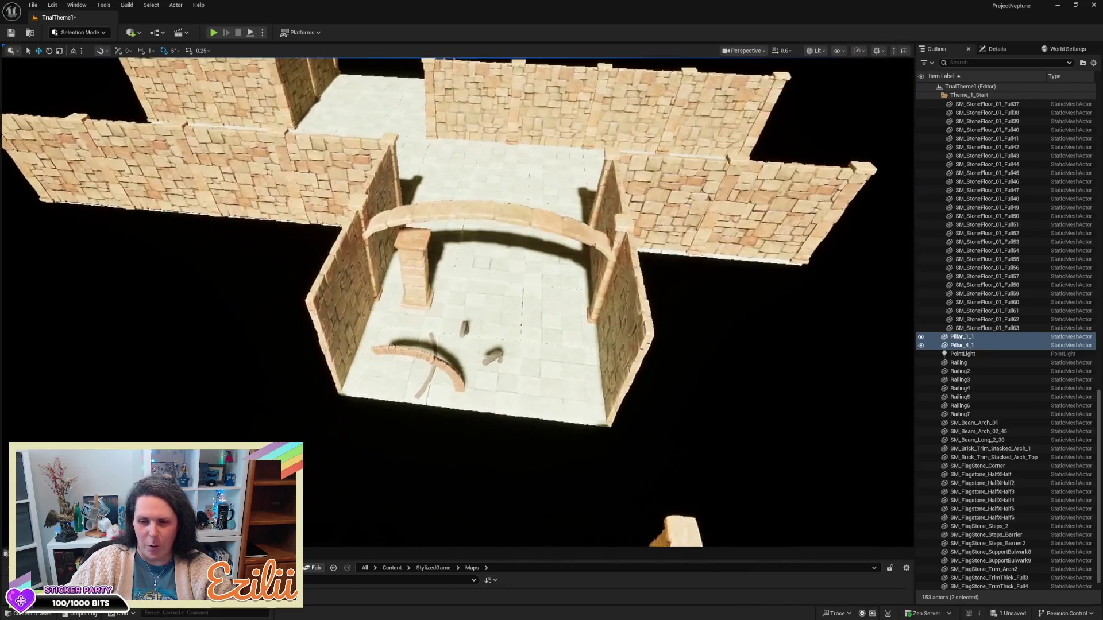
pyautogui.click(958, 363)
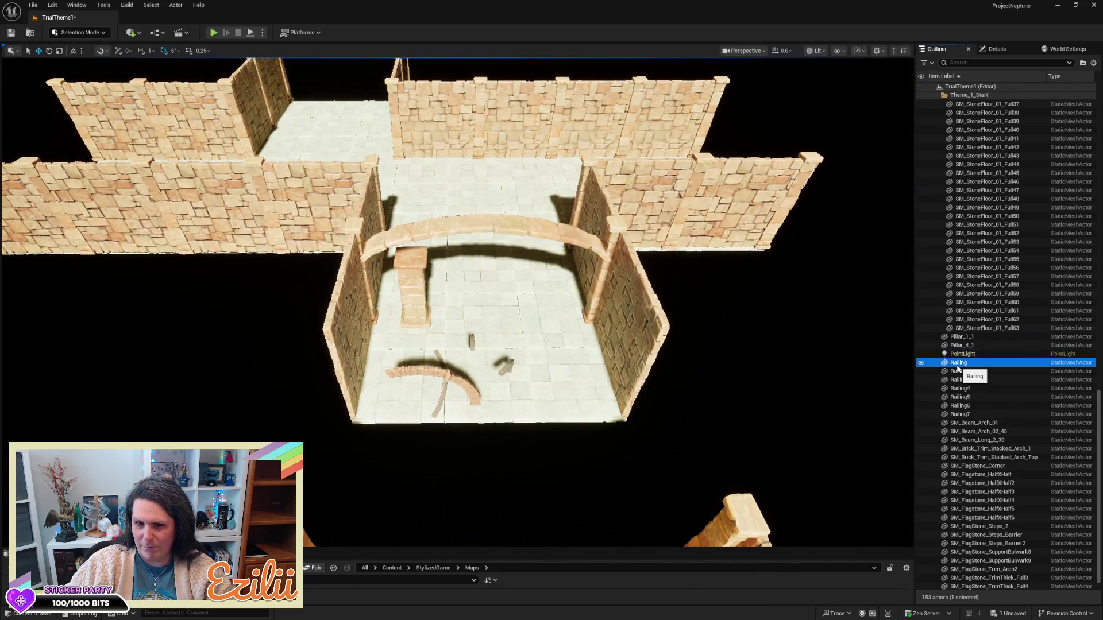
pyautogui.press('f')
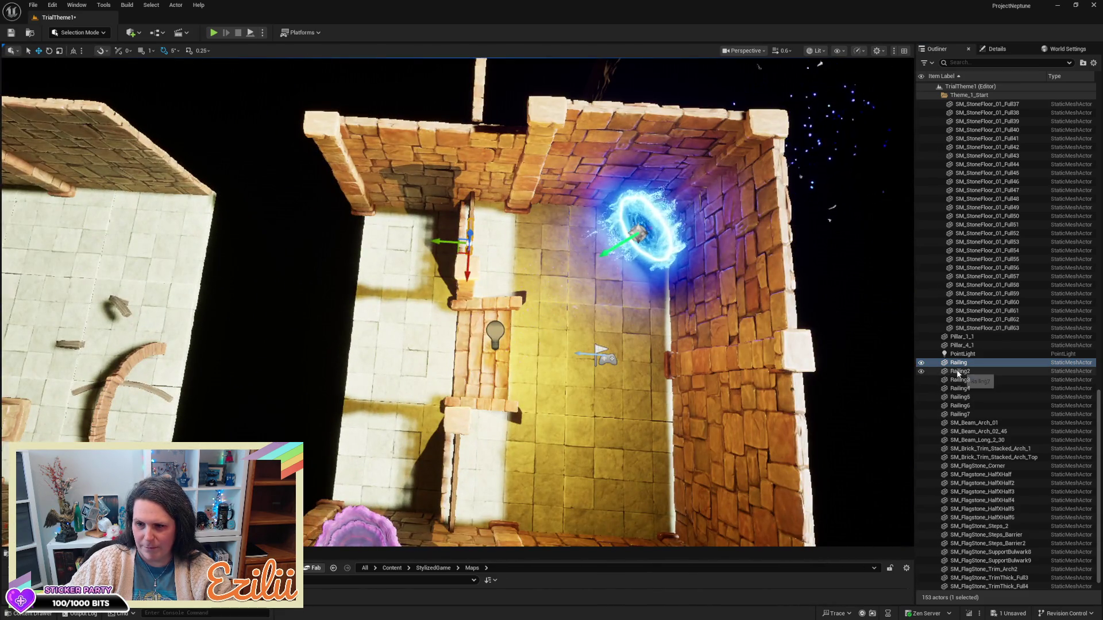
pyautogui.keyDown('shift'); pyautogui.click(967, 414); pyautogui.keyUp('shift')
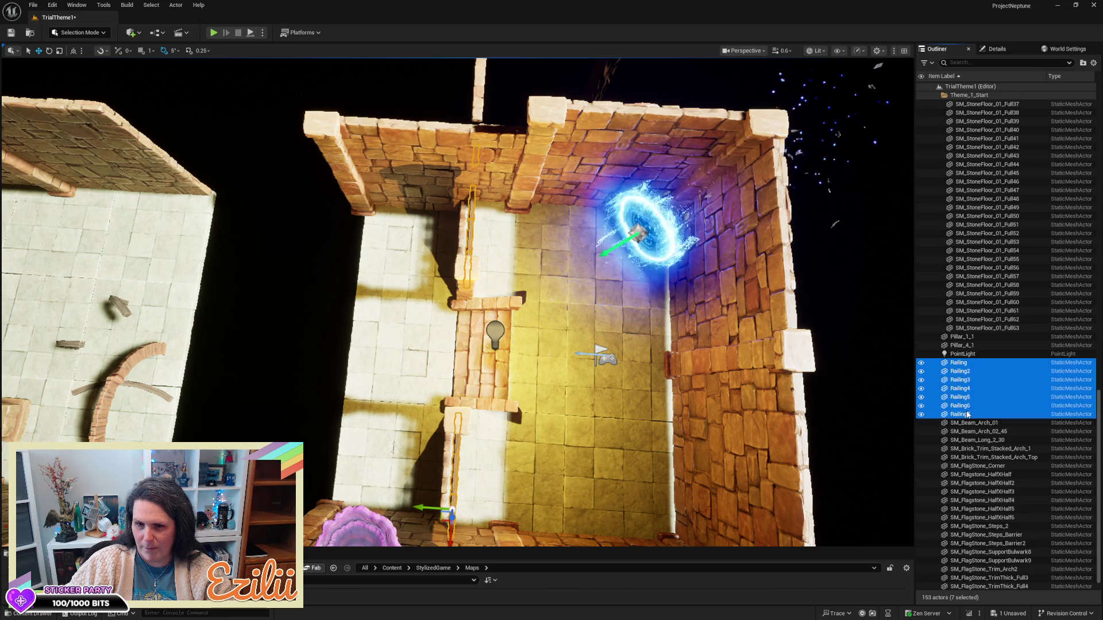
pyautogui.press('f')
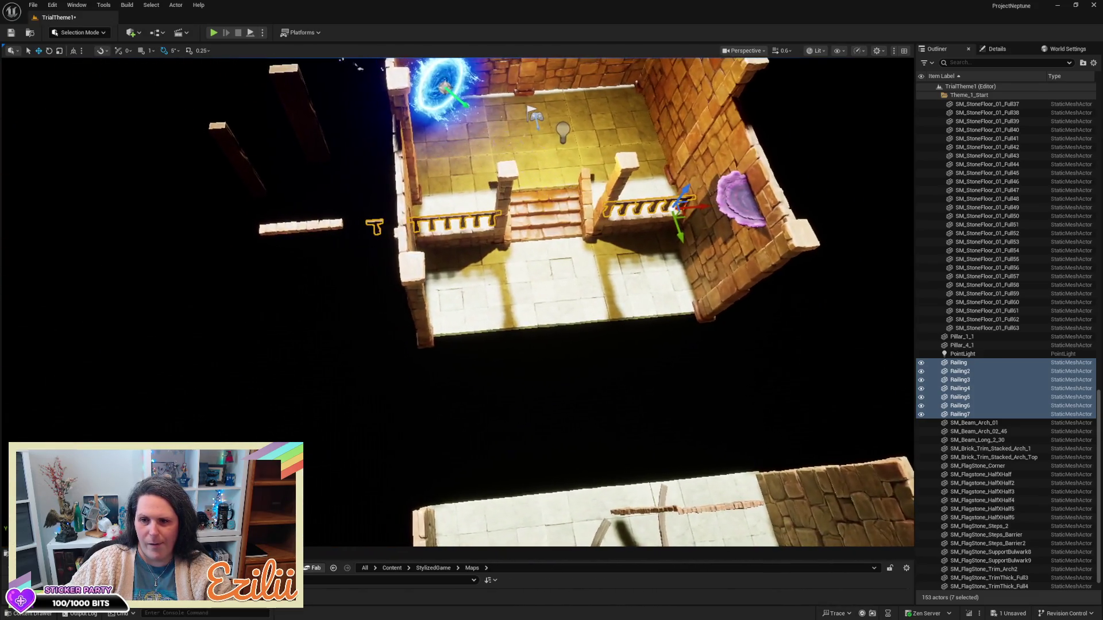
pyautogui.rightClick(969, 366)
pyautogui.moveTo(971, 326)
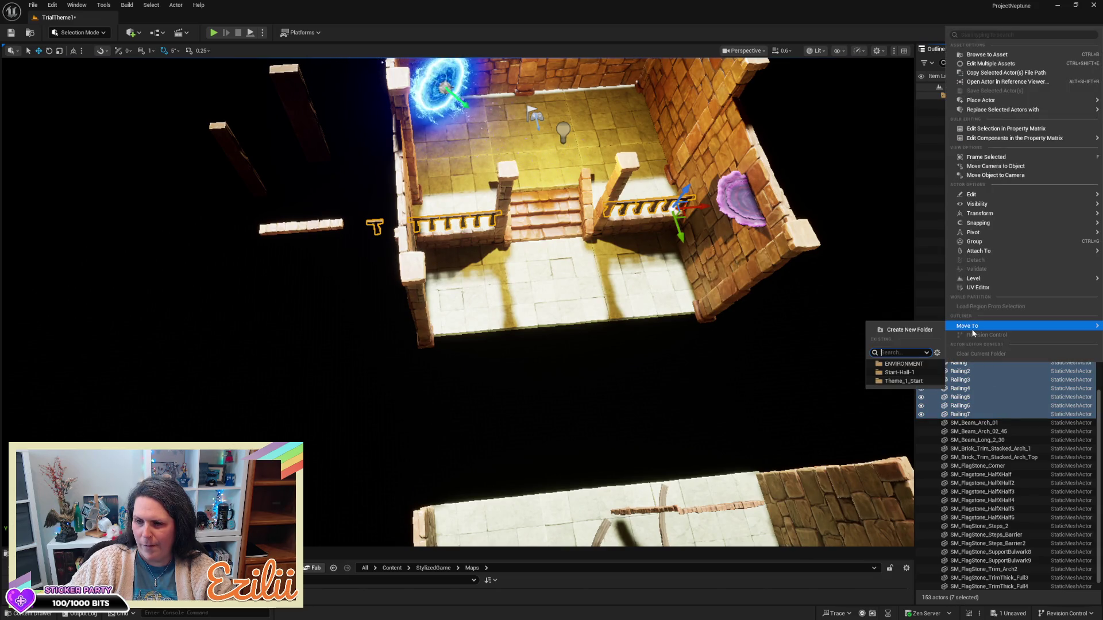
pyautogui.click(899, 381)
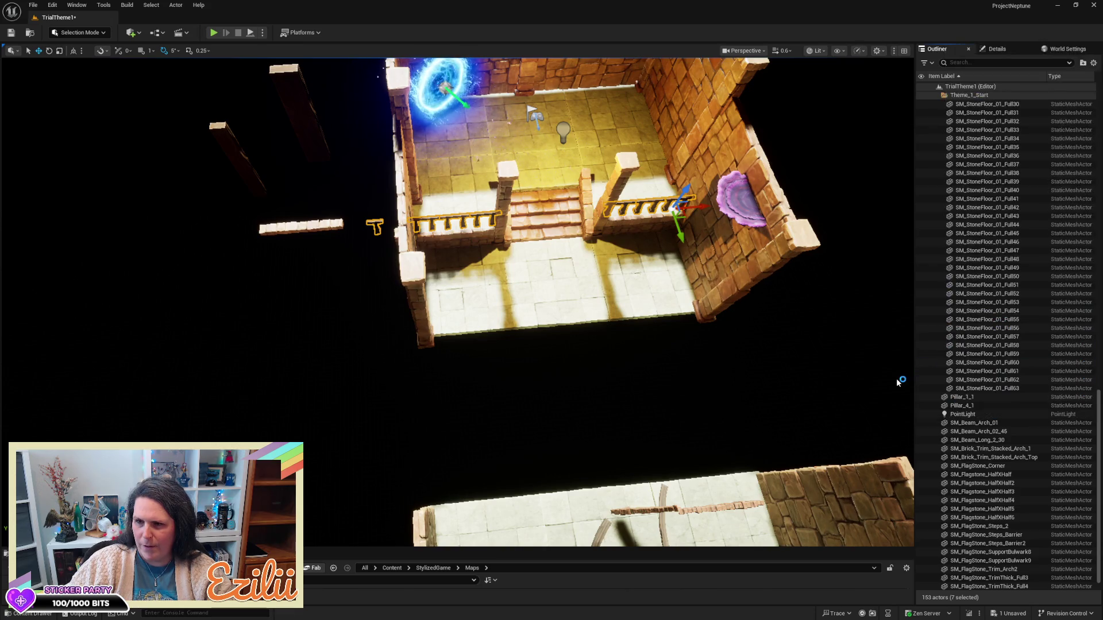
# - Drag the NS_GpuPortal effect into the Theme_1_Start folder
pyautogui.scroll(10, 942, 114)
pyautogui.click(950, 139)
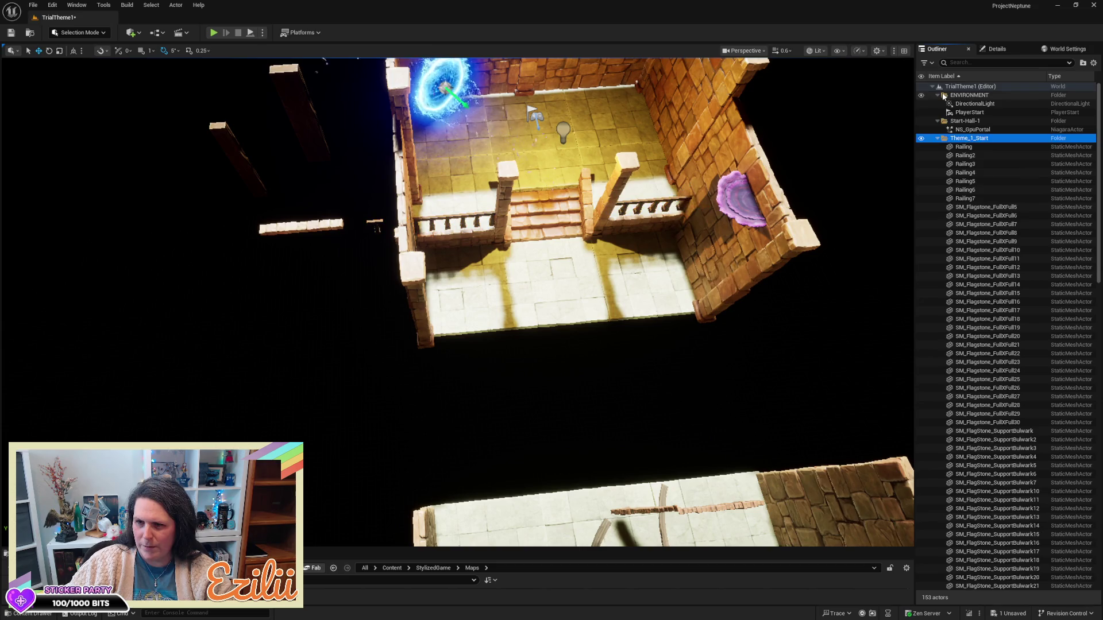
pyautogui.click(974, 131)
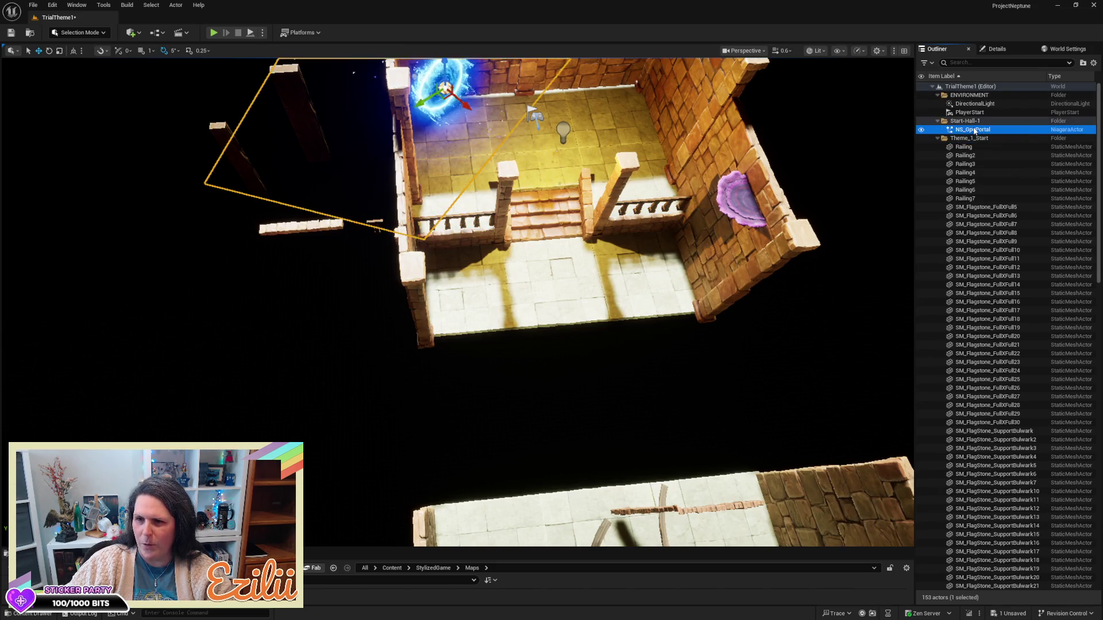
pyautogui.moveTo(969, 95); pyautogui.dragTo(973, 91)
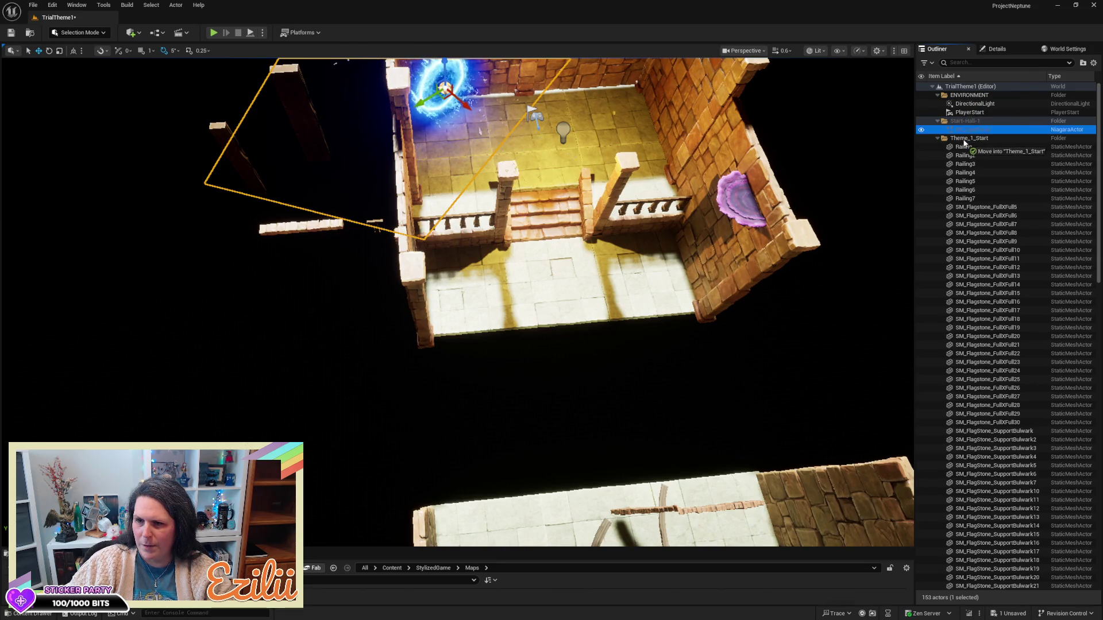
pyautogui.moveTo(970, 142); pyautogui.dragTo(969, 141)
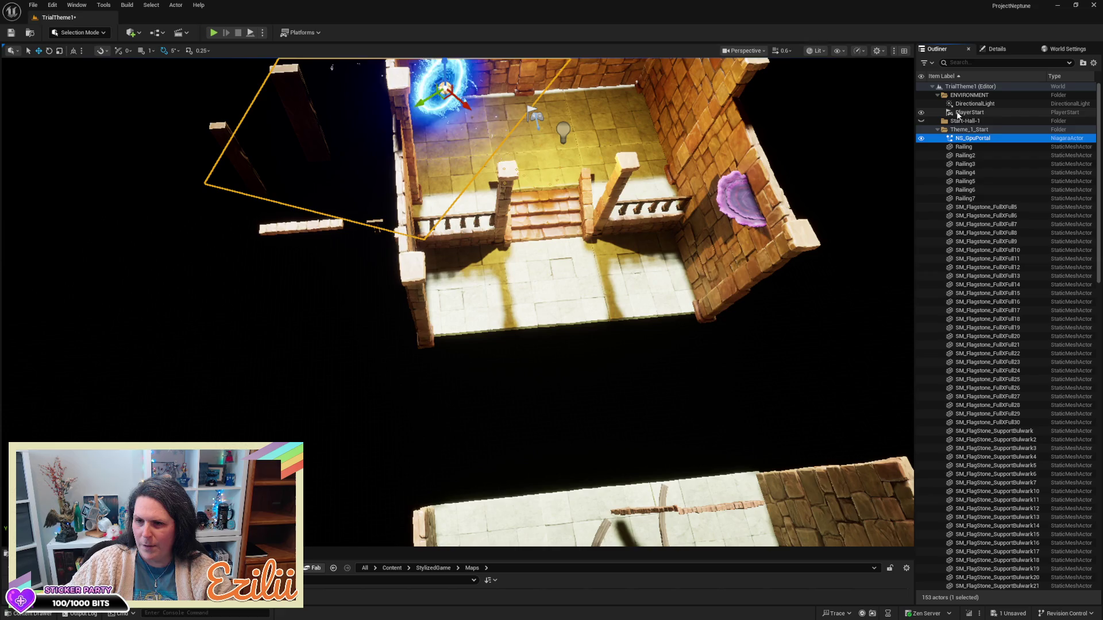
pyautogui.click(952, 123)
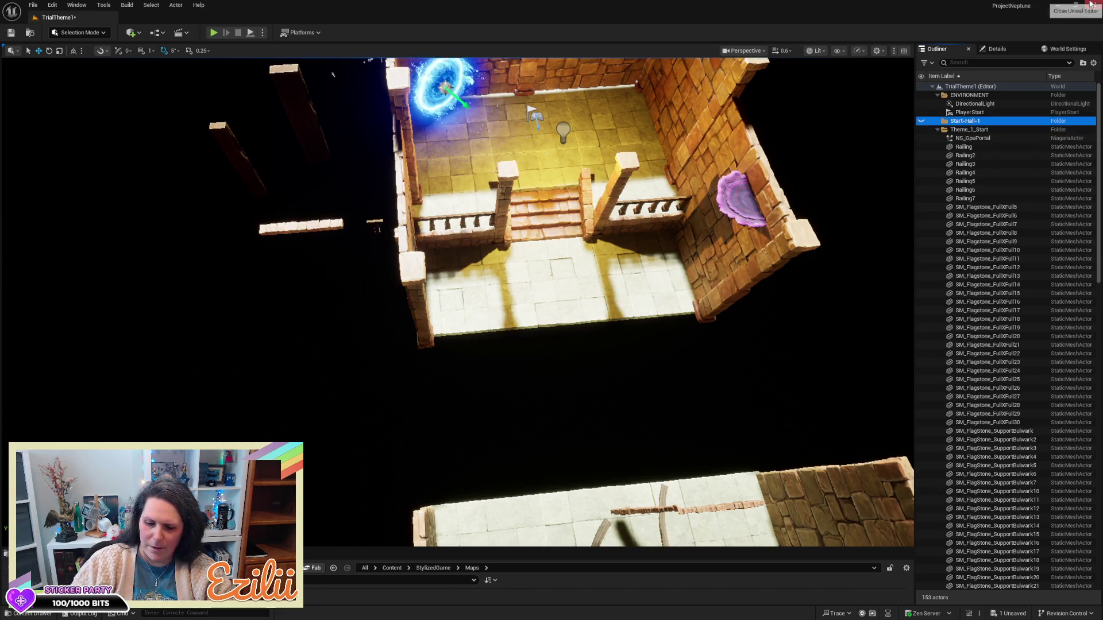
# - Select the upper brick arch piece and clear the 'col' Details filter to show all properties
pyautogui.moveTo(517, 345); pyautogui.dragTo(287, 367)
pyautogui.moveTo(459, 345)
pyautogui.mouseDown()
pyautogui.moveTo(460, 253)
pyautogui.moveTo(345, 253)
pyautogui.moveTo(367, 322)
pyautogui.moveTo(345, 322)
pyautogui.moveTo(403, 276)
pyautogui.moveTo(672, 198)
pyautogui.mouseUp()
pyautogui.click(469, 184)
pyautogui.moveTo(470, 184)
pyautogui.mouseDown()
pyautogui.moveTo(379, 241)
pyautogui.moveTo(379, 136)
pyautogui.mouseUp()
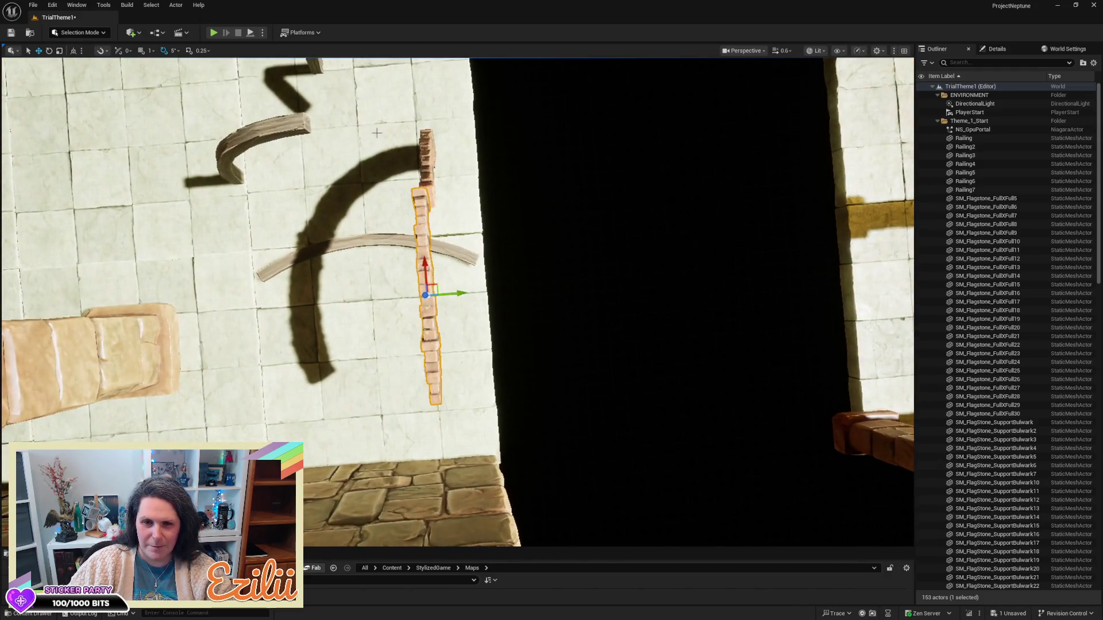
pyautogui.click(427, 161)
pyautogui.click(998, 49)
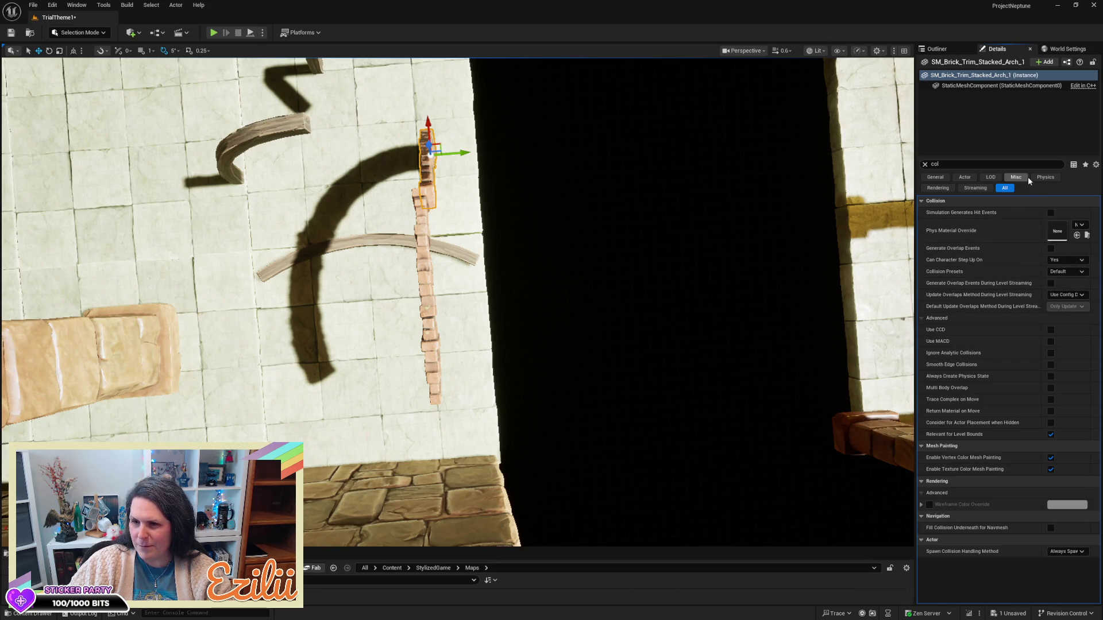
pyautogui.click(925, 164)
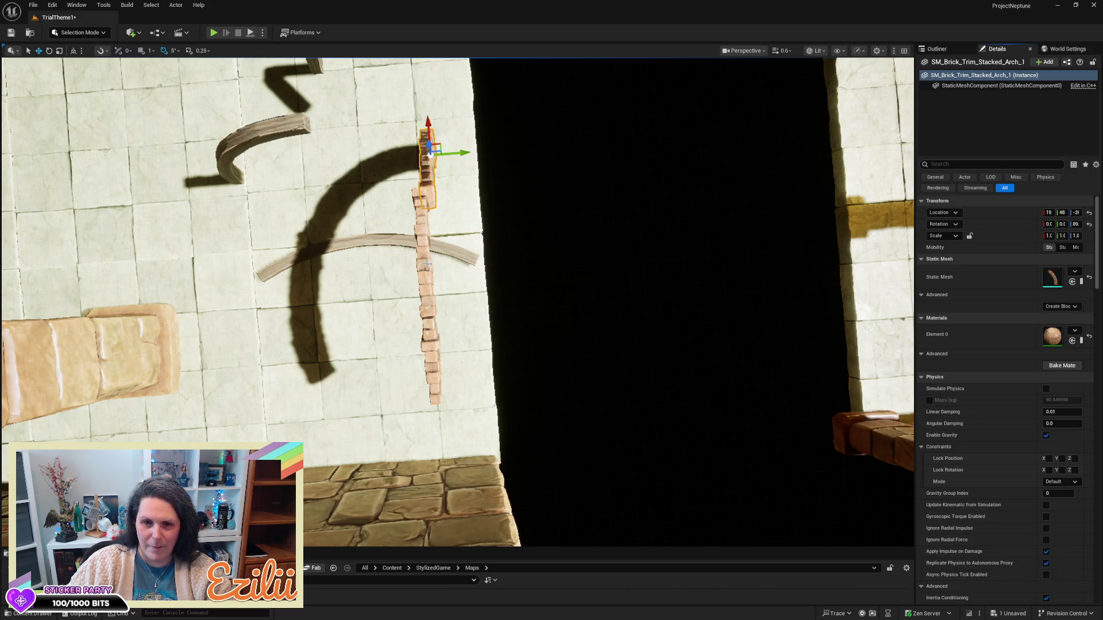
pyautogui.hotkey('ctrl', 'z')
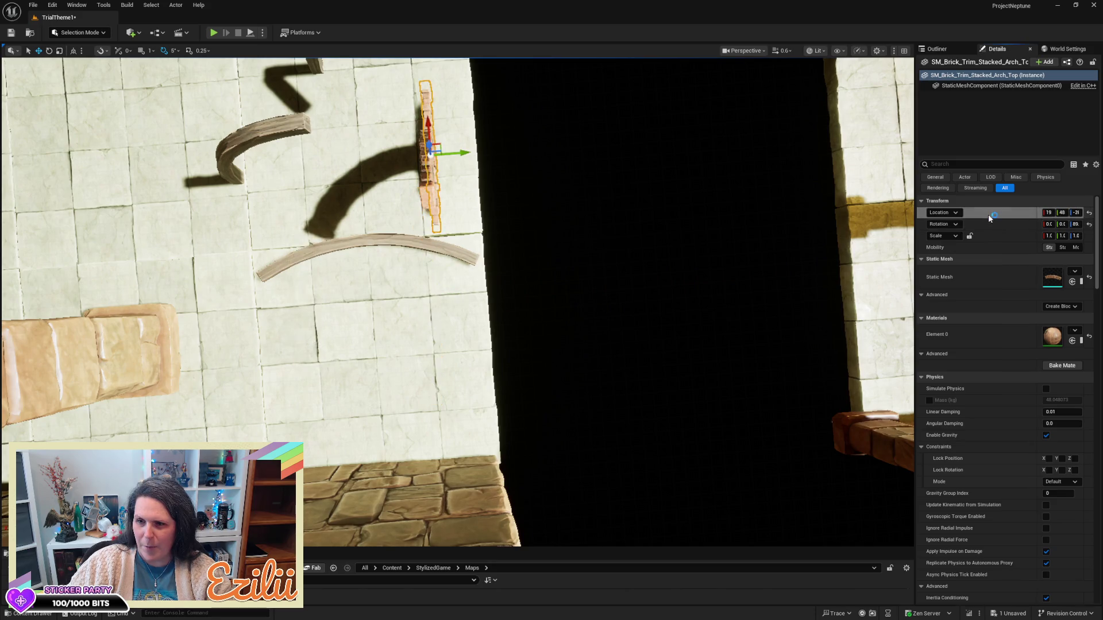
pyautogui.moveTo(768, 195); pyautogui.dragTo(747, 198)
# - Select SM_Brick_Trim_Stacked_Arch_Top and slide it left and up toward the column
pyautogui.click(603, 119)
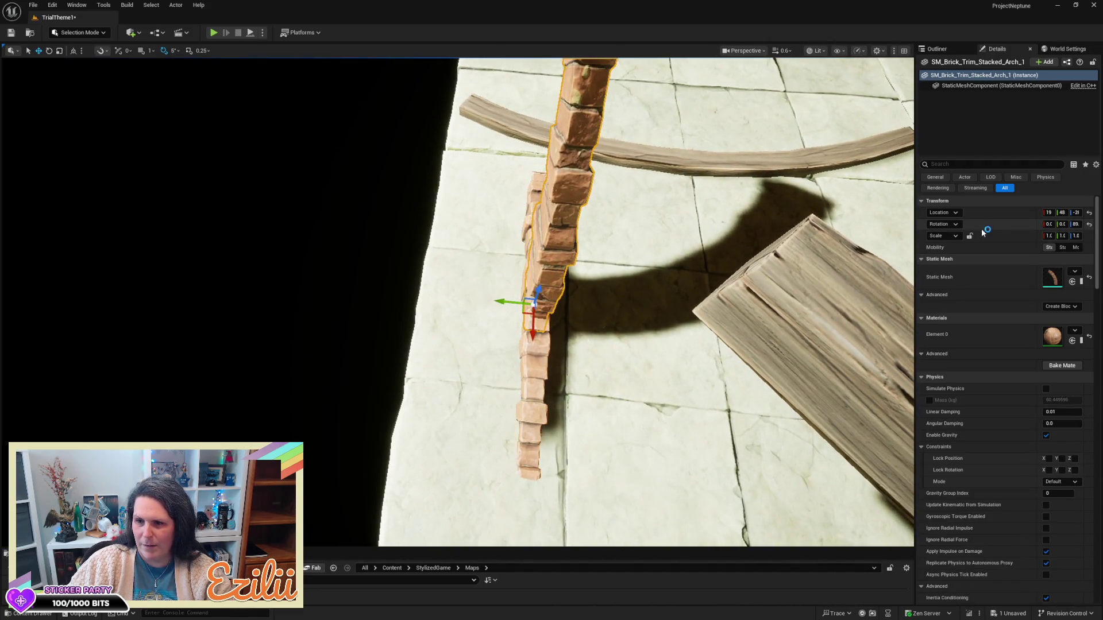
pyautogui.click(538, 358)
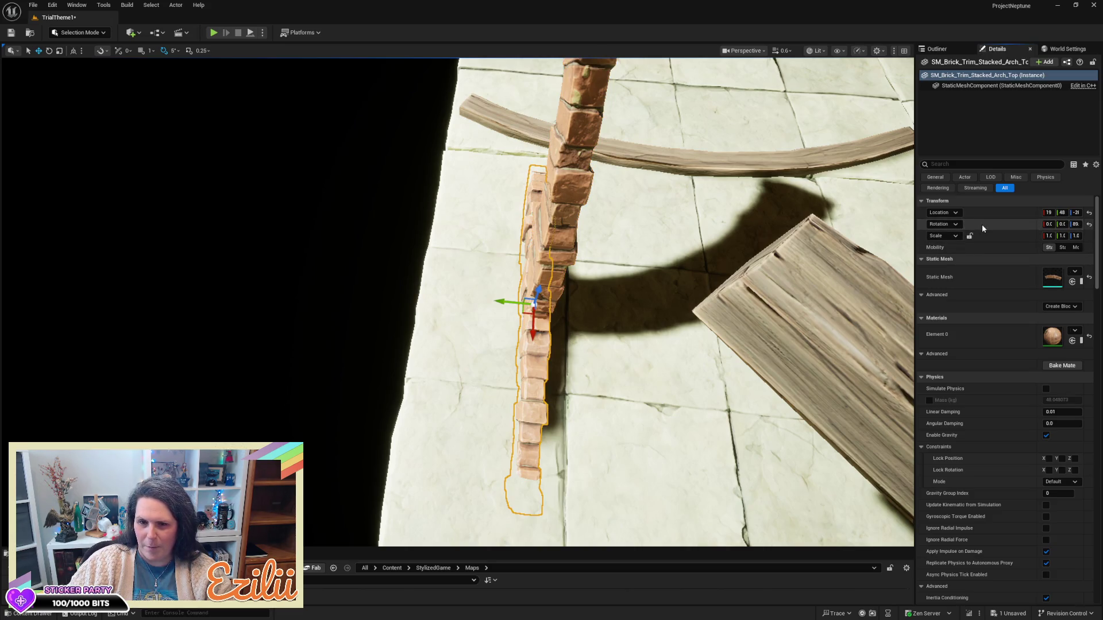
pyautogui.moveTo(544, 301)
pyautogui.mouseDown()
pyautogui.moveTo(575, 293)
pyautogui.moveTo(619, 251)
pyautogui.mouseUp()
pyautogui.moveTo(493, 336)
pyautogui.mouseDown()
pyautogui.moveTo(393, 349)
pyautogui.moveTo(368, 303)
pyautogui.moveTo(368, 253)
pyautogui.mouseUp()
pyautogui.moveTo(529, 291); pyautogui.dragTo(529, 321)
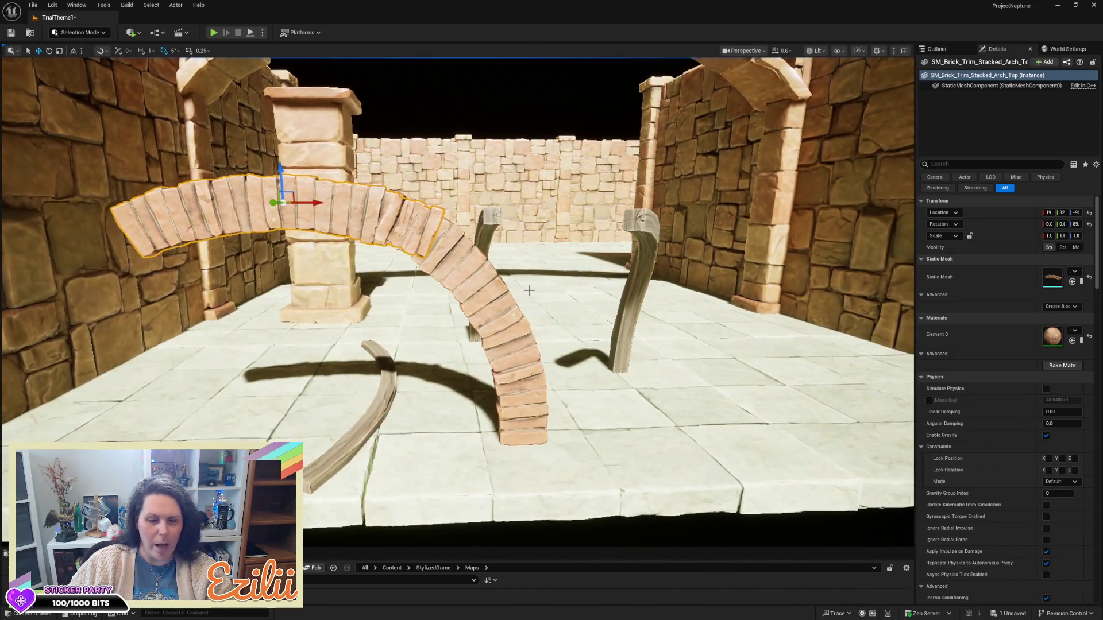
pyautogui.moveTo(304, 203)
pyautogui.mouseDown()
pyautogui.moveTo(248, 217)
pyautogui.moveTo(364, 187)
pyautogui.mouseUp()
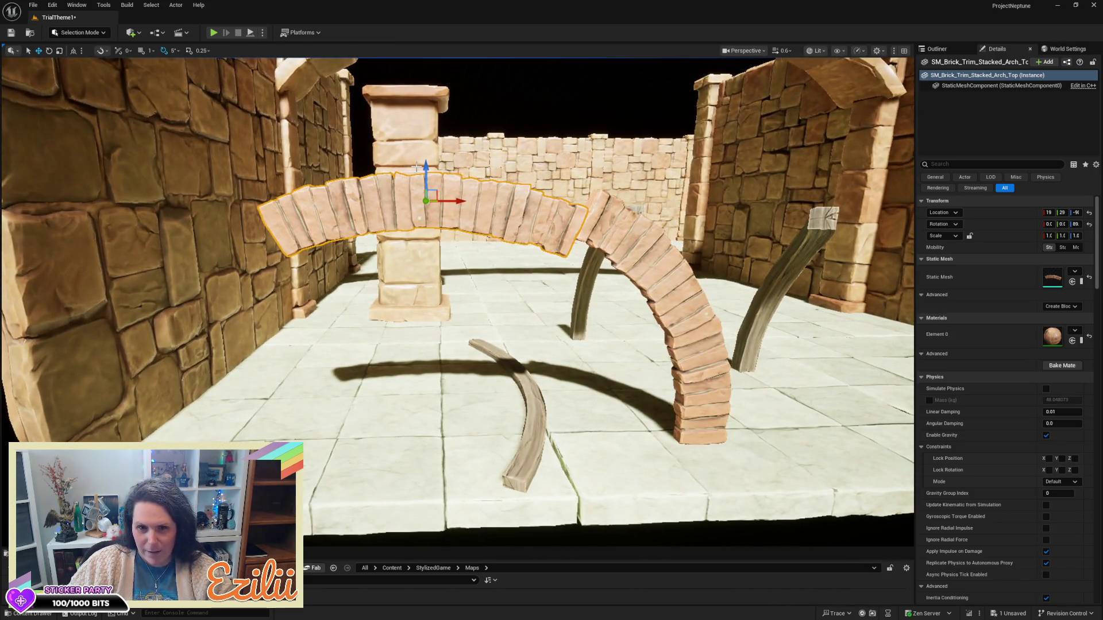
pyautogui.moveTo(422, 167); pyautogui.dragTo(428, 141)
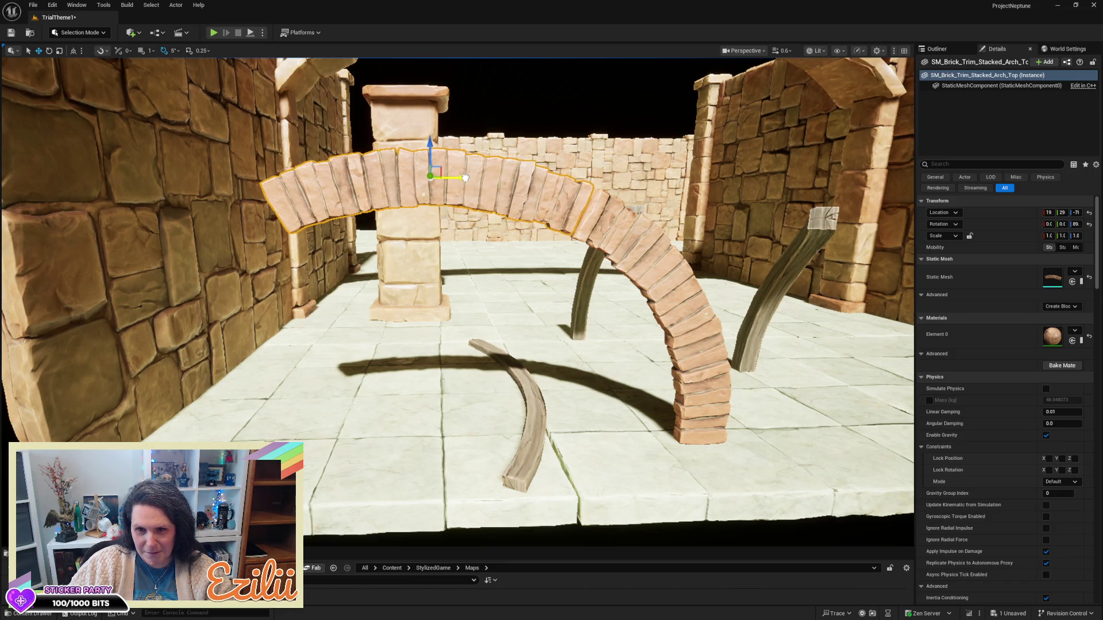
# - Fine-tune the arch top's position until it joins the column at Location Y about 29
pyautogui.moveTo(467, 177); pyautogui.dragTo(422, 185)
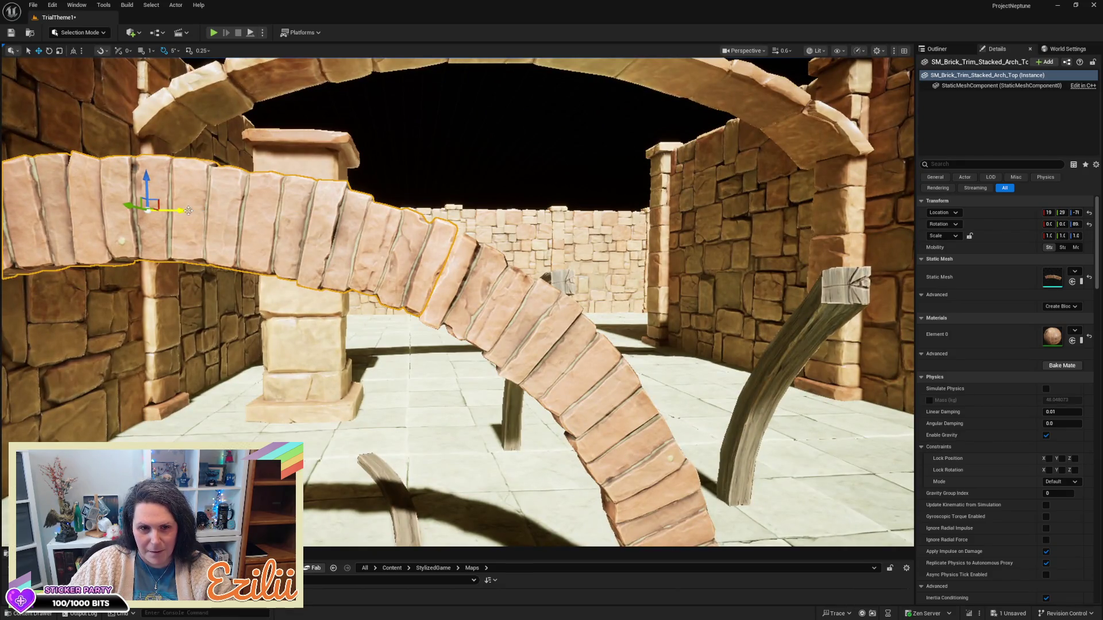
pyautogui.moveTo(183, 211); pyautogui.dragTo(187, 211)
pyautogui.moveTo(147, 174)
pyautogui.mouseDown()
pyautogui.moveTo(150, 161)
pyautogui.moveTo(155, 254)
pyautogui.moveTo(170, 256)
pyautogui.moveTo(190, 206)
pyautogui.moveTo(224, 189)
pyautogui.moveTo(229, 204)
pyautogui.moveTo(235, 186)
pyautogui.moveTo(244, 195)
pyautogui.mouseUp()
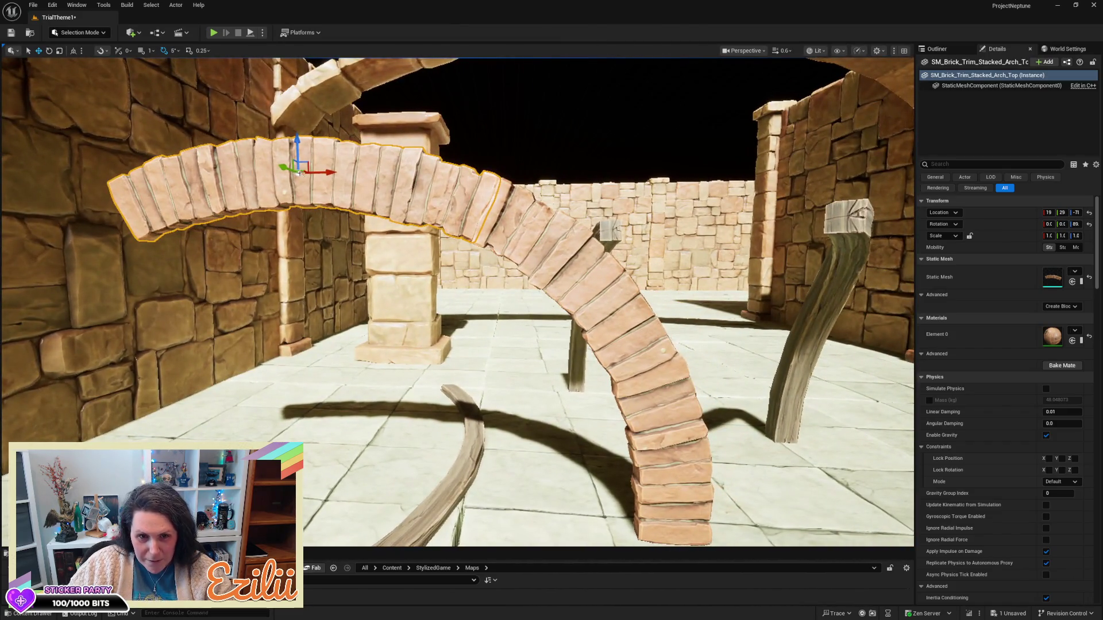
pyautogui.moveTo(323, 171); pyautogui.dragTo(321, 171)
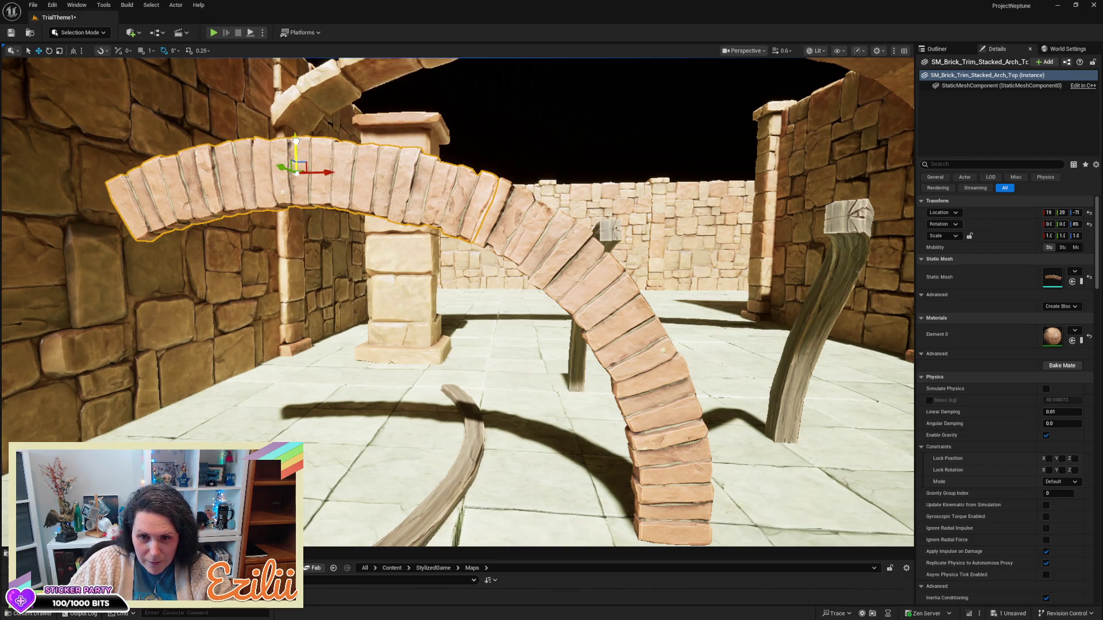
pyautogui.moveTo(296, 152); pyautogui.dragTo(315, 173)
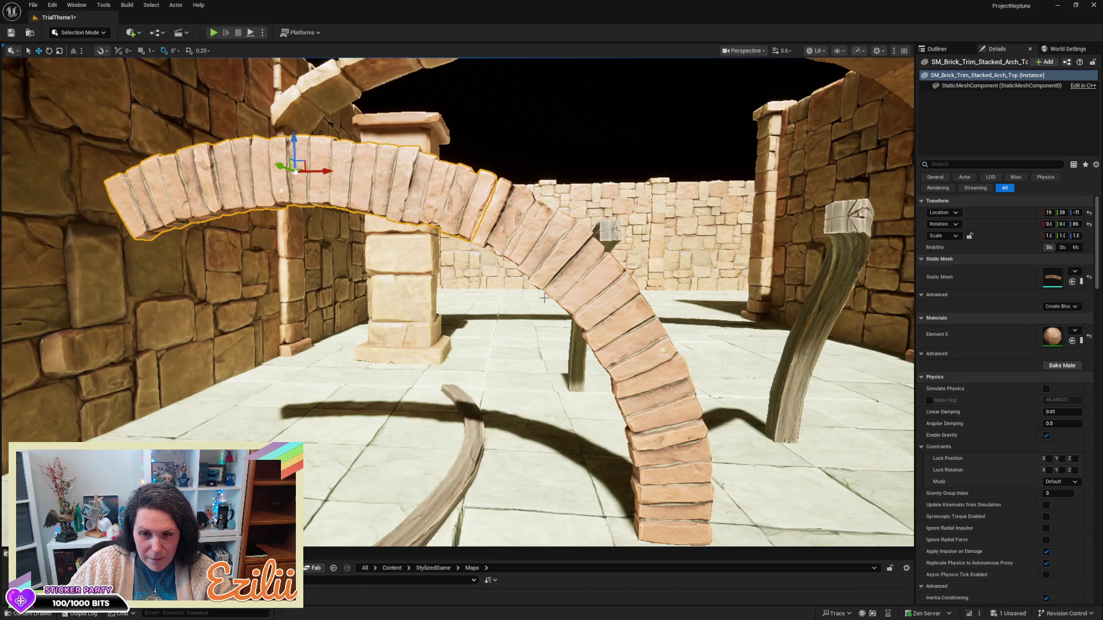
pyautogui.scroll(-10, 508, 281)
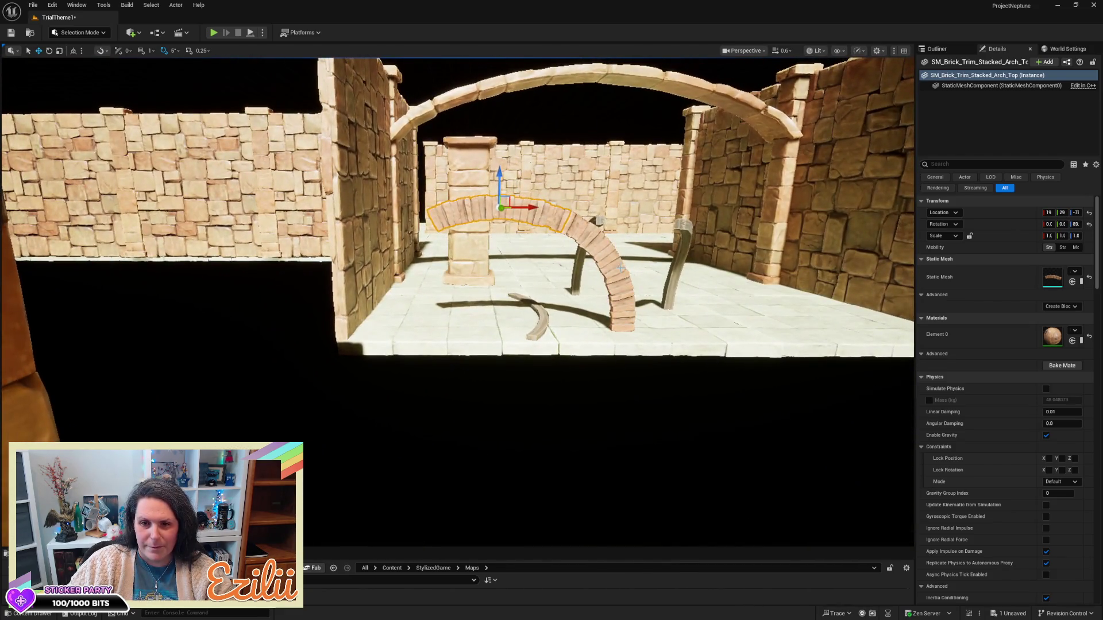
# - Alt-drag a copy of the curved brick arch half and rotate it -180 degrees in yaw
pyautogui.click(618, 268)
pyautogui.moveTo(648, 330)
pyautogui.mouseDown()
pyautogui.moveTo(422, 329)
pyautogui.moveTo(430, 341)
pyautogui.moveTo(454, 332)
pyautogui.mouseUp()
pyautogui.press('e')
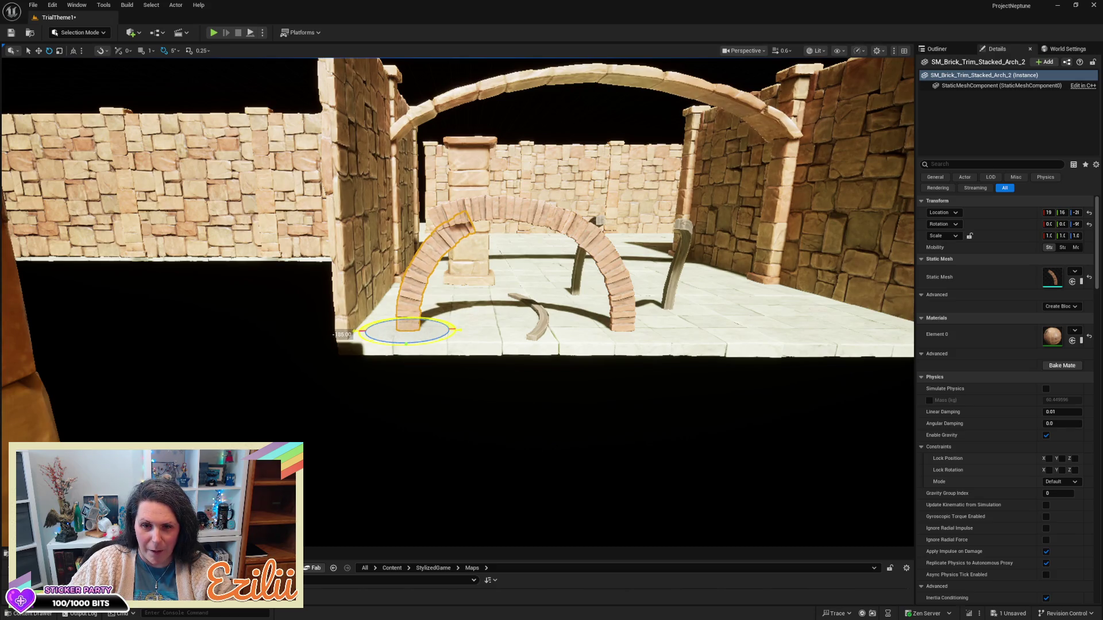
pyautogui.press('w')
pyautogui.moveTo(454, 331)
pyautogui.mouseDown()
pyautogui.moveTo(435, 343)
pyautogui.moveTo(344, 338)
pyautogui.moveTo(344, 379)
pyautogui.moveTo(344, 340)
pyautogui.mouseUp()
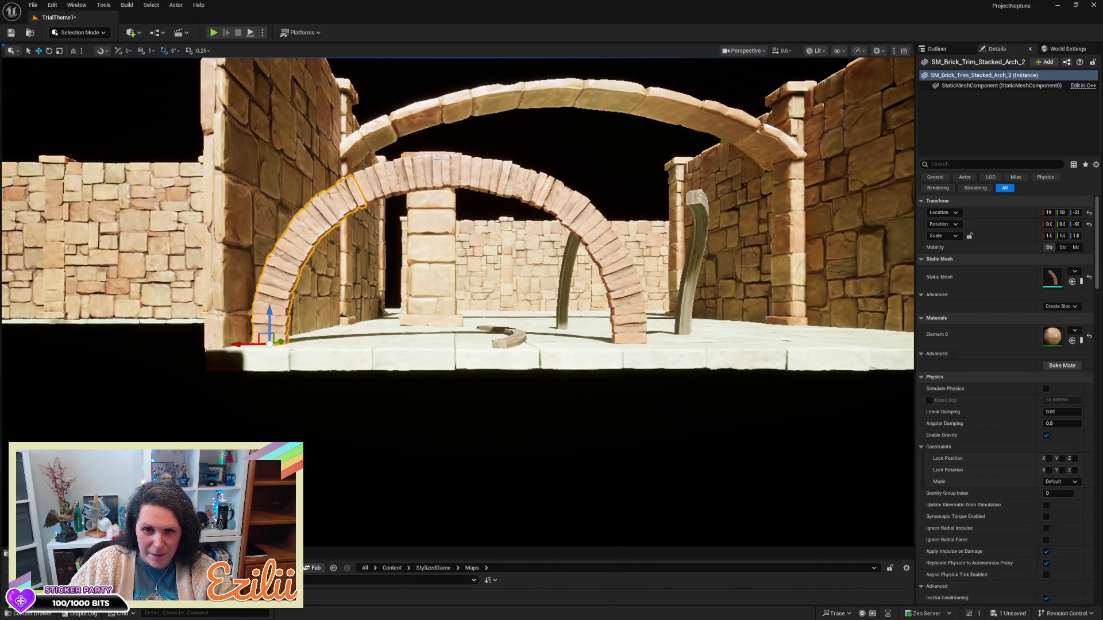
pyautogui.press('Escape')
# - Nudge the copied arch half until it meets the other half
pyautogui.moveTo(437, 159); pyautogui.dragTo(436, 178)
pyautogui.moveTo(345, 218); pyautogui.dragTo(320, 219)
pyautogui.click(320, 209)
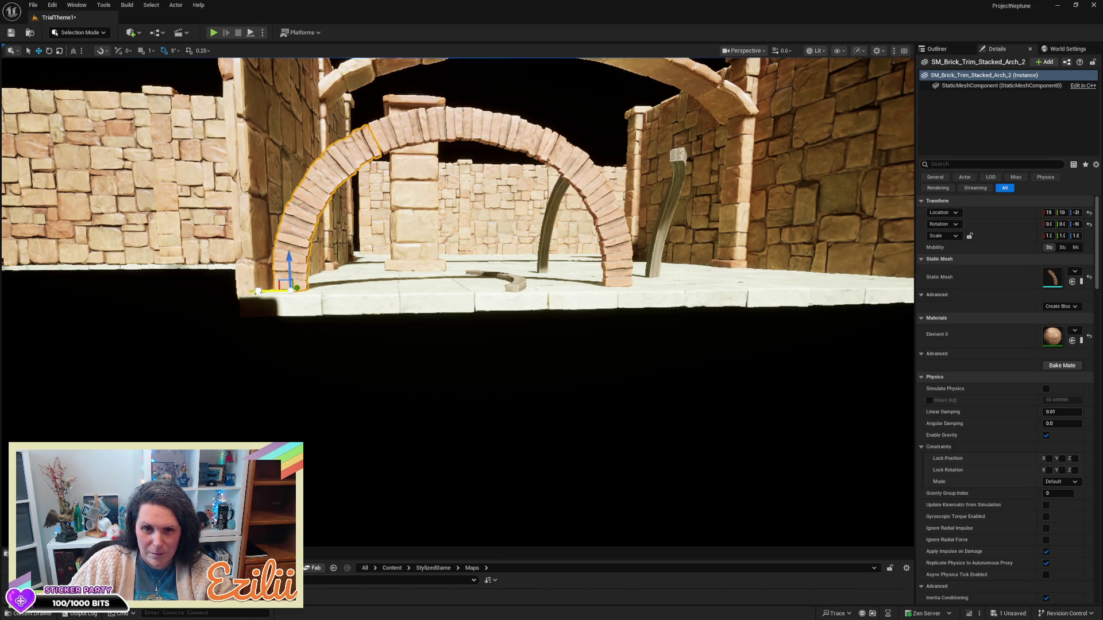
pyautogui.moveTo(258, 291); pyautogui.dragTo(259, 292)
pyautogui.click(258, 291)
pyautogui.scroll(-10, 258, 291)
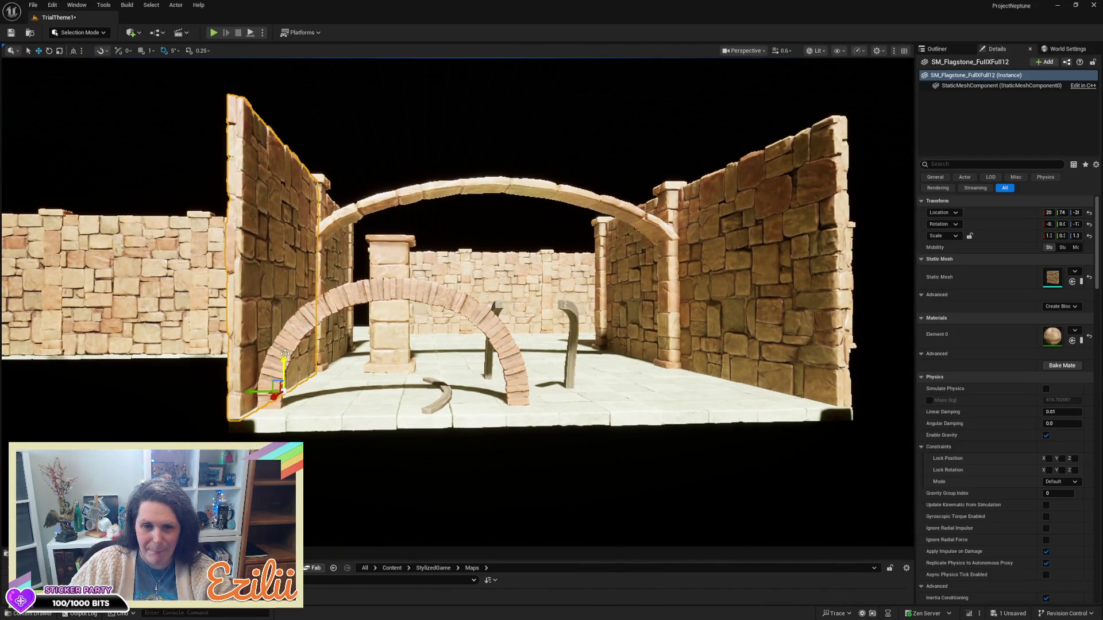
pyautogui.keyDown('ctrl'); pyautogui.click(356, 296); pyautogui.keyUp('ctrl')
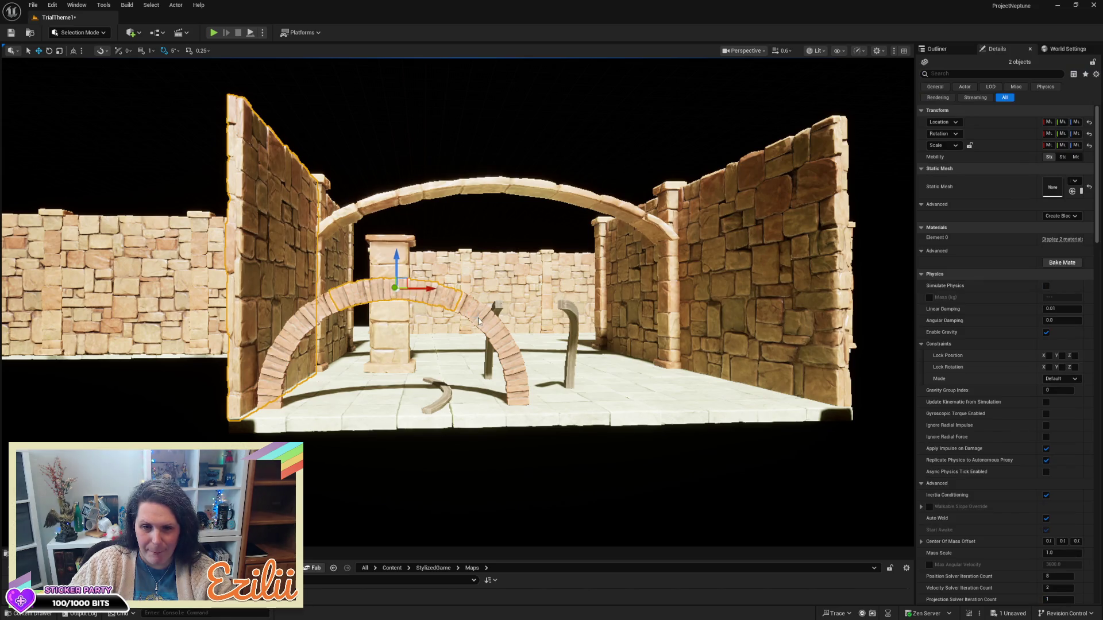
pyautogui.keyDown('ctrl'); pyautogui.click(478, 317); pyautogui.keyUp('ctrl')
pyautogui.keyDown('ctrl'); pyautogui.click(308, 334); pyautogui.keyUp('ctrl')
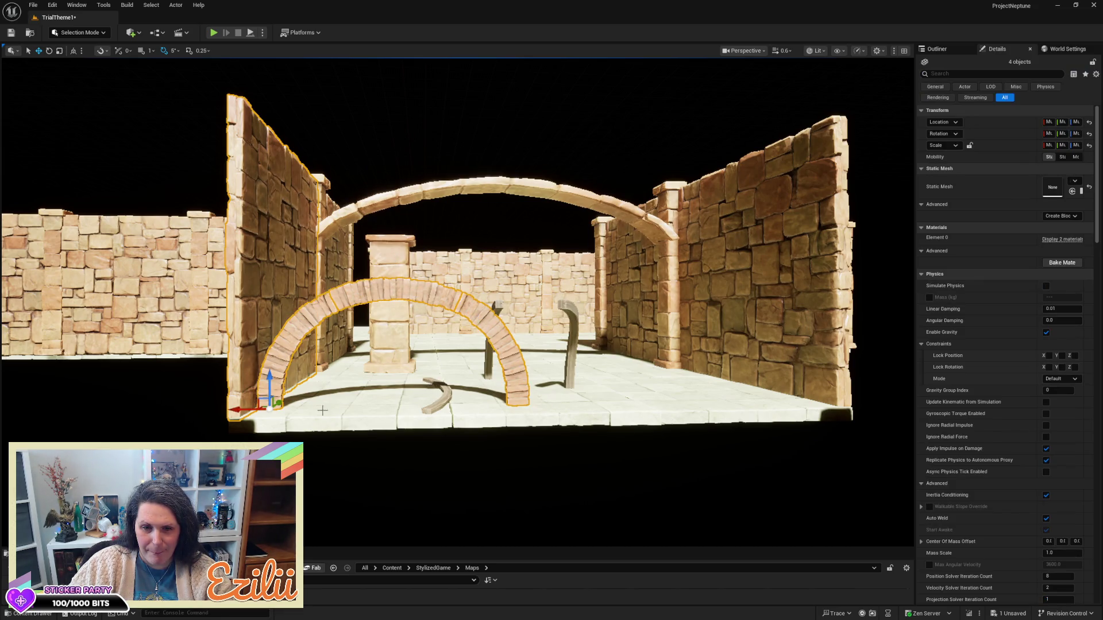
pyautogui.moveTo(242, 408); pyautogui.dragTo(345, 406)
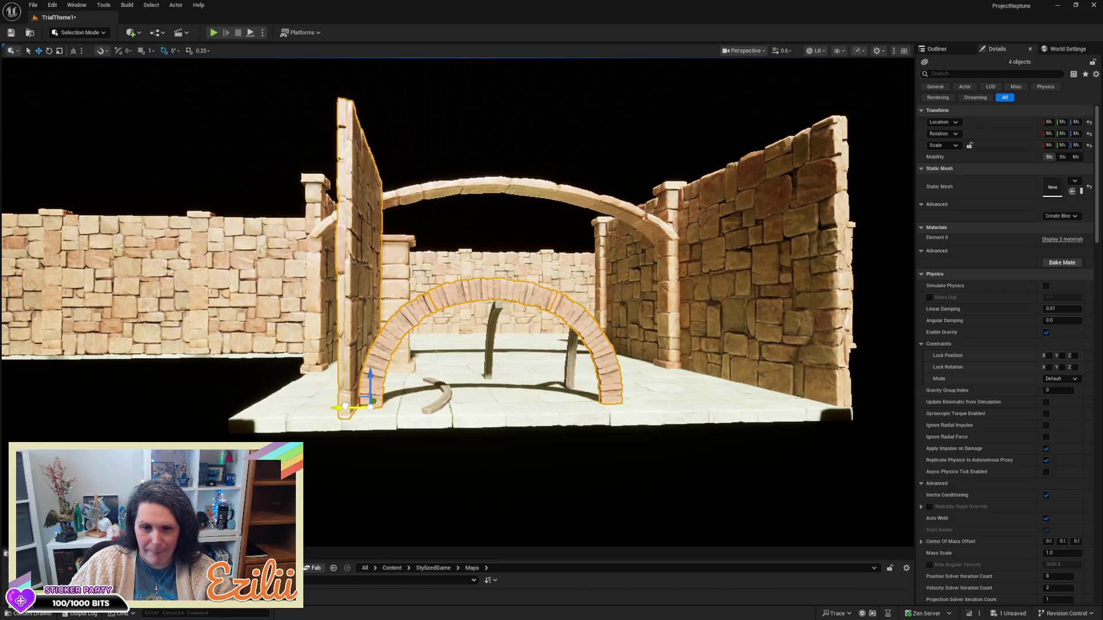
pyautogui.hotkey('ctrl', 'z')
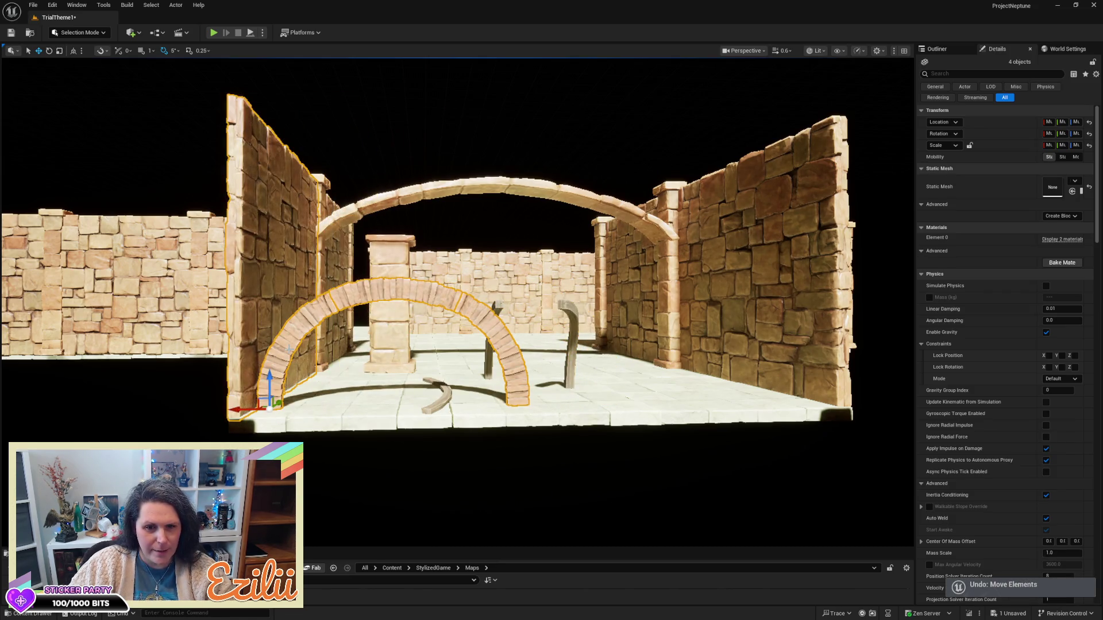
pyautogui.click(289, 349)
pyautogui.moveTo(474, 309)
pyautogui.mouseDown()
pyautogui.moveTo(473, 339)
pyautogui.moveTo(474, 309)
pyautogui.mouseUp()
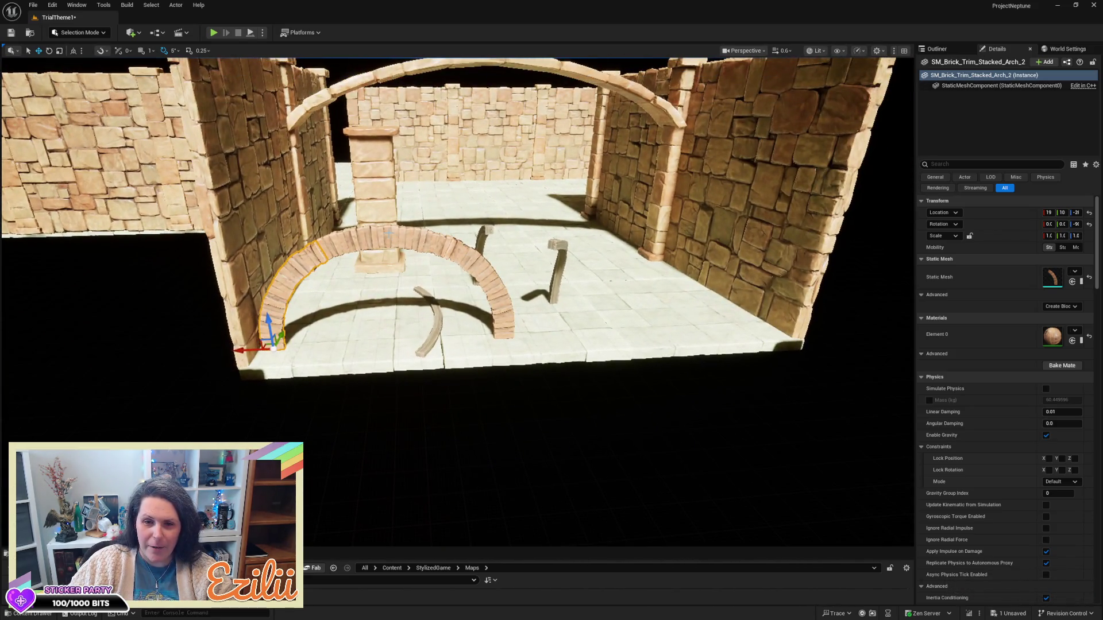
pyautogui.keyDown('ctrl'); pyautogui.click(423, 255); pyautogui.keyUp('ctrl')
pyautogui.keyDown('ctrl'); pyautogui.click(509, 337); pyautogui.keyUp('ctrl')
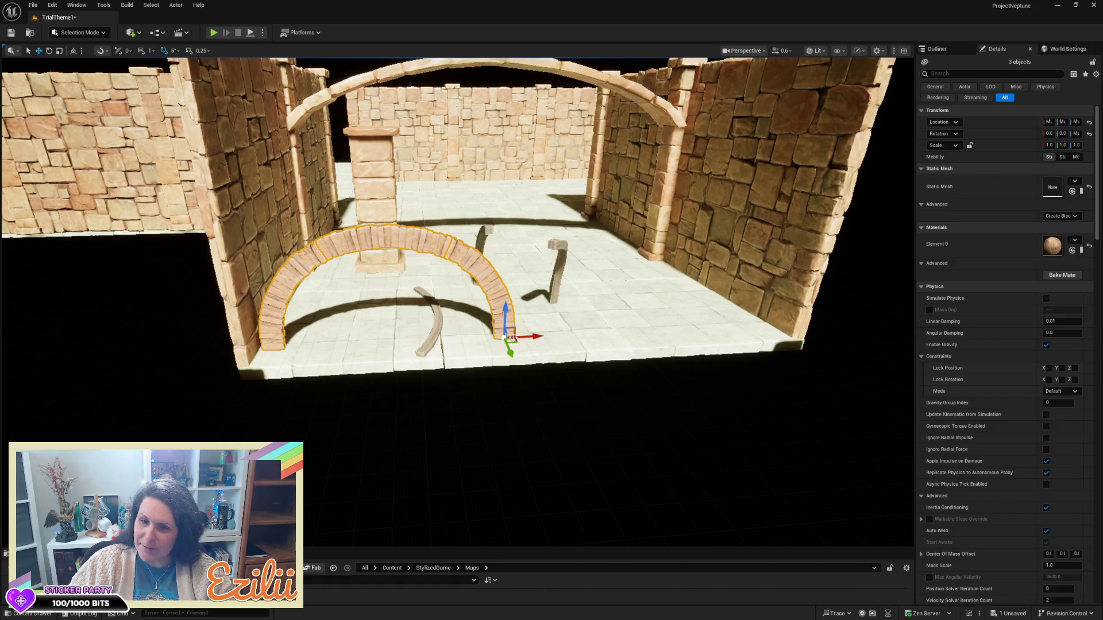
# - Move the three-piece brick arch to the right under the stone arch
pyautogui.moveTo(523, 337); pyautogui.dragTo(639, 323)
pyautogui.moveTo(585, 387)
pyautogui.mouseDown()
pyautogui.moveTo(615, 339)
pyautogui.moveTo(621, 299)
pyautogui.mouseUp()
pyautogui.moveTo(453, 352)
pyautogui.mouseDown()
pyautogui.moveTo(453, 377)
pyautogui.moveTo(453, 350)
pyautogui.mouseUp()
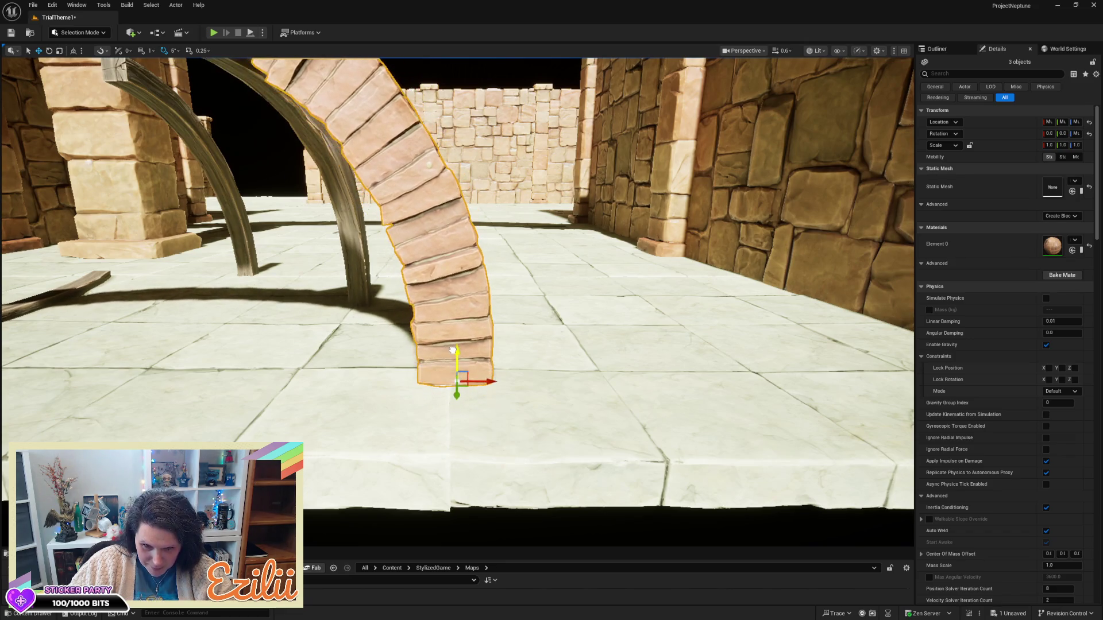
pyautogui.scroll(-10, 453, 350)
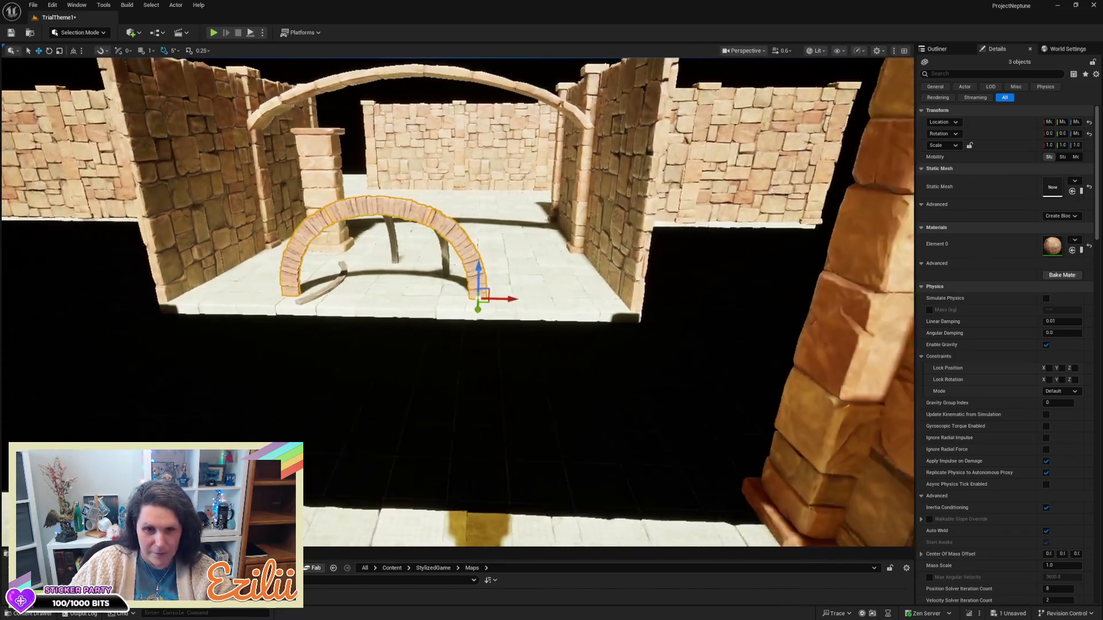
pyautogui.scroll(-5, 521, 399)
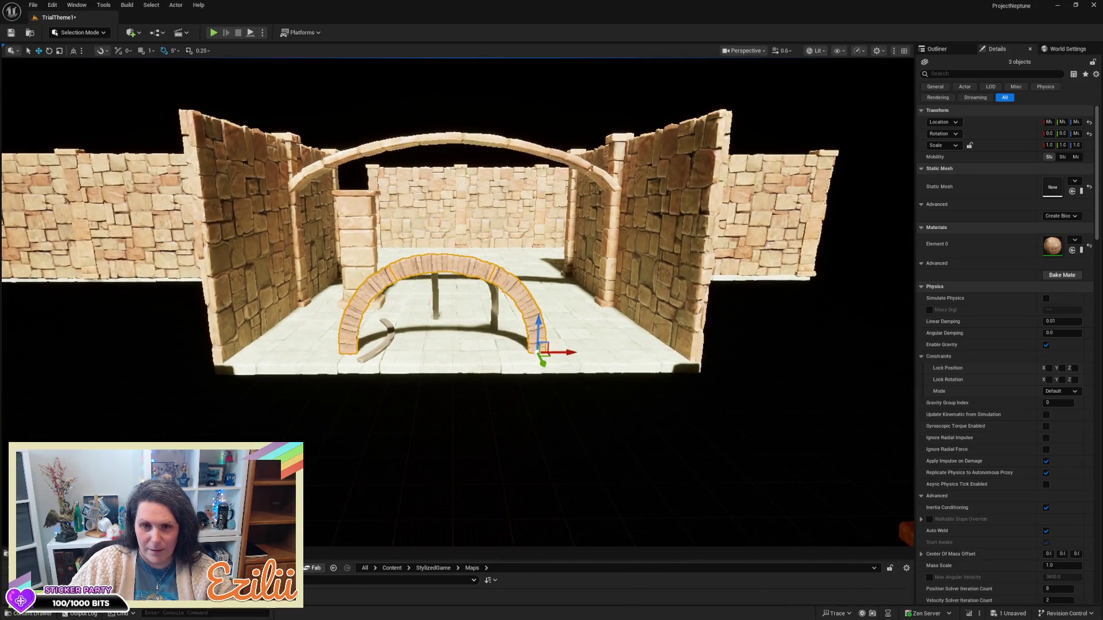
pyautogui.moveTo(552, 367); pyautogui.dragTo(539, 364)
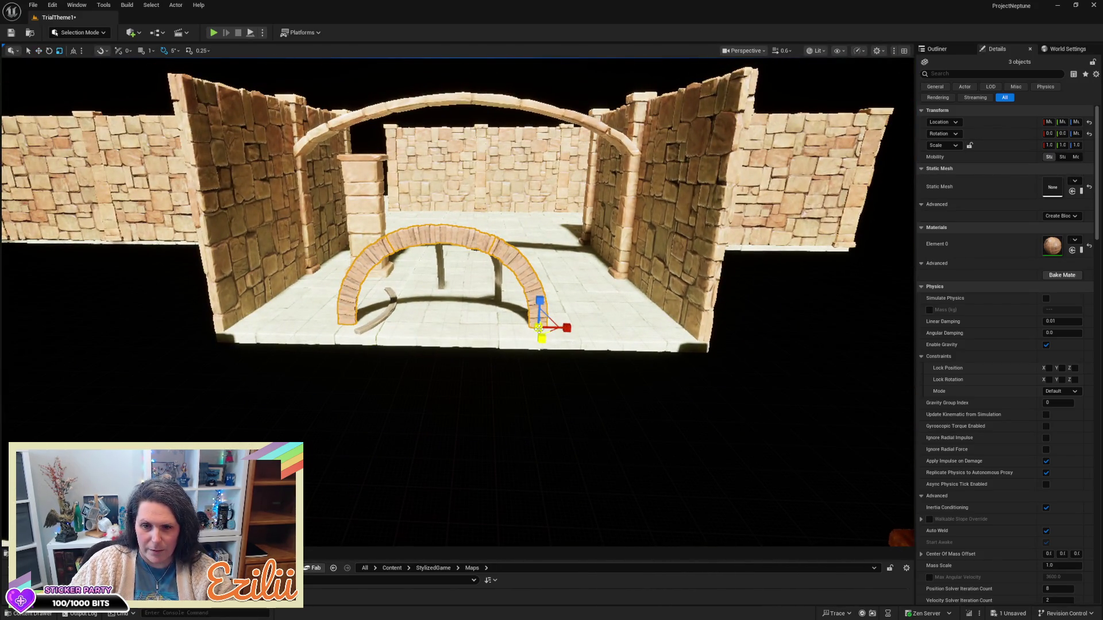
# - Scale the brick arch wider on X/Y and taller on Z
pyautogui.moveTo(549, 327); pyautogui.dragTo(564, 352)
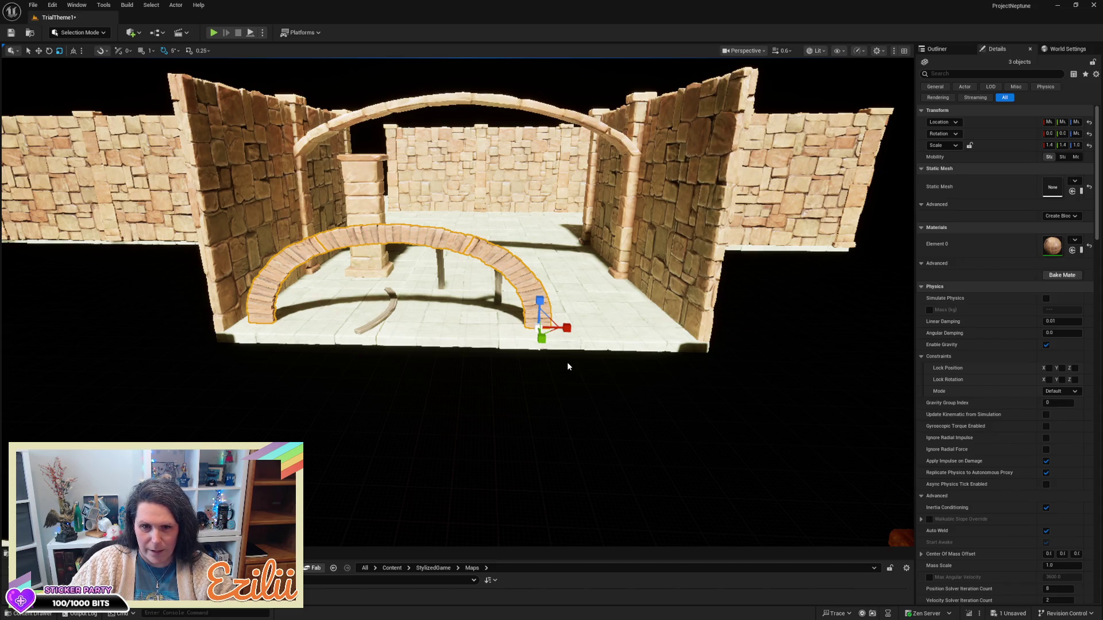
pyautogui.moveTo(540, 300)
pyautogui.mouseDown()
pyautogui.moveTo(540, 278)
pyautogui.moveTo(539, 299)
pyautogui.moveTo(567, 321)
pyautogui.moveTo(625, 313)
pyautogui.moveTo(603, 247)
pyautogui.moveTo(601, 186)
pyautogui.mouseUp()
pyautogui.press('w')
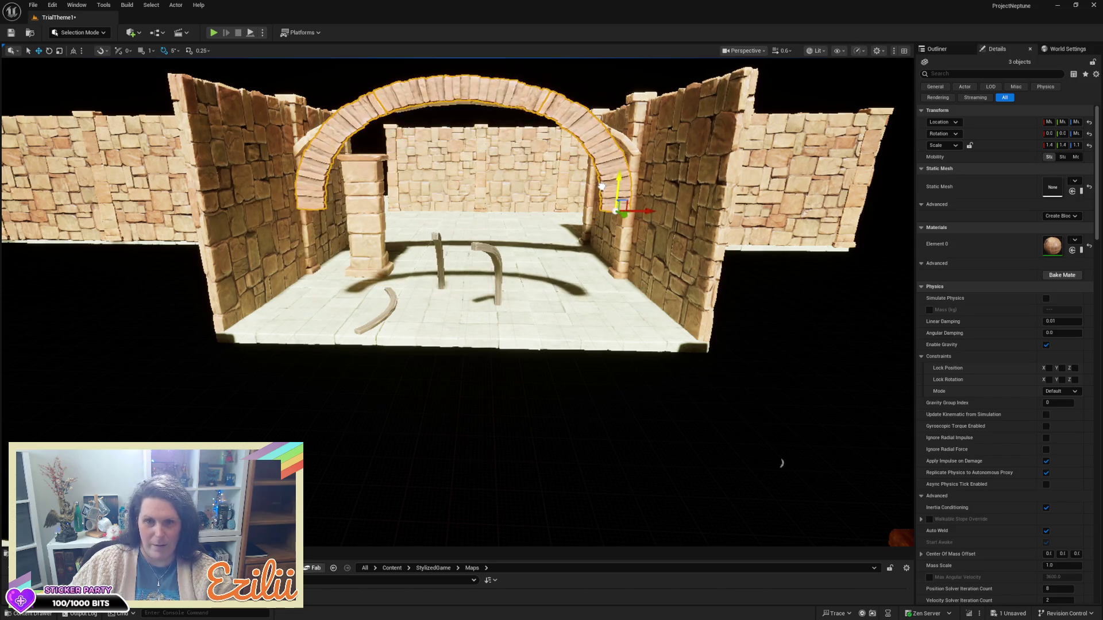
pyautogui.scroll(-10, 601, 186)
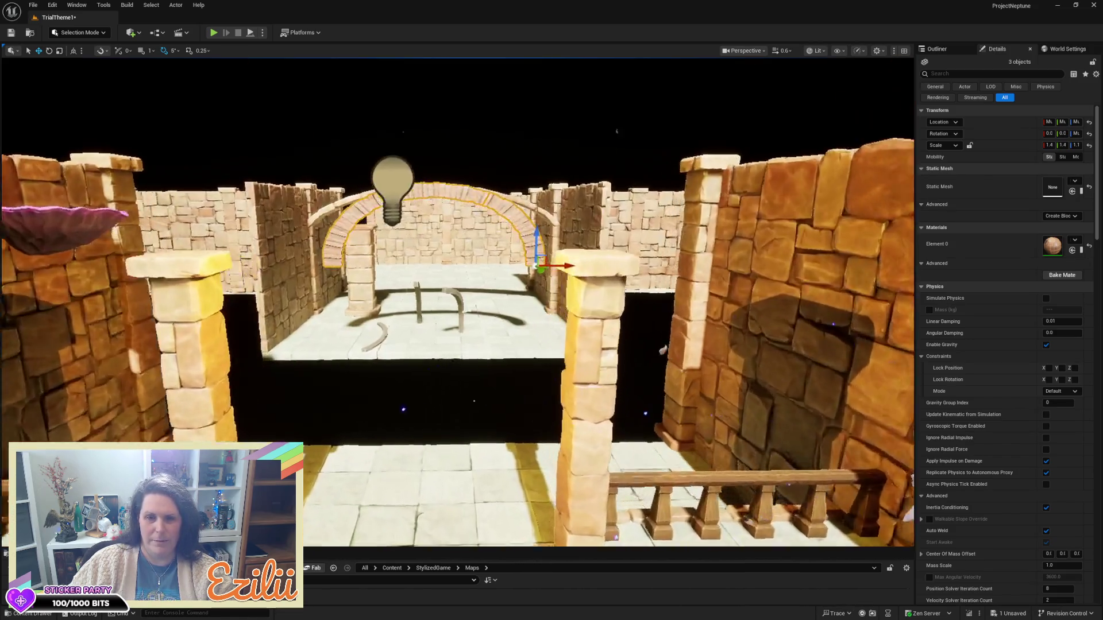
pyautogui.scroll(-5, 457, 302)
pyautogui.scroll(8, 457, 301)
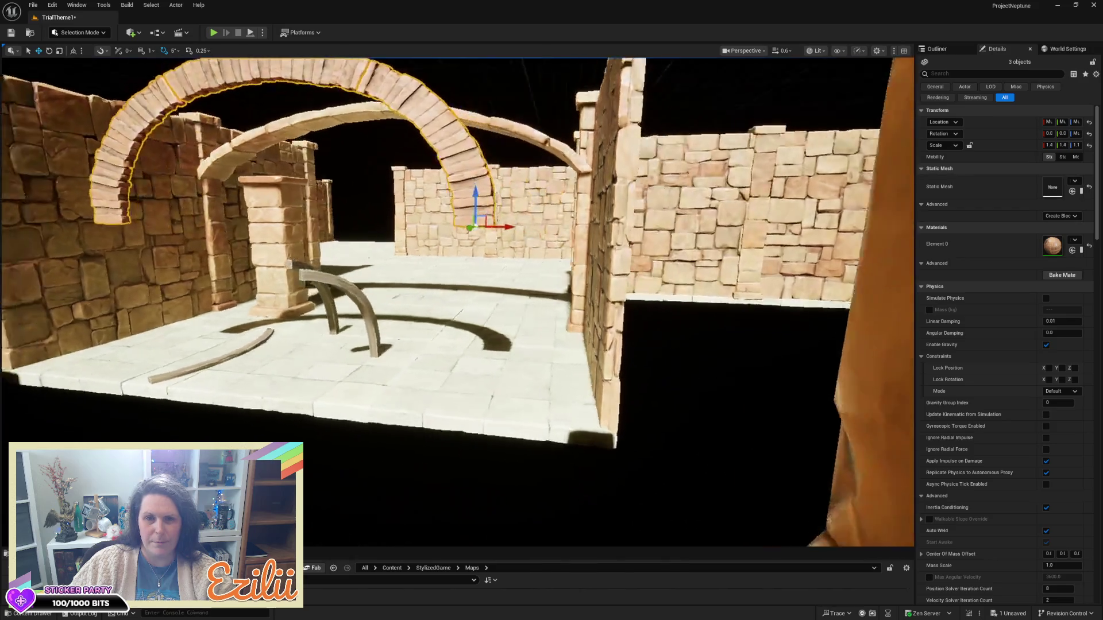
pyautogui.scroll(10, 457, 302)
pyautogui.scroll(-10, 457, 301)
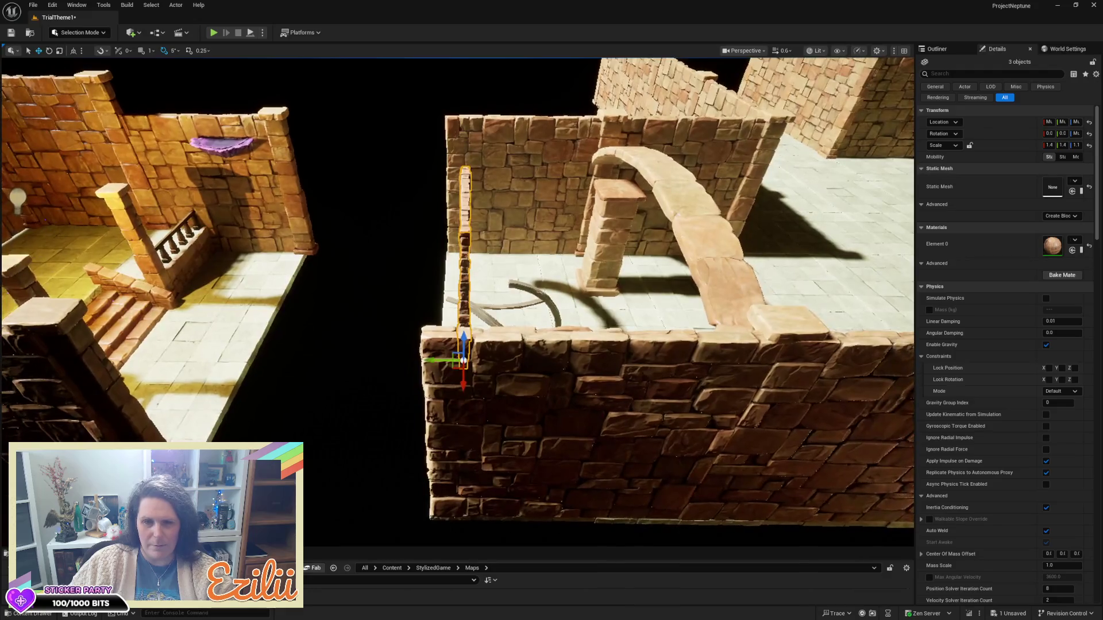
pyautogui.scroll(-5, 457, 301)
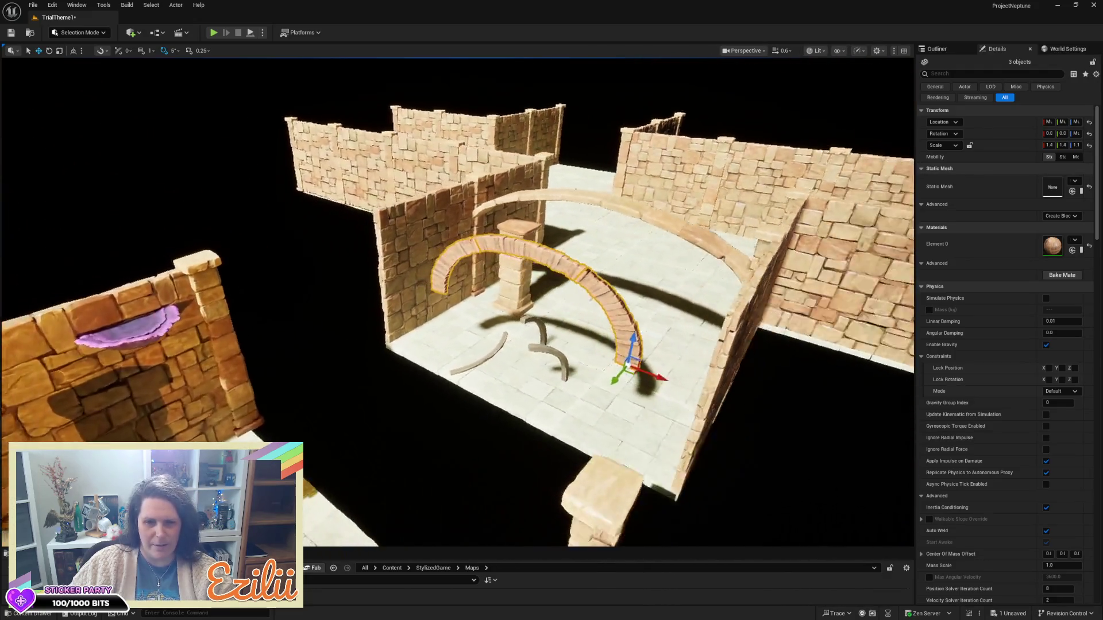
pyautogui.moveTo(457, 301); pyautogui.dragTo(379, 293)
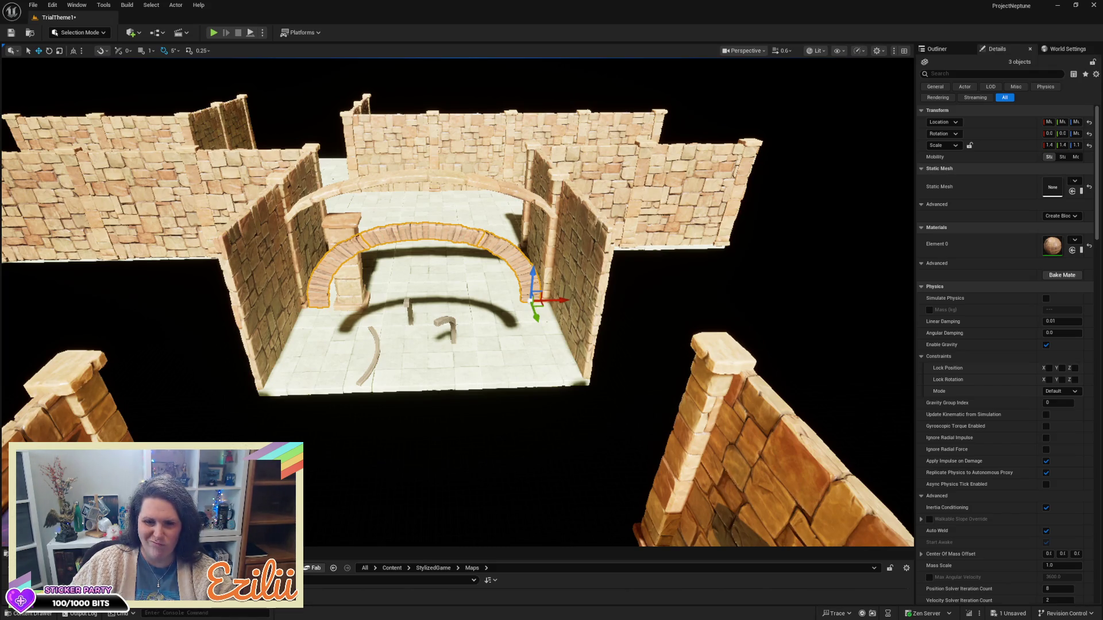
pyautogui.moveTo(379, 293); pyautogui.dragTo(380, 248)
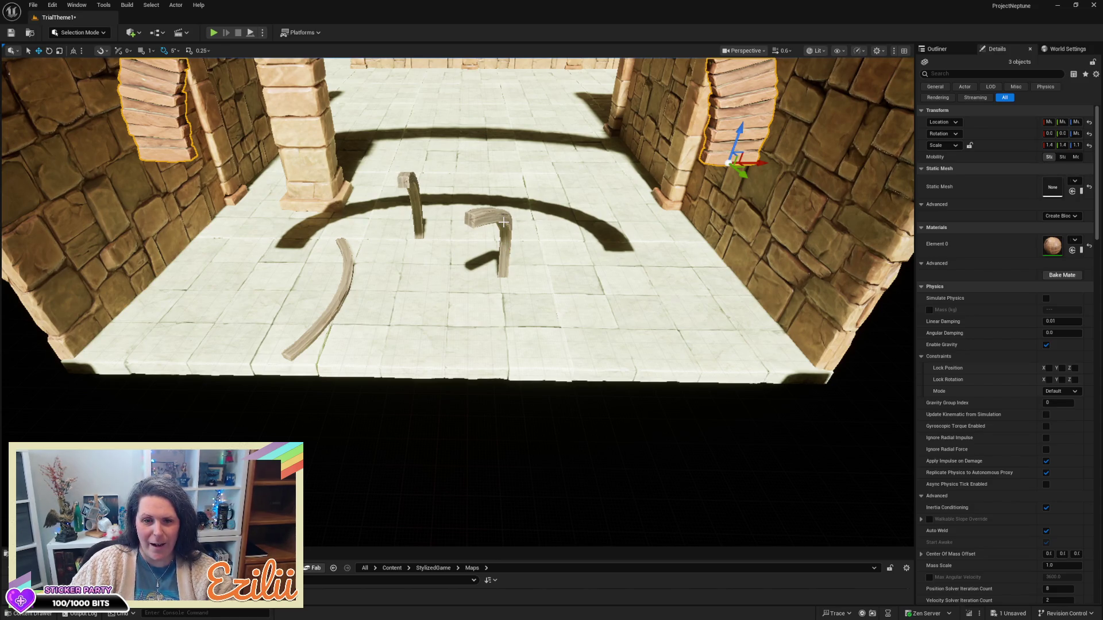
pyautogui.scroll(-10, 414, 278)
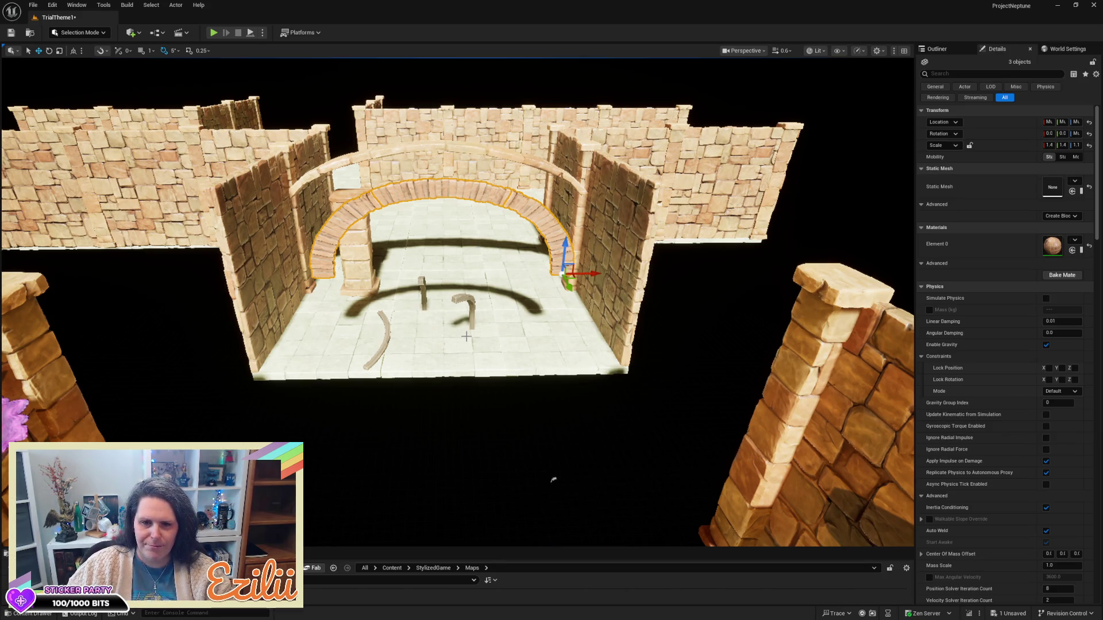
pyautogui.scroll(2, 465, 337)
pyautogui.scroll(10, 362, 358)
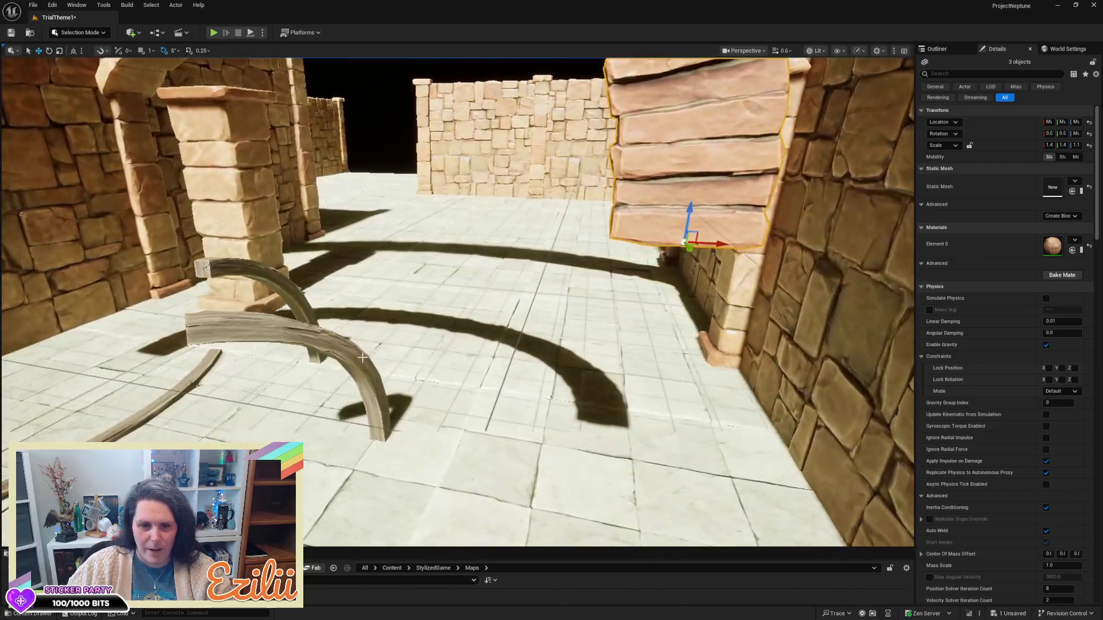
pyautogui.click(362, 358)
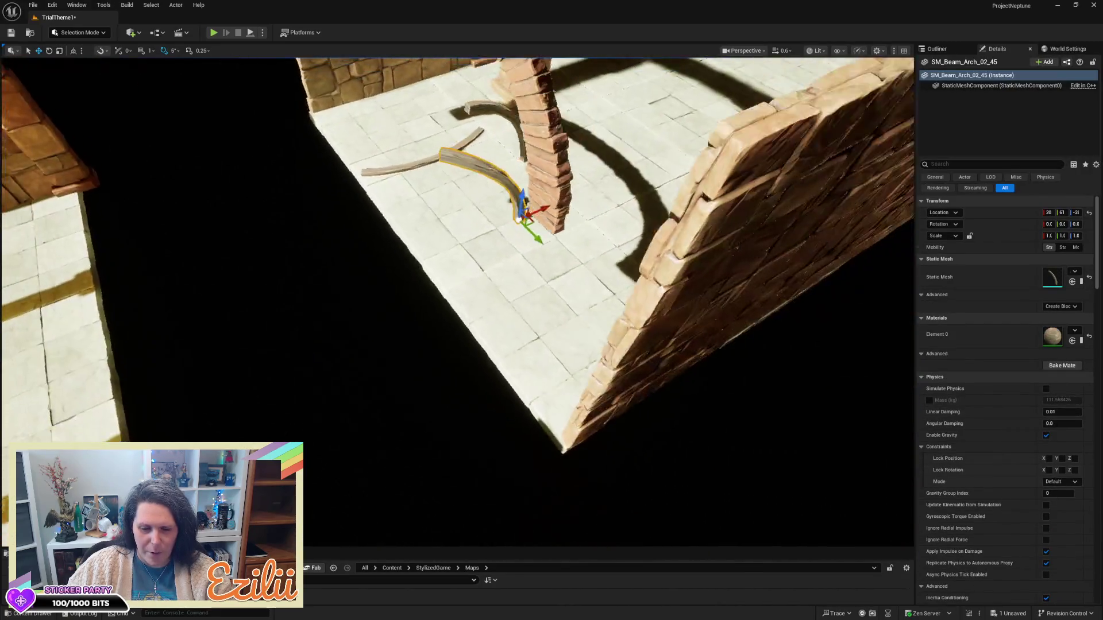
# - Filter the Content folder to static meshes matching 'arch'
pyautogui.moveTo(431, 548)
pyautogui.mouseDown()
pyautogui.moveTo(443, 344)
pyautogui.moveTo(446, 385)
pyautogui.mouseUp()
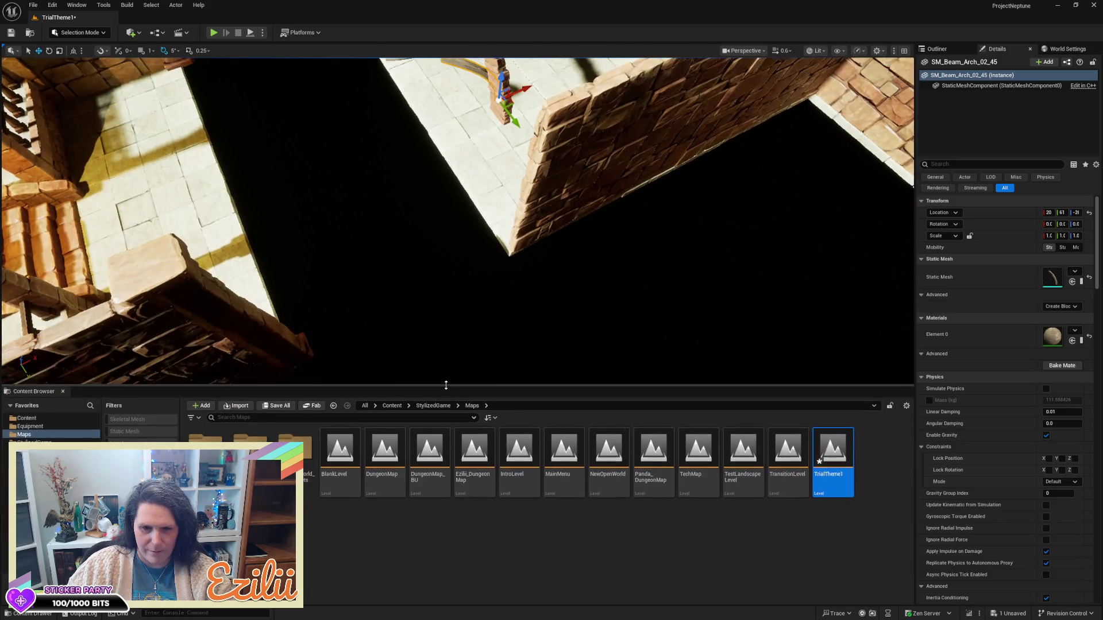
pyautogui.click(35, 419)
pyautogui.click(128, 432)
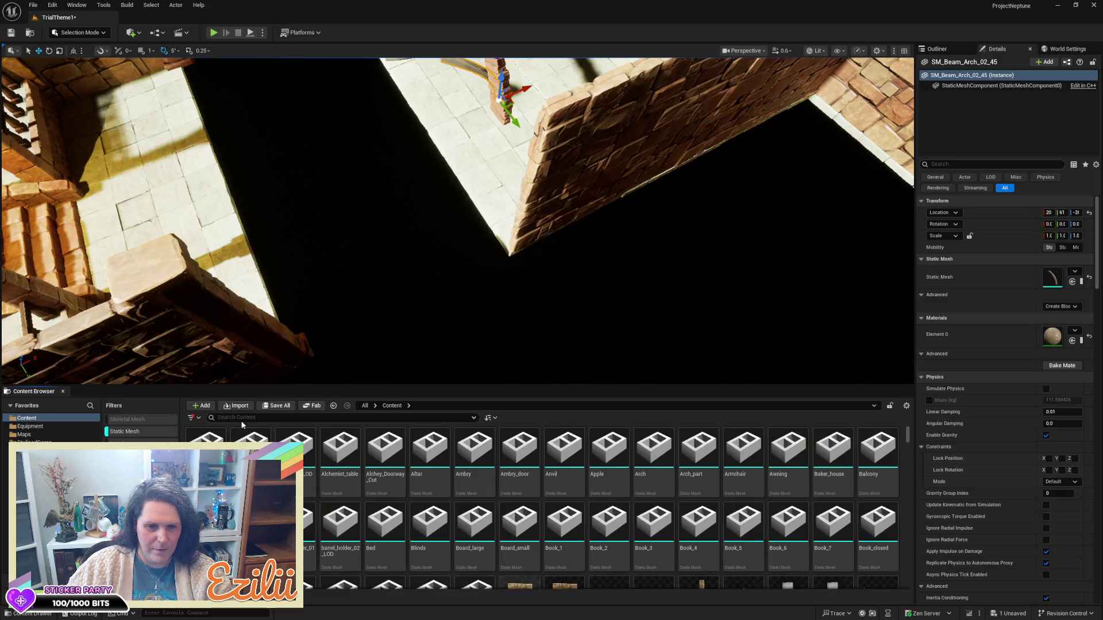
pyautogui.click(253, 418)
pyautogui.write('arch')
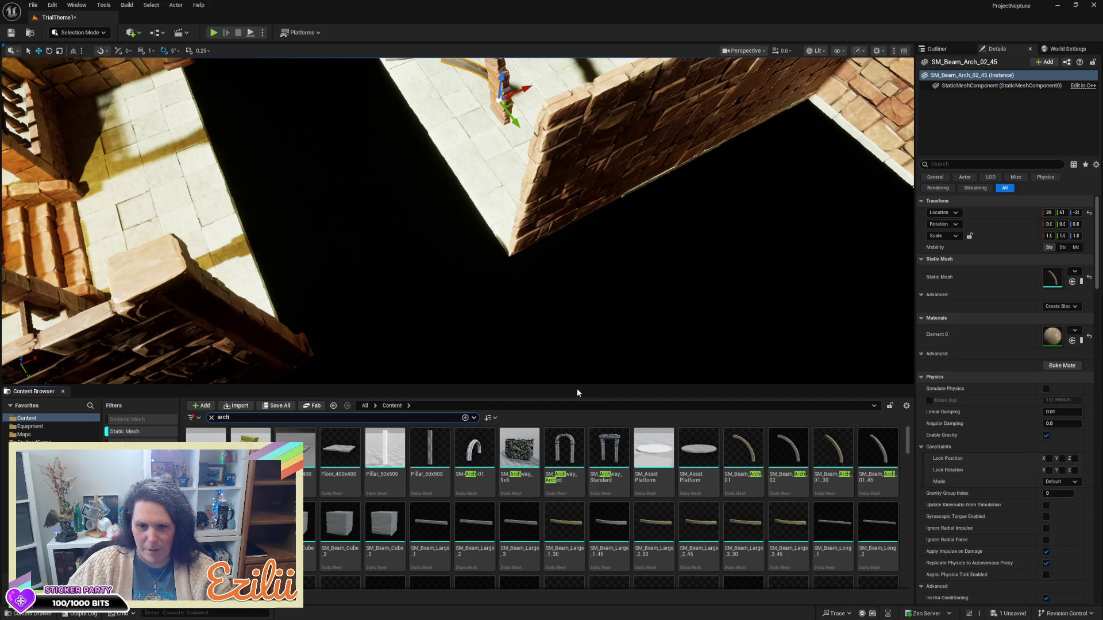
# - Drag SM_Beam_Arch_01 into the viewport onto the room floor
pyautogui.moveTo(743, 451); pyautogui.dragTo(521, 151)
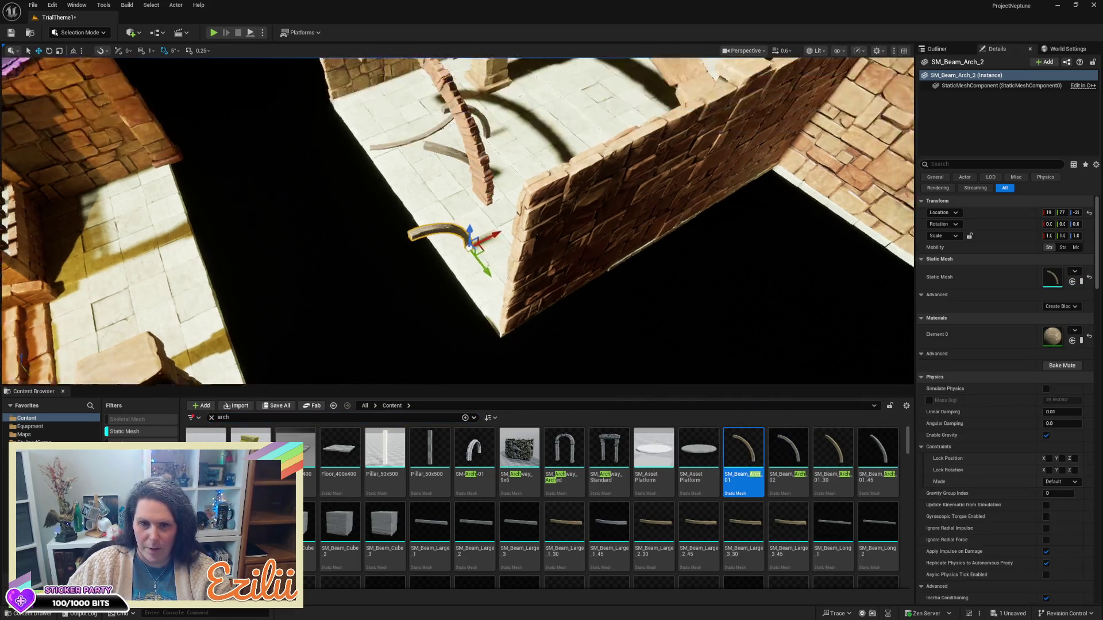
pyautogui.moveTo(524, 215)
pyautogui.mouseDown()
pyautogui.moveTo(531, 233)
pyautogui.moveTo(580, 206)
pyautogui.mouseUp()
pyautogui.press('e')
# - Scale the beam up about 2.1 times and slide it from Location Y 77 to 95
pyautogui.press('w')
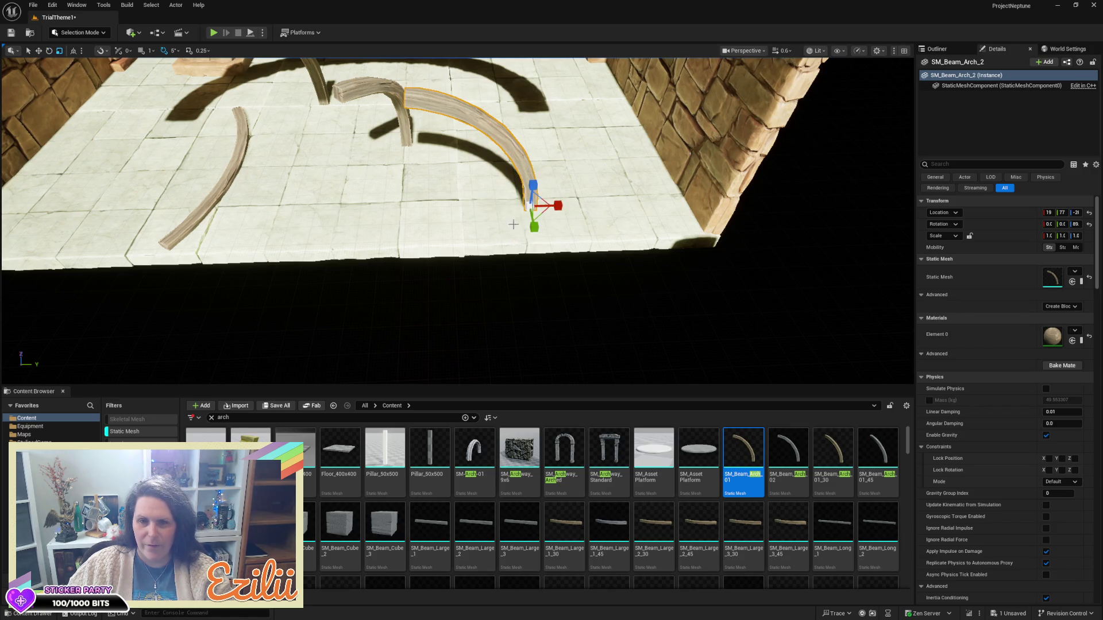
pyautogui.moveTo(533, 208); pyautogui.dragTo(555, 175)
pyautogui.scroll(-10, 551, 180)
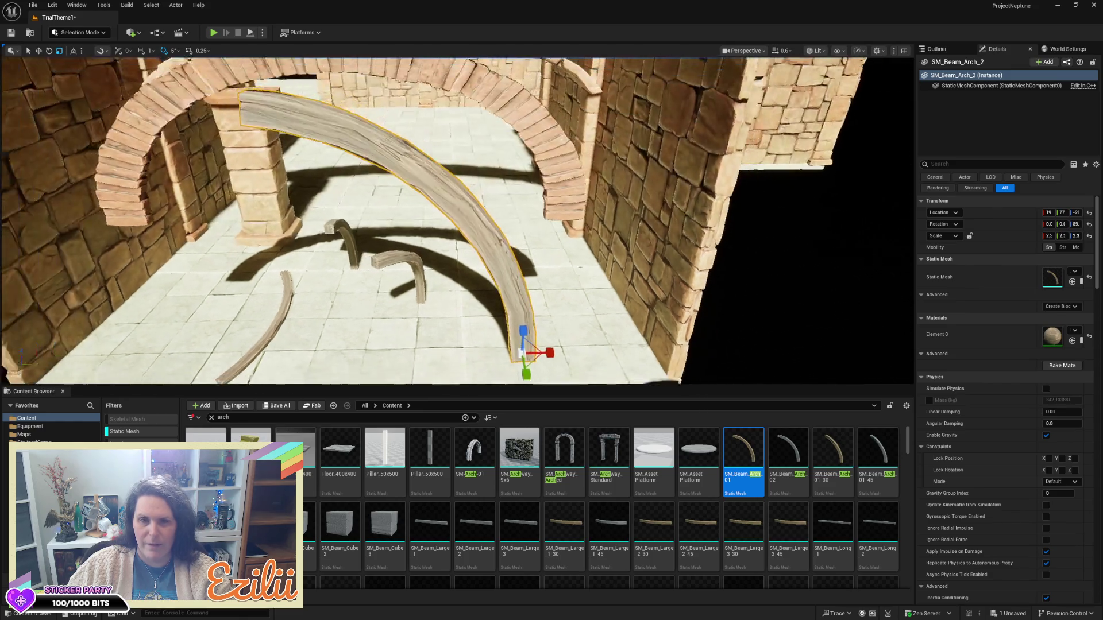
pyautogui.scroll(-5, 382, 320)
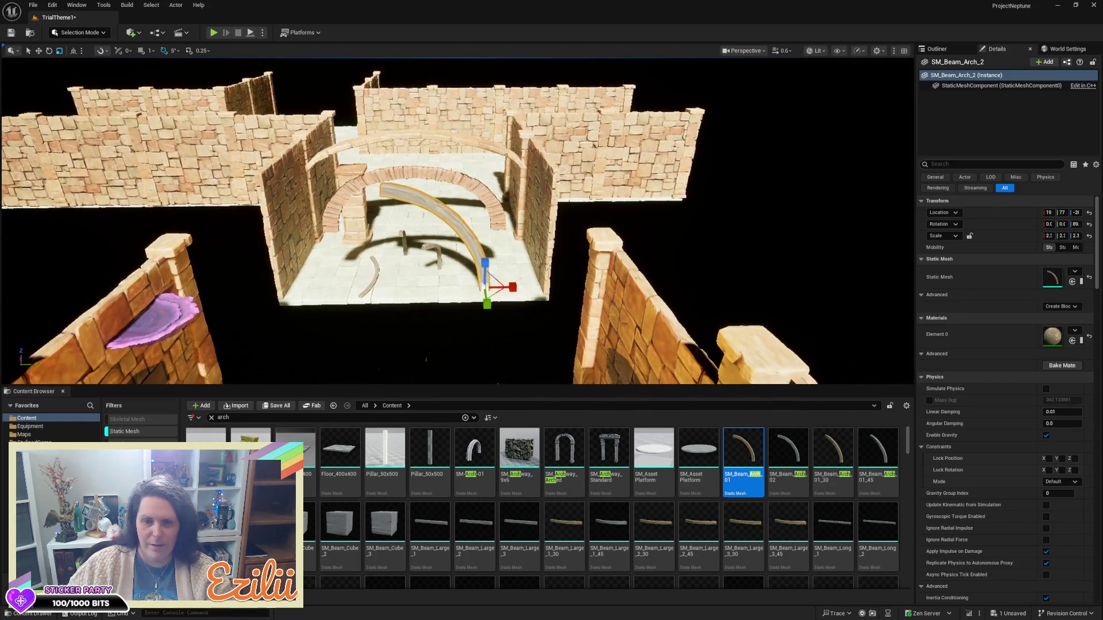
pyautogui.scroll(5, 382, 320)
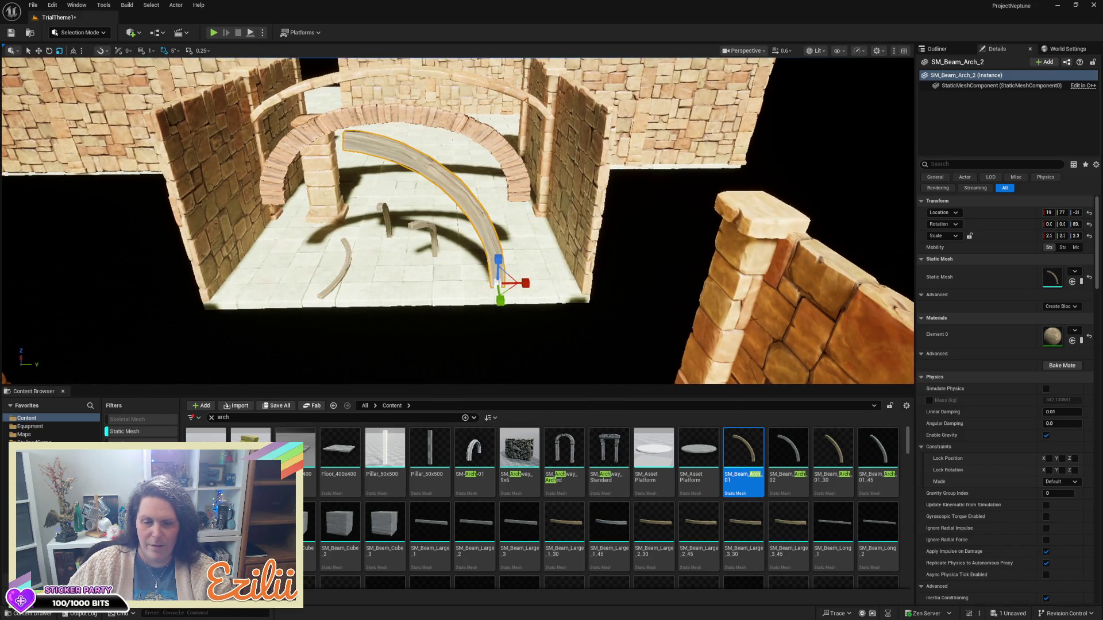
pyautogui.press('e')
pyautogui.press('w')
pyautogui.moveTo(528, 286); pyautogui.dragTo(598, 289)
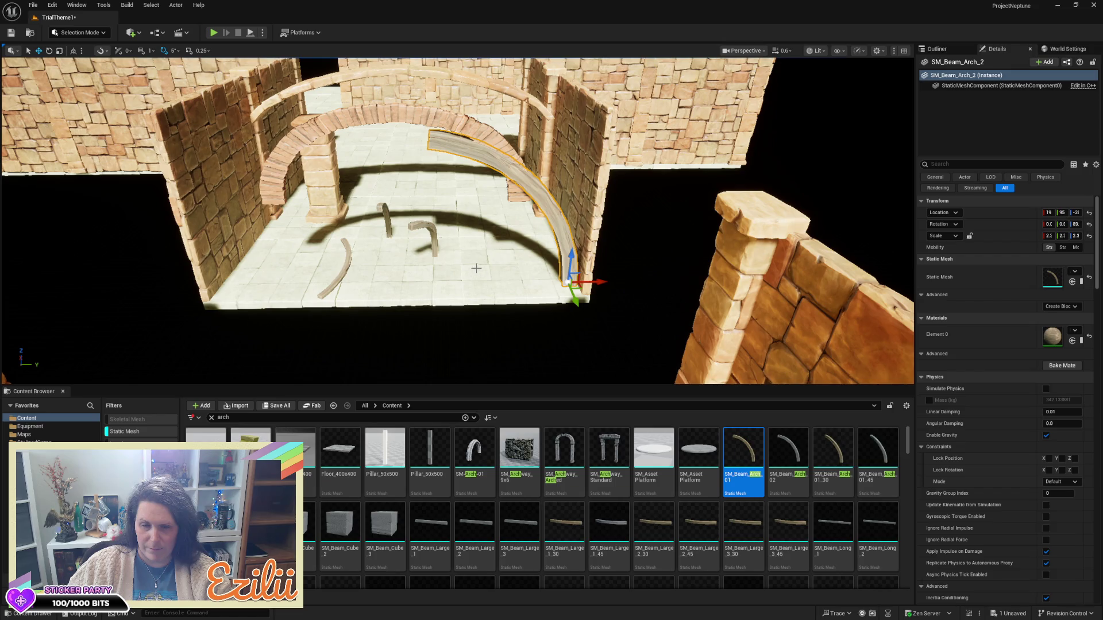
pyautogui.press('a')
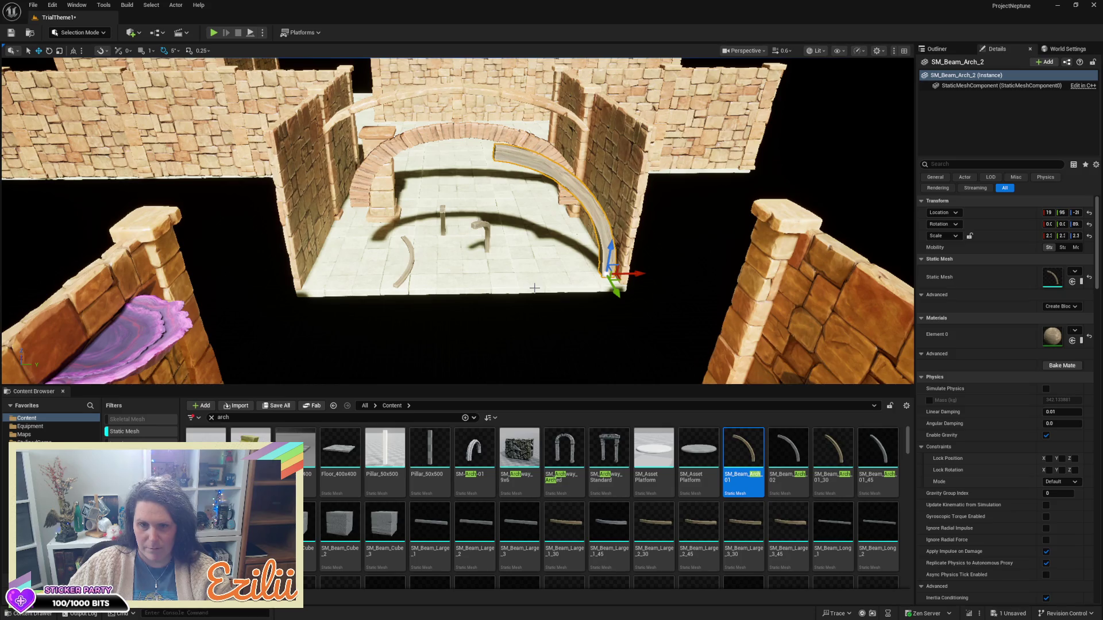
pyautogui.press('d')
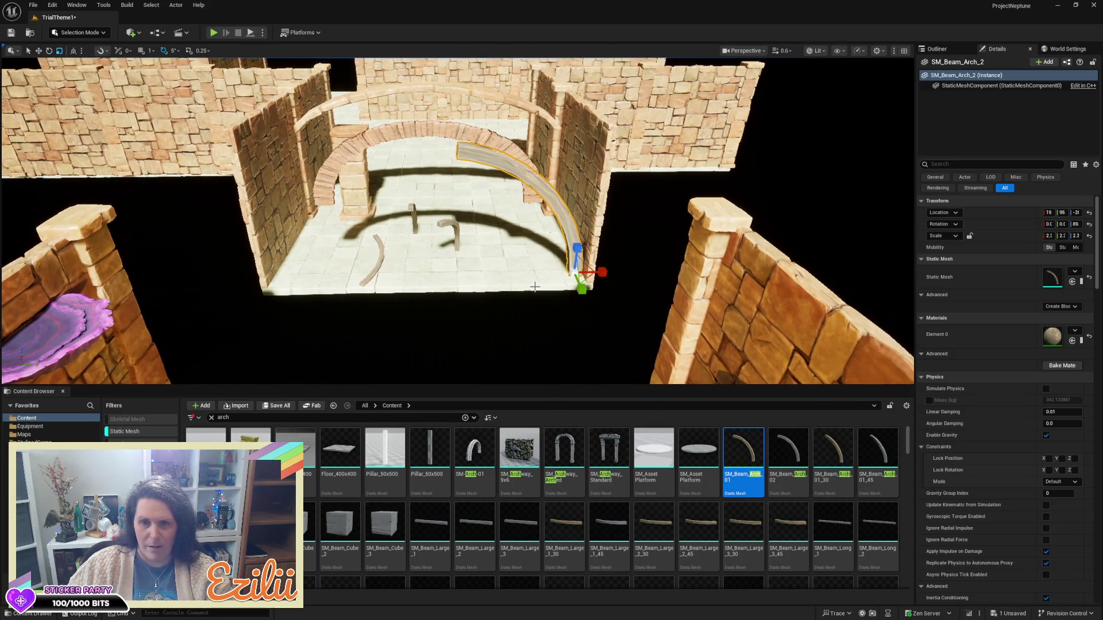
# - Stretch the beam to 2.4 times wider and add a rotated copy on the opposite side
pyautogui.moveTo(603, 274); pyautogui.dragTo(625, 275)
pyautogui.press('w')
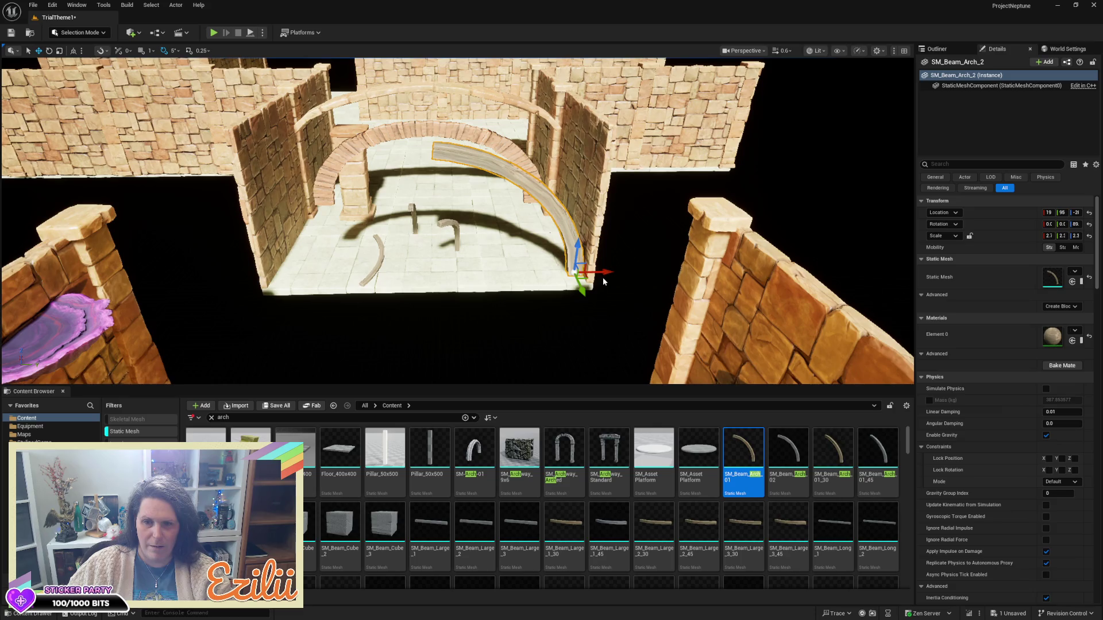
pyautogui.moveTo(603, 276); pyautogui.dragTo(264, 278)
pyautogui.press('e')
pyautogui.press('w')
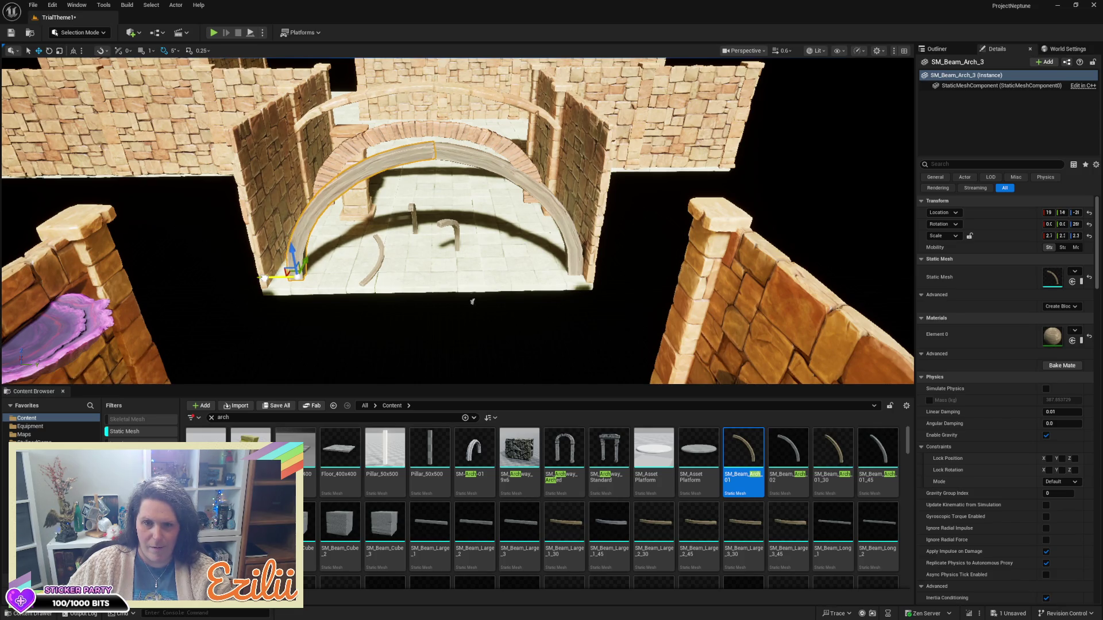
pyautogui.moveTo(450, 308)
pyautogui.mouseDown()
pyautogui.moveTo(459, 244)
pyautogui.moveTo(447, 305)
pyautogui.mouseUp()
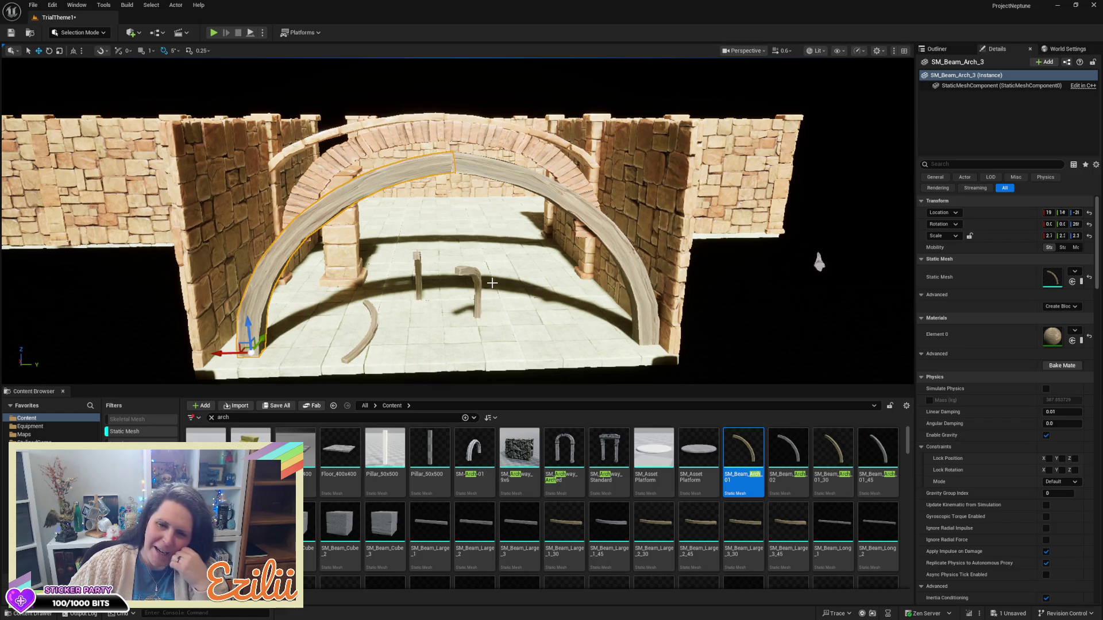
pyautogui.click(374, 330)
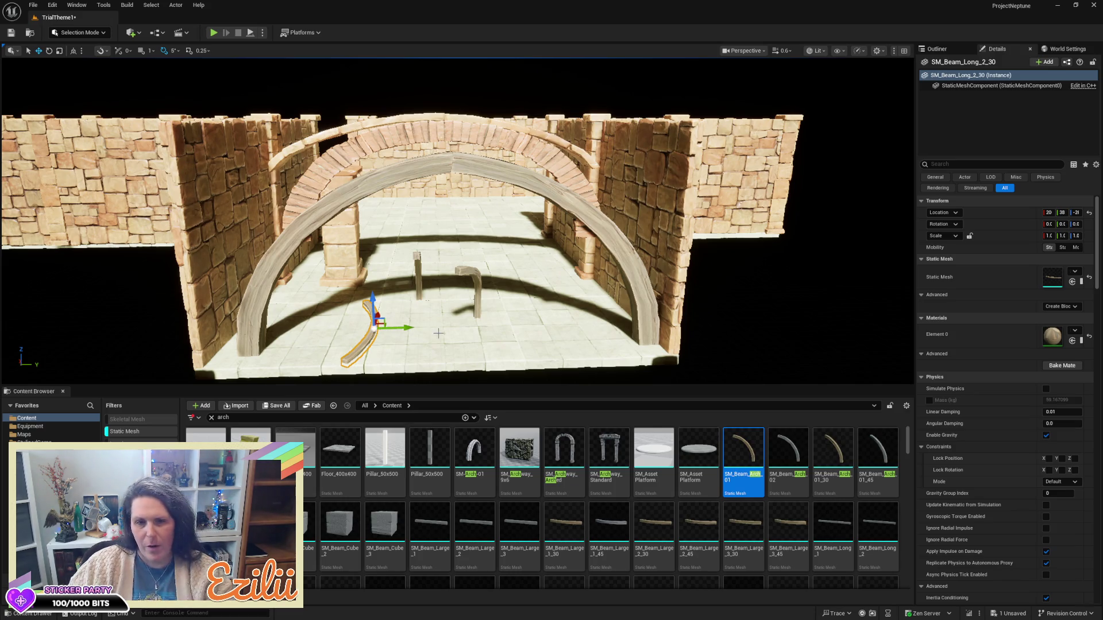
# - Look around the room from above, then show the Outliner with SM_Beam_Long_2_30 selected
pyautogui.moveTo(439, 334)
pyautogui.mouseDown()
pyautogui.moveTo(439, 382)
pyautogui.moveTo(440, 365)
pyautogui.mouseUp()
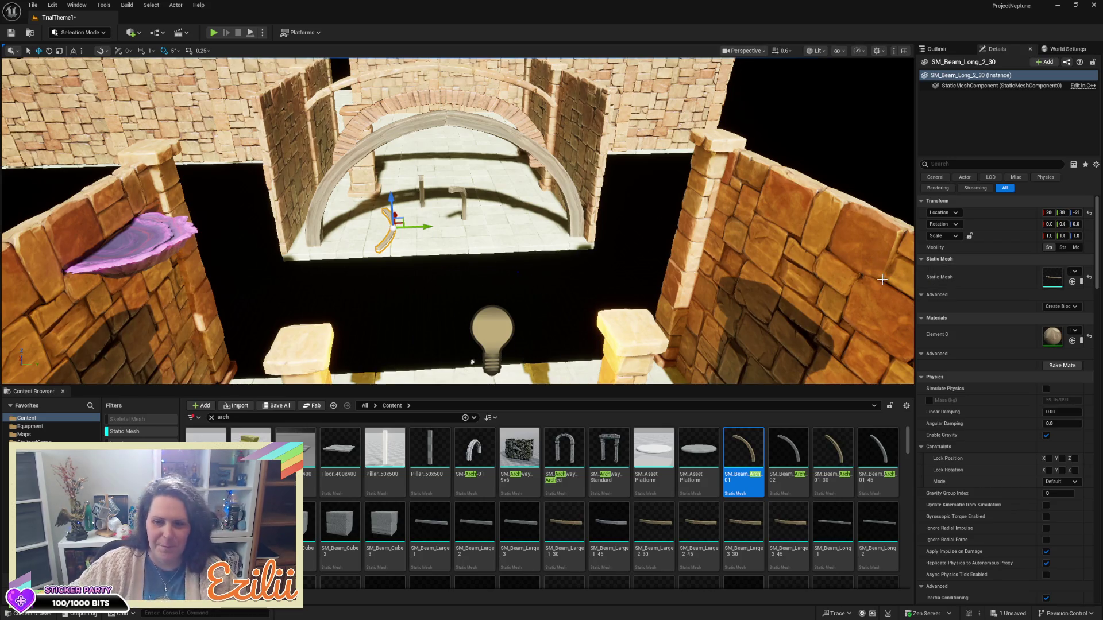
pyautogui.moveTo(598, 285); pyautogui.dragTo(631, 100)
pyautogui.moveTo(553, 290)
pyautogui.mouseDown()
pyautogui.moveTo(554, 276)
pyautogui.moveTo(554, 290)
pyautogui.mouseUp()
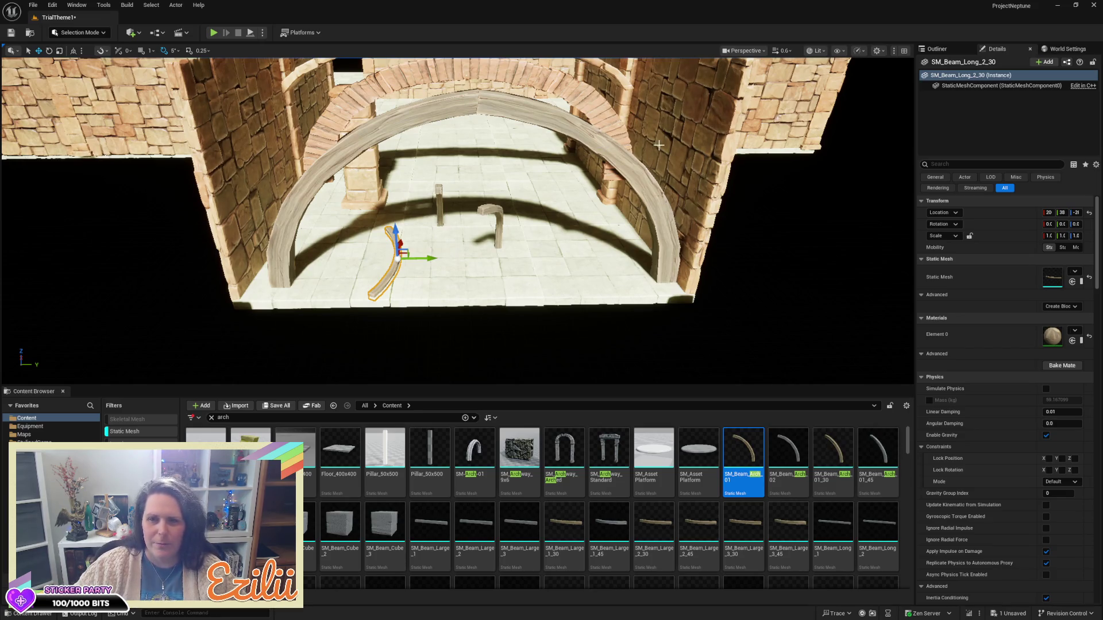
pyautogui.click(936, 49)
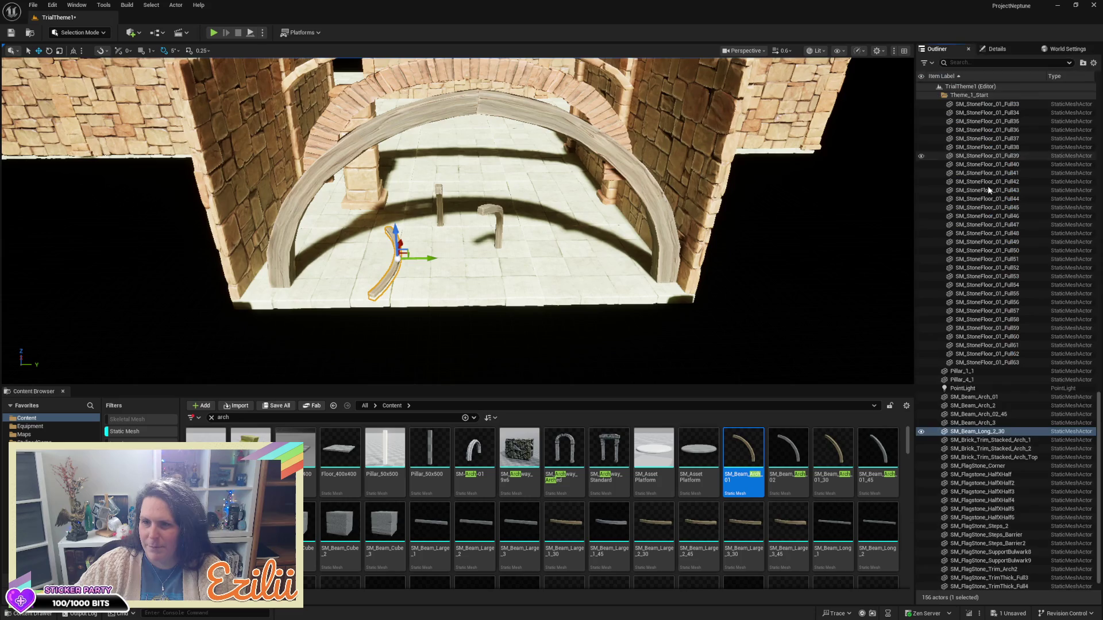
# - Place SM_Beam_Long_2_30 at the left stone pillar's location
pyautogui.click(996, 49)
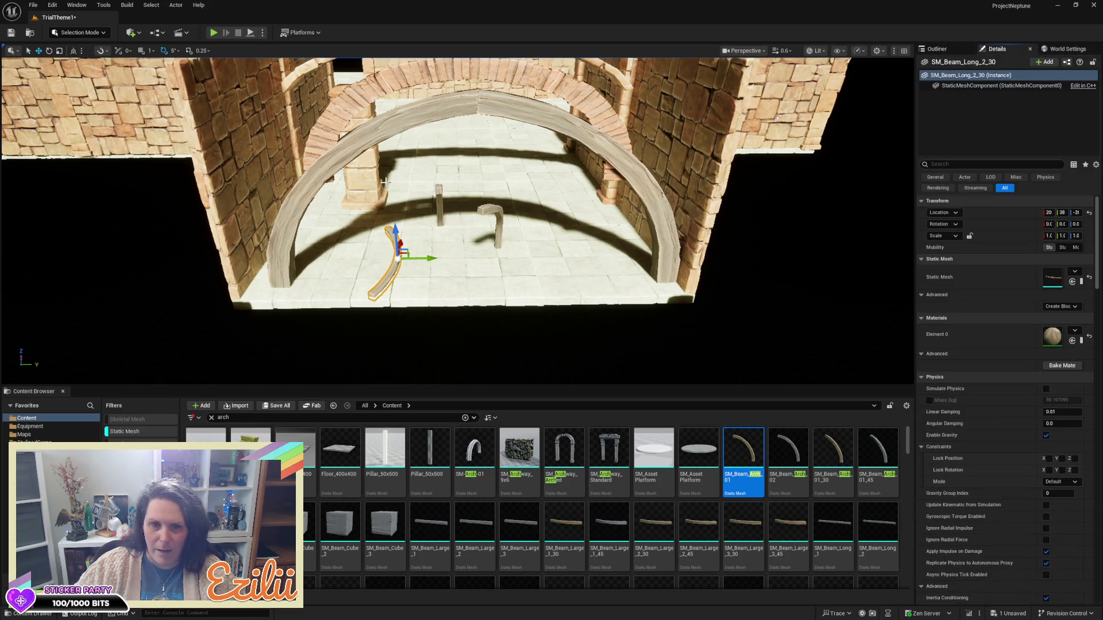
pyautogui.click(293, 112)
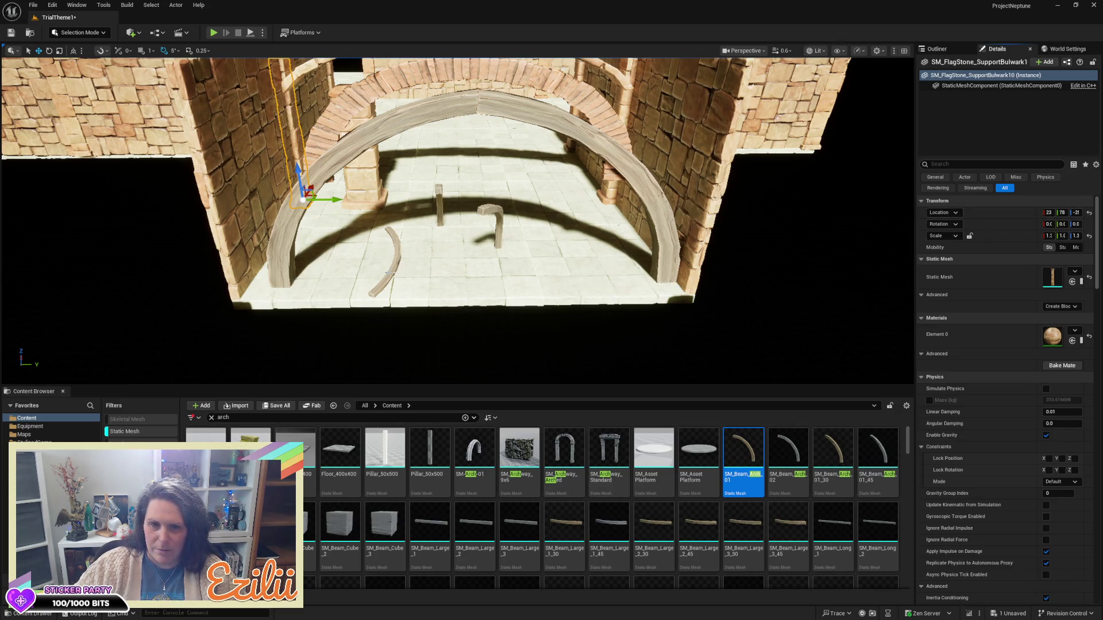
pyautogui.click(389, 272)
pyautogui.keyDown('shift'); pyautogui.click(973, 213); pyautogui.keyUp('shift')
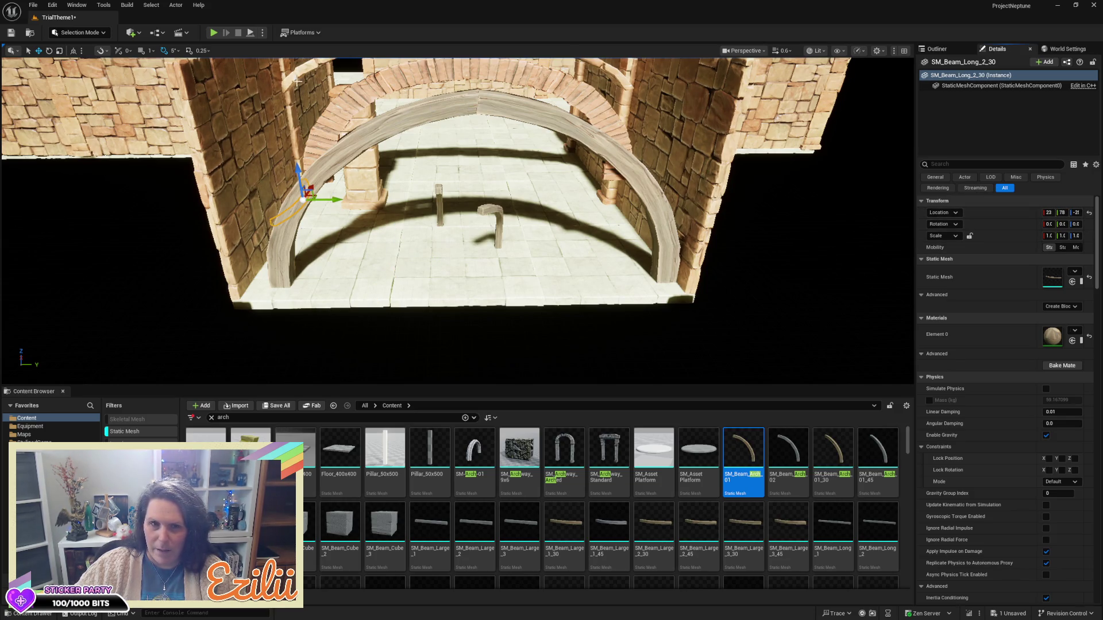
pyautogui.click(286, 68)
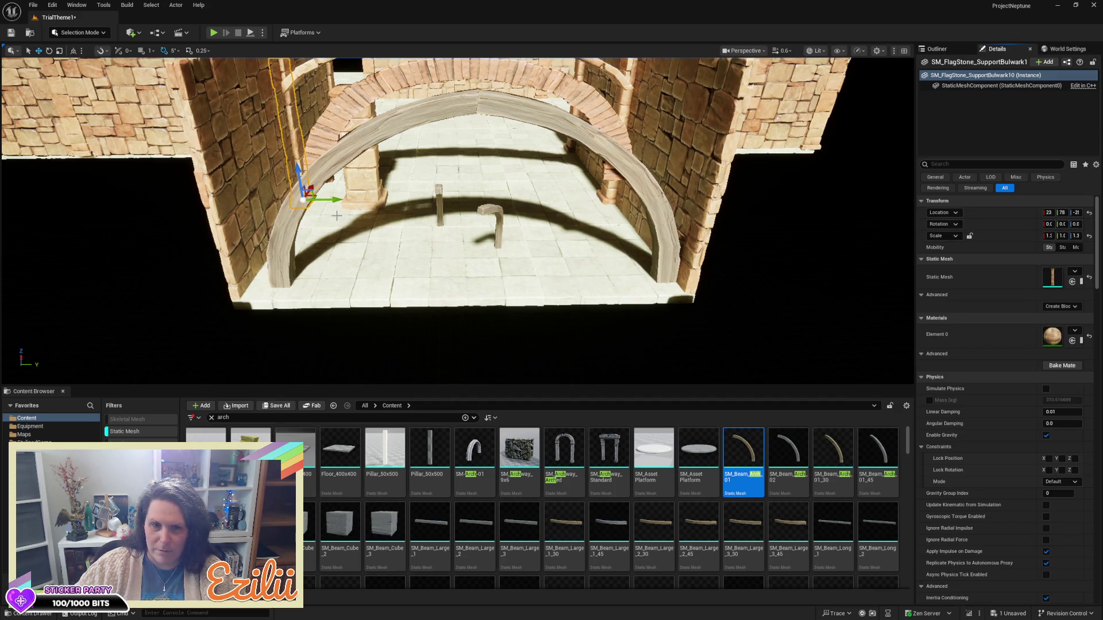
pyautogui.moveTo(348, 209)
pyautogui.mouseDown()
pyautogui.moveTo(319, 159)
pyautogui.moveTo(476, 205)
pyautogui.mouseUp()
pyautogui.click(502, 190)
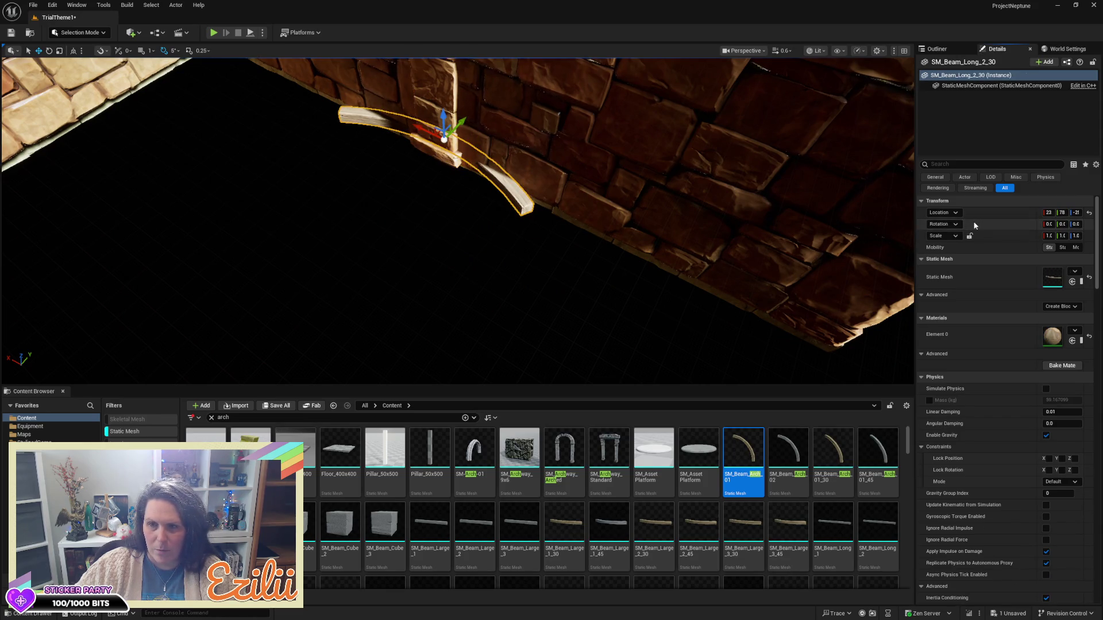
# - Turn the beam 90 degrees against the wall and raise it onto the upper stone arch
pyautogui.press('e')
pyautogui.moveTo(463, 174); pyautogui.dragTo(405, 179)
pyautogui.moveTo(458, 221)
pyautogui.mouseDown()
pyautogui.moveTo(437, 173)
pyautogui.moveTo(471, 149)
pyautogui.moveTo(517, 219)
pyautogui.moveTo(604, 226)
pyautogui.mouseUp()
pyautogui.moveTo(483, 211)
pyautogui.mouseDown()
pyautogui.moveTo(499, 198)
pyautogui.moveTo(551, 208)
pyautogui.moveTo(560, 242)
pyautogui.mouseUp()
pyautogui.moveTo(517, 288)
pyautogui.mouseDown()
pyautogui.moveTo(506, 270)
pyautogui.moveTo(471, 299)
pyautogui.moveTo(413, 265)
pyautogui.moveTo(548, 215)
pyautogui.mouseUp()
pyautogui.press('w')
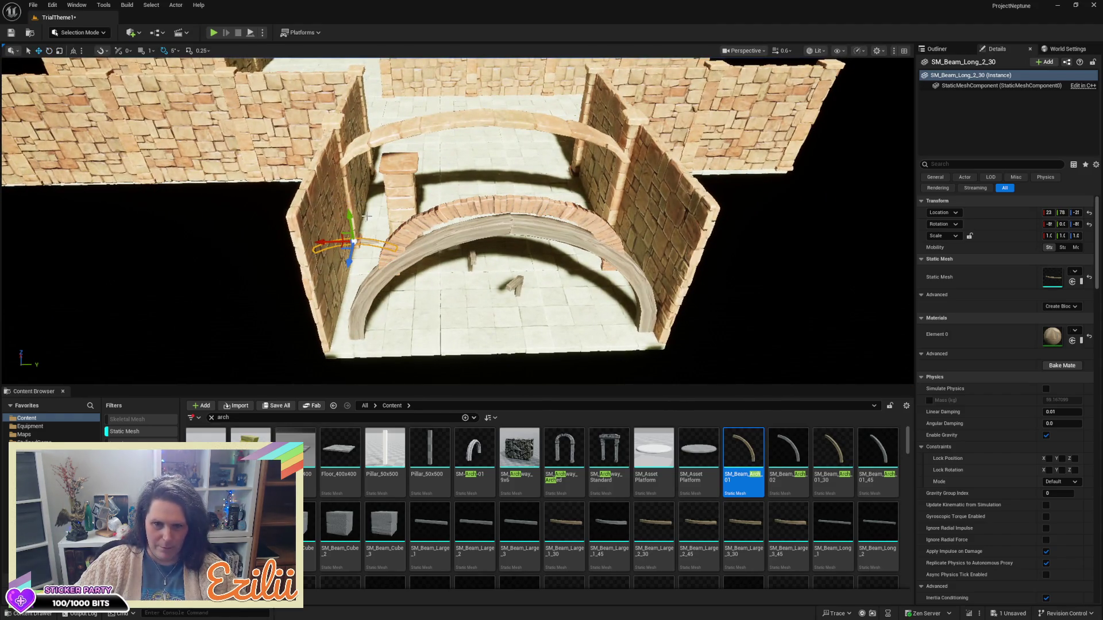
pyautogui.moveTo(349, 227)
pyautogui.mouseDown()
pyautogui.moveTo(345, 152)
pyautogui.moveTo(325, 93)
pyautogui.moveTo(428, 125)
pyautogui.mouseUp()
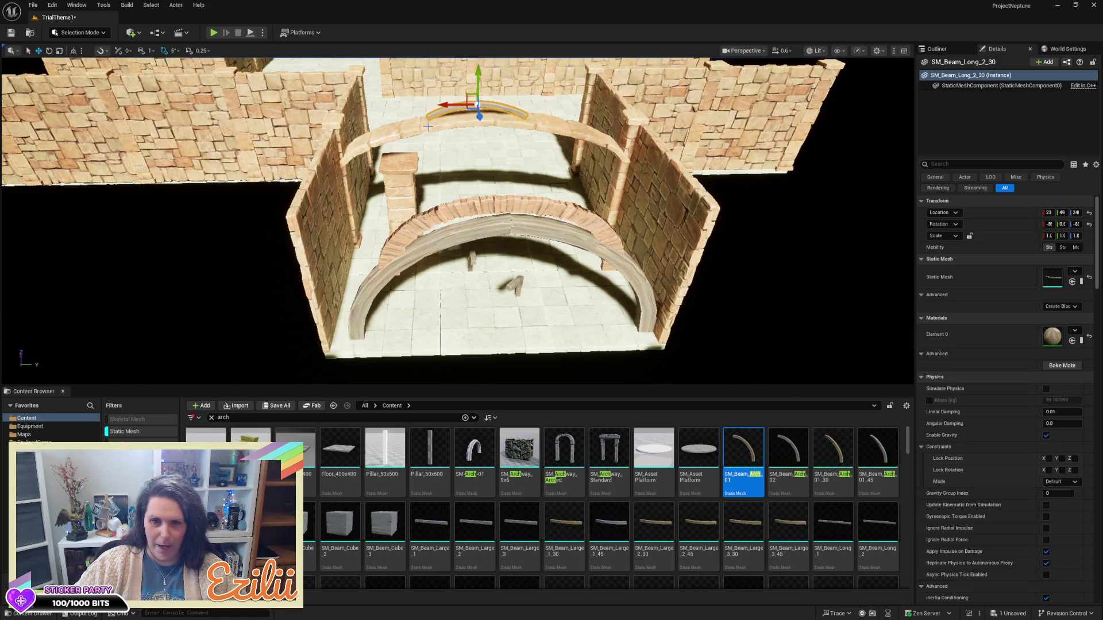
pyautogui.click(428, 127)
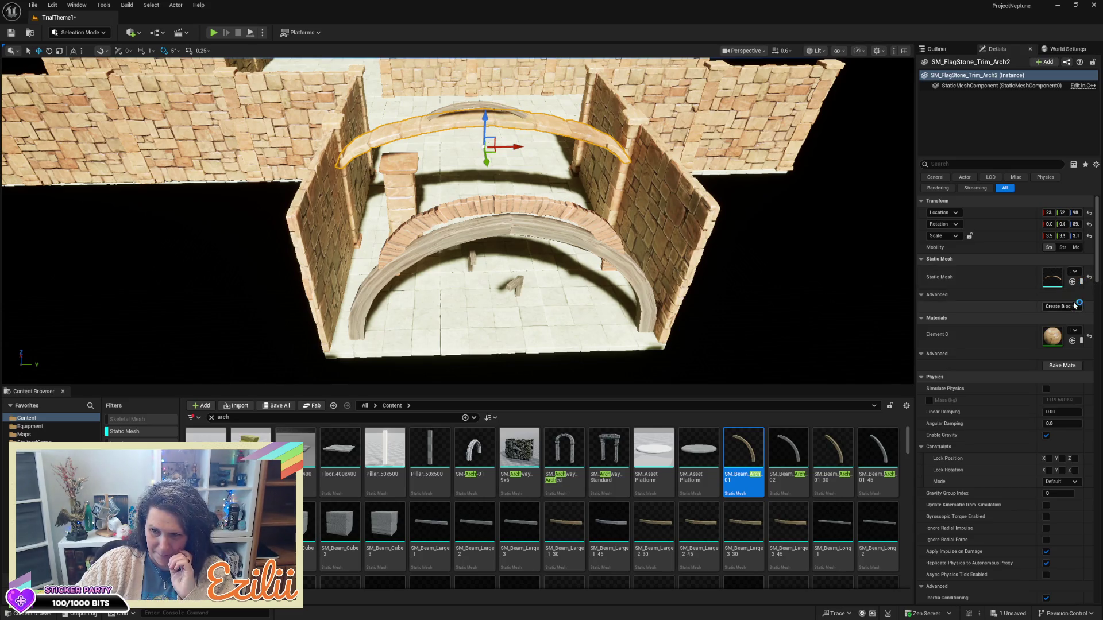
# - Drop an SM_FlagStone_Trim_Arch_Flatter arch trim into the scene from the Content Browser
pyautogui.moveTo(918, 259); pyautogui.dragTo(838, 247)
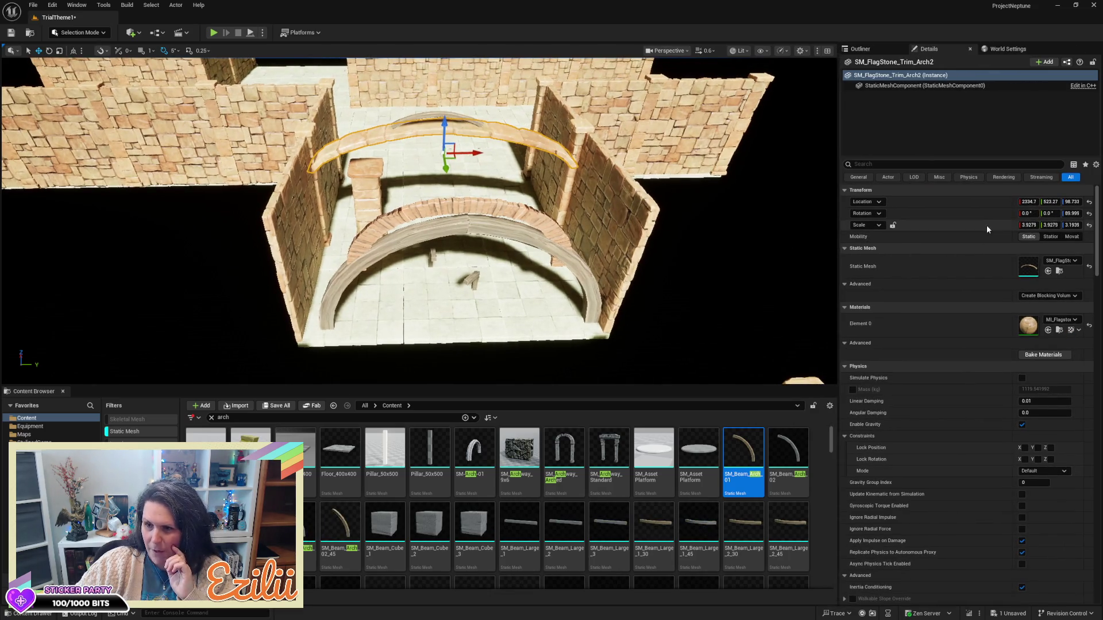
pyautogui.click(1060, 271)
pyautogui.moveTo(520, 454)
pyautogui.mouseDown()
pyautogui.moveTo(487, 206)
pyautogui.moveTo(453, 180)
pyautogui.moveTo(503, 189)
pyautogui.mouseUp()
pyautogui.moveTo(511, 152); pyautogui.dragTo(394, 142)
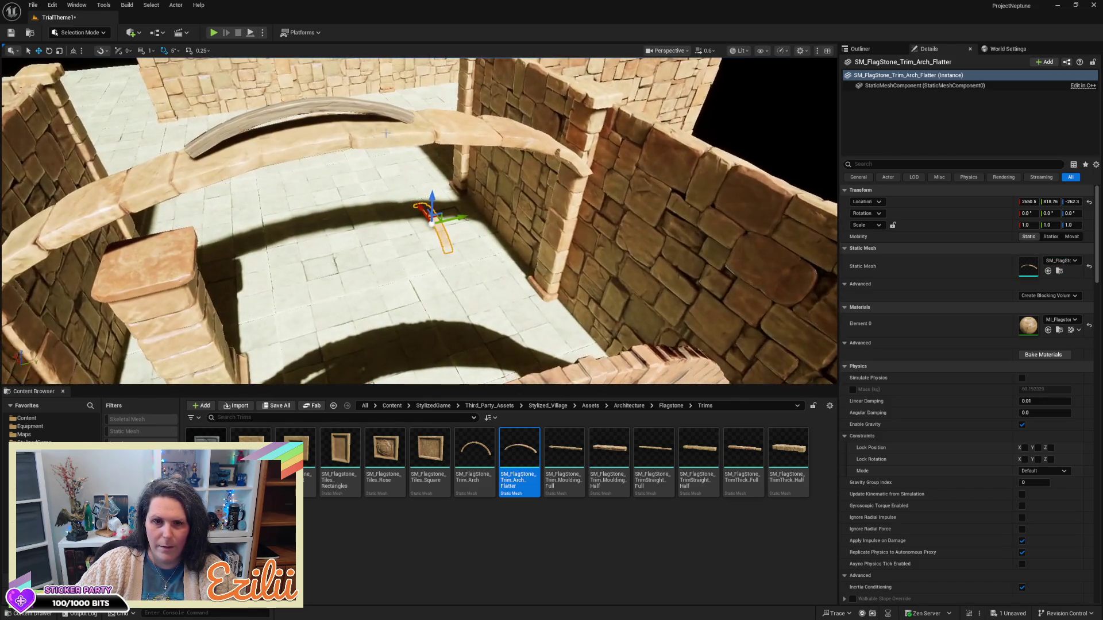
# - Paste the curved wooden beam's Location onto the flatter arch and rotate it across the doorway
pyautogui.click(347, 106)
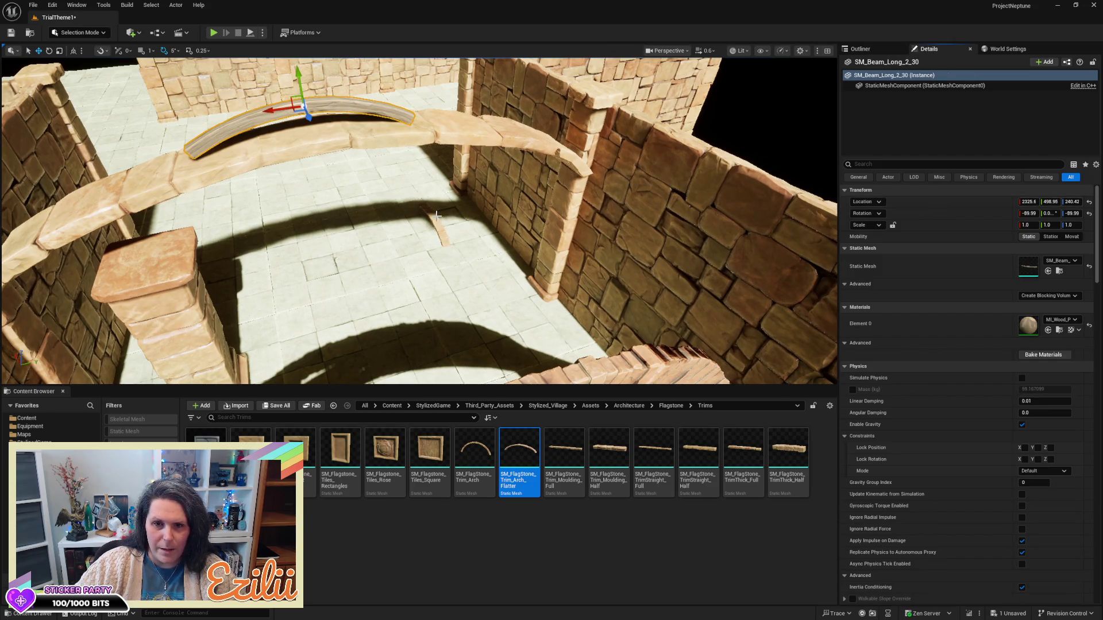
pyautogui.moveTo(440, 224); pyautogui.dragTo(439, 224)
pyautogui.keyDown('shift'); pyautogui.click(907, 198); pyautogui.keyUp('shift')
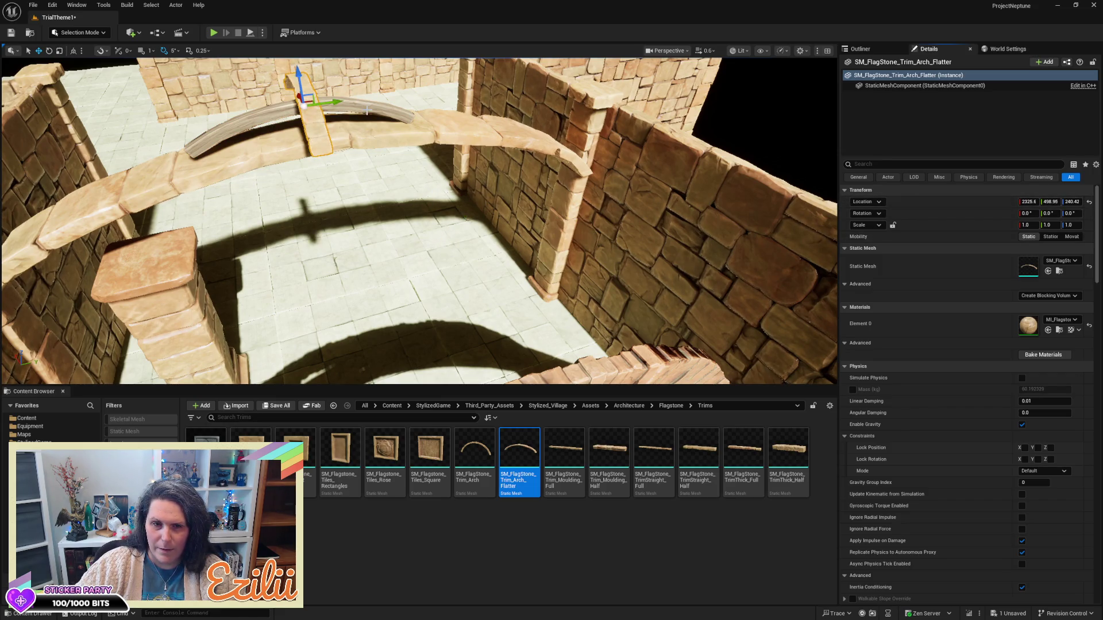
pyautogui.press('e')
pyautogui.moveTo(262, 106)
pyautogui.mouseDown()
pyautogui.moveTo(247, 103)
pyautogui.moveTo(232, 122)
pyautogui.mouseUp()
# - Undo the last change and locate the wooden beam's mesh among the Wood/Curved assets
pyautogui.scroll(-5, 419, 221)
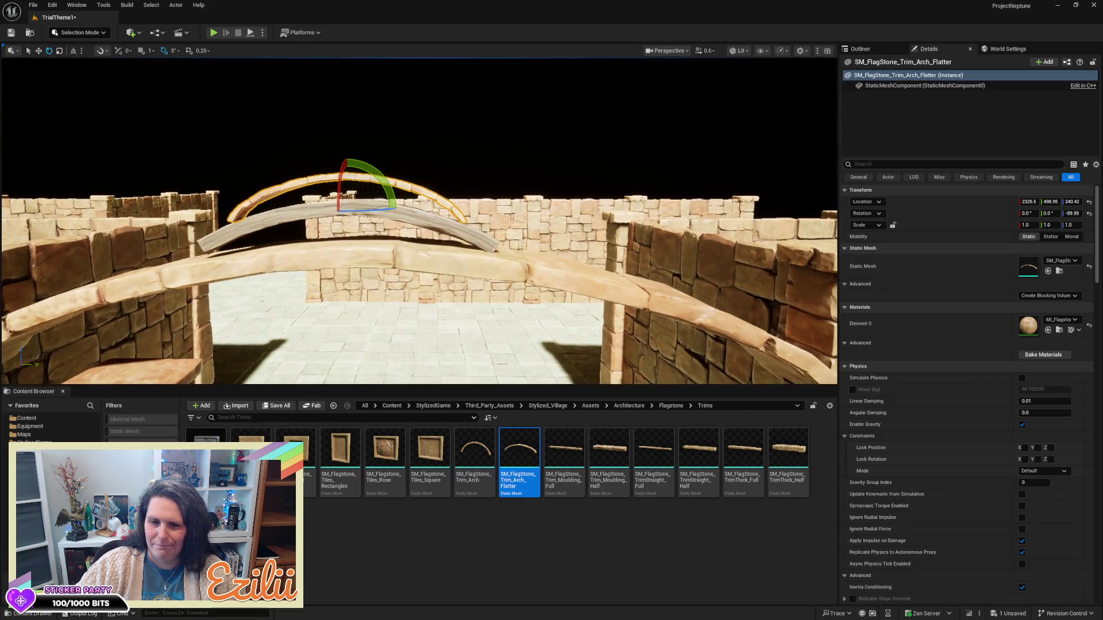
pyautogui.scroll(-5, 419, 221)
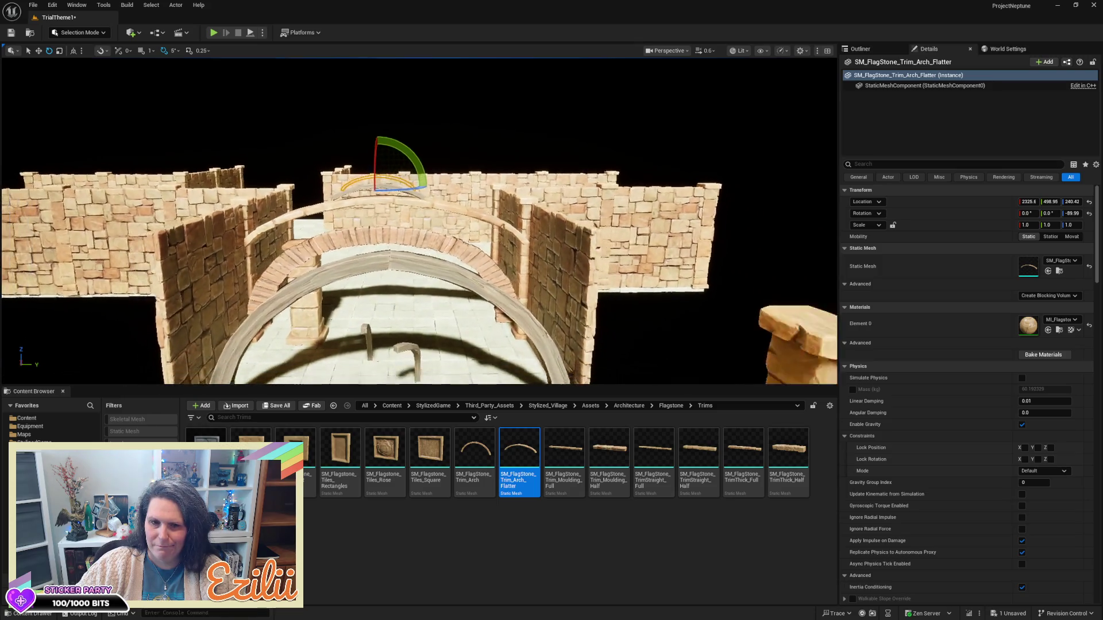
pyautogui.scroll(3, 419, 222)
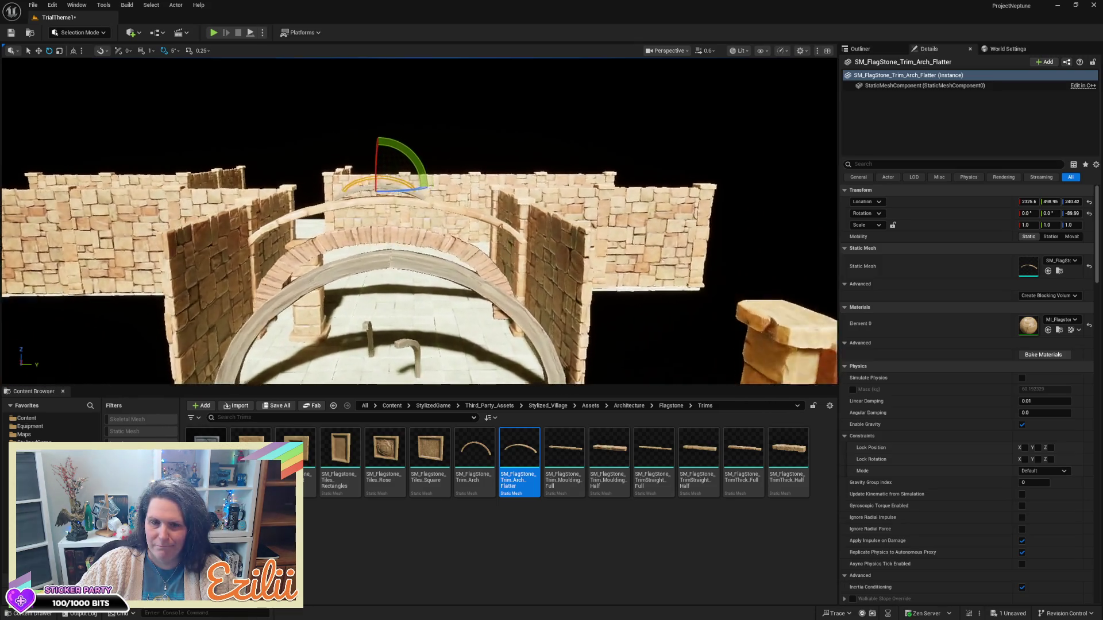
pyautogui.scroll(5, 420, 221)
pyautogui.moveTo(420, 221); pyautogui.dragTo(428, 221)
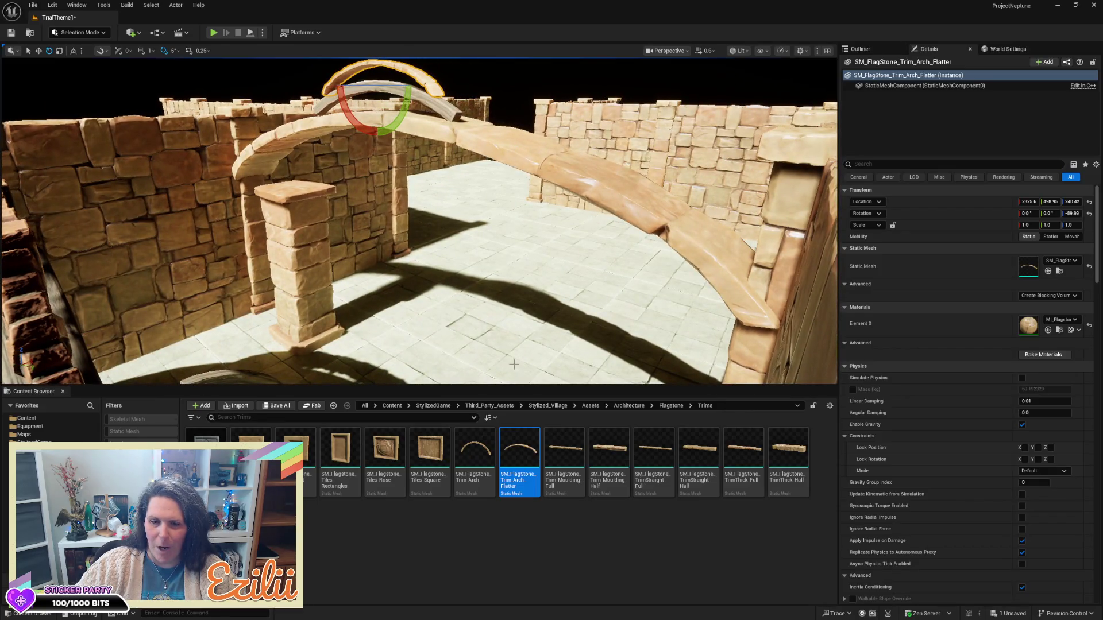
pyautogui.hotkey('ctrl', 'z')
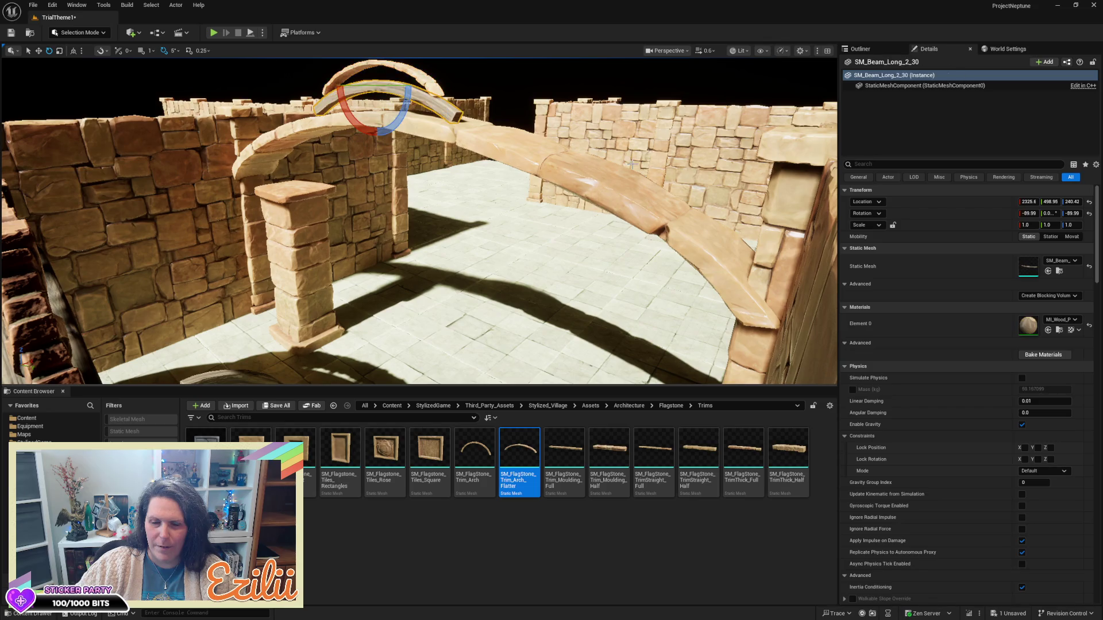
pyautogui.click(1058, 272)
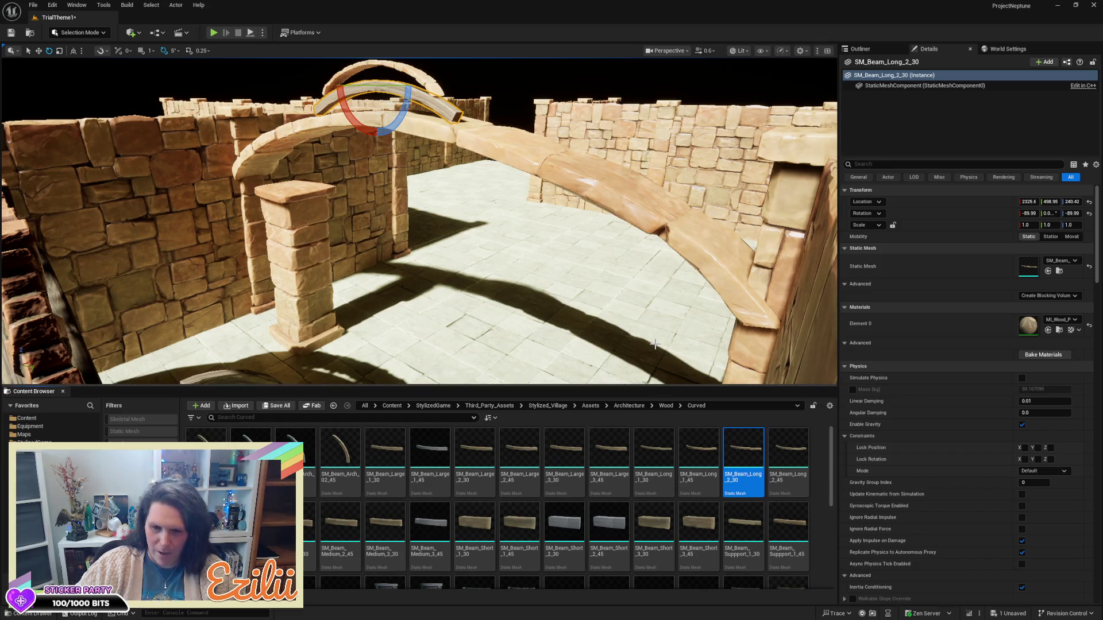
# - Drop an SM_Beam_Long_2_45 curved beam and an SM_Wood_WornSupportBeams_Long_45 support beam into the room
pyautogui.moveTo(661, 345)
pyautogui.mouseDown()
pyautogui.moveTo(661, 299)
pyautogui.moveTo(661, 374)
pyautogui.moveTo(660, 345)
pyautogui.mouseUp()
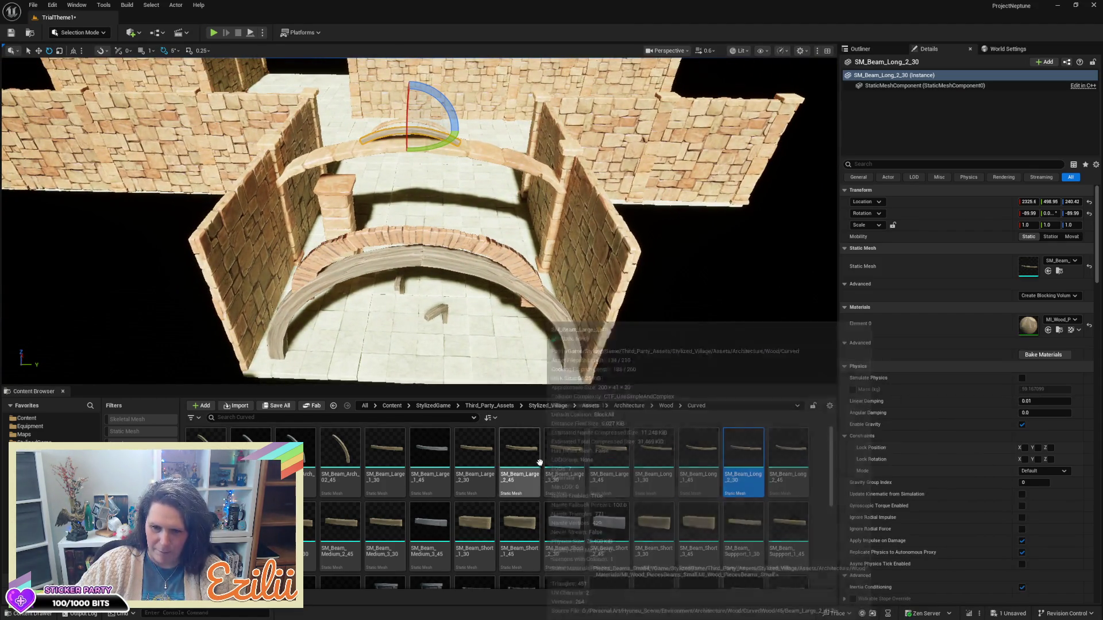
pyautogui.moveTo(788, 460)
pyautogui.mouseDown()
pyautogui.moveTo(382, 341)
pyautogui.moveTo(414, 299)
pyautogui.moveTo(408, 322)
pyautogui.mouseUp()
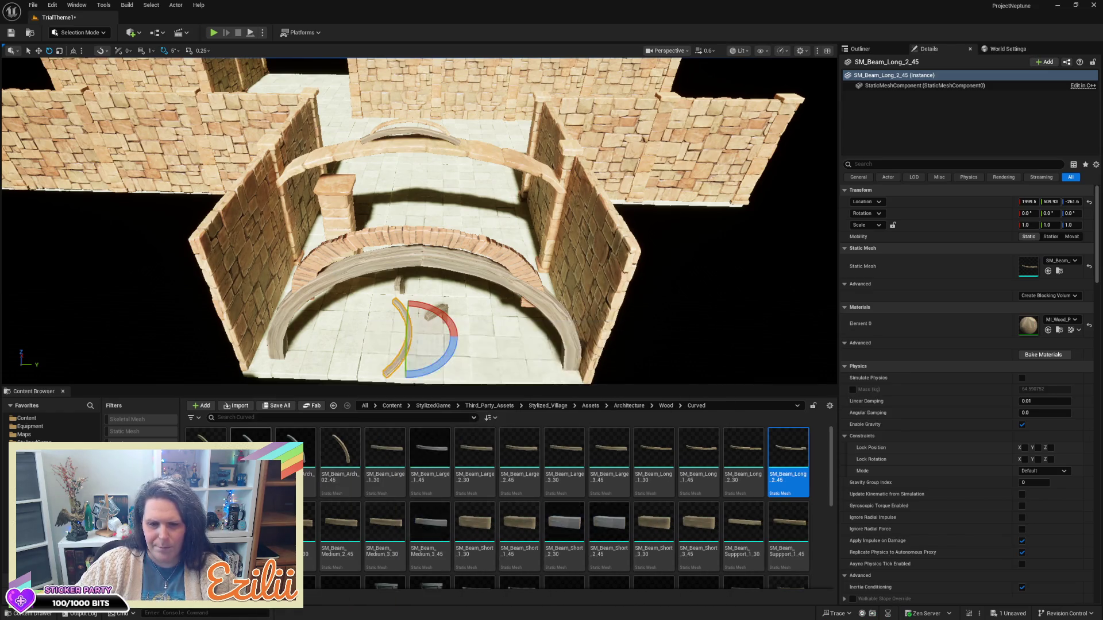
pyautogui.scroll(-1, 559, 472)
pyautogui.scroll(-3, 558, 472)
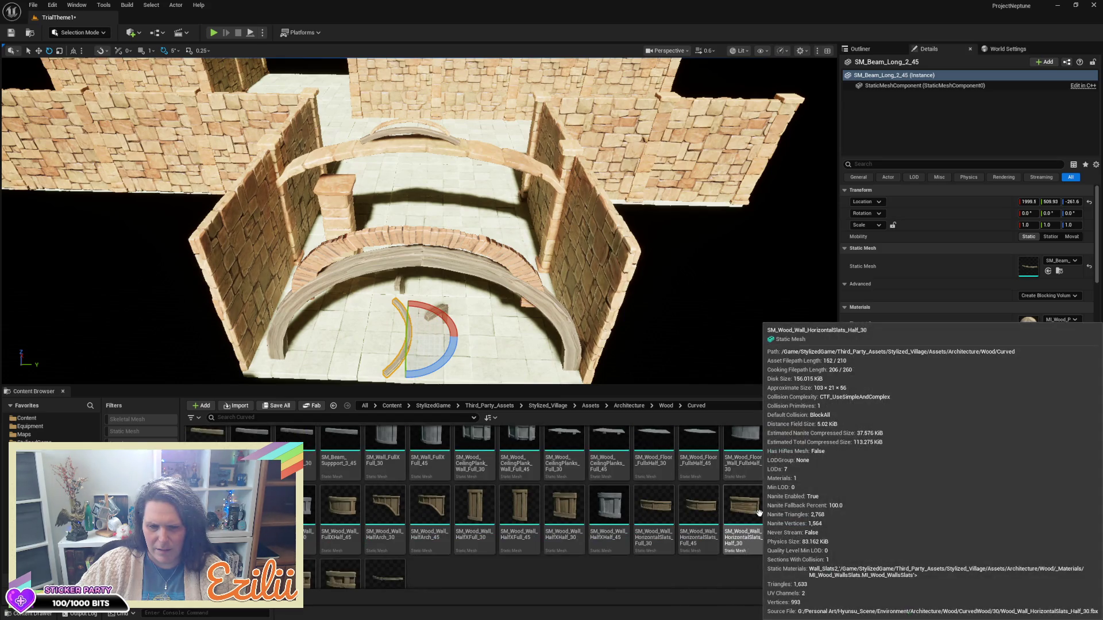
pyautogui.scroll(-3, 752, 514)
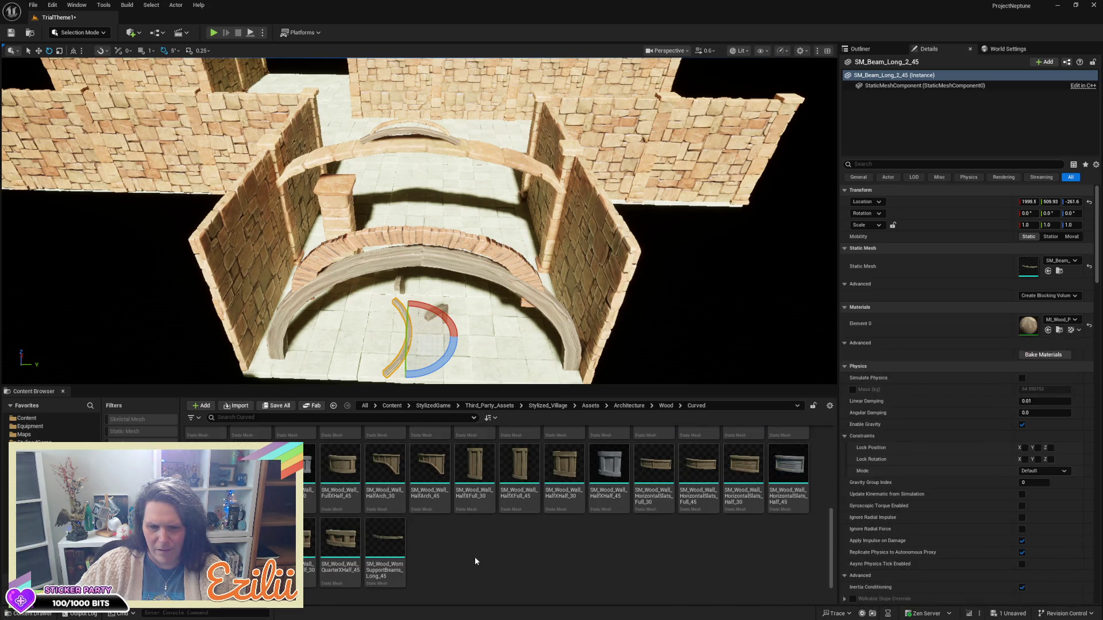
pyautogui.moveTo(384, 543)
pyautogui.mouseDown()
pyautogui.moveTo(405, 415)
pyautogui.moveTo(356, 345)
pyautogui.moveTo(366, 364)
pyautogui.moveTo(377, 335)
pyautogui.moveTo(371, 327)
pyautogui.moveTo(365, 342)
pyautogui.moveTo(345, 313)
pyautogui.moveTo(309, 323)
pyautogui.moveTo(292, 347)
pyautogui.moveTo(436, 310)
pyautogui.mouseUp()
# - Tilt the support beam 30 degrees, then raise it and slide it over the doorway arch
pyautogui.moveTo(485, 172)
pyautogui.mouseDown()
pyautogui.moveTo(460, 167)
pyautogui.moveTo(423, 225)
pyautogui.mouseUp()
pyautogui.press('w')
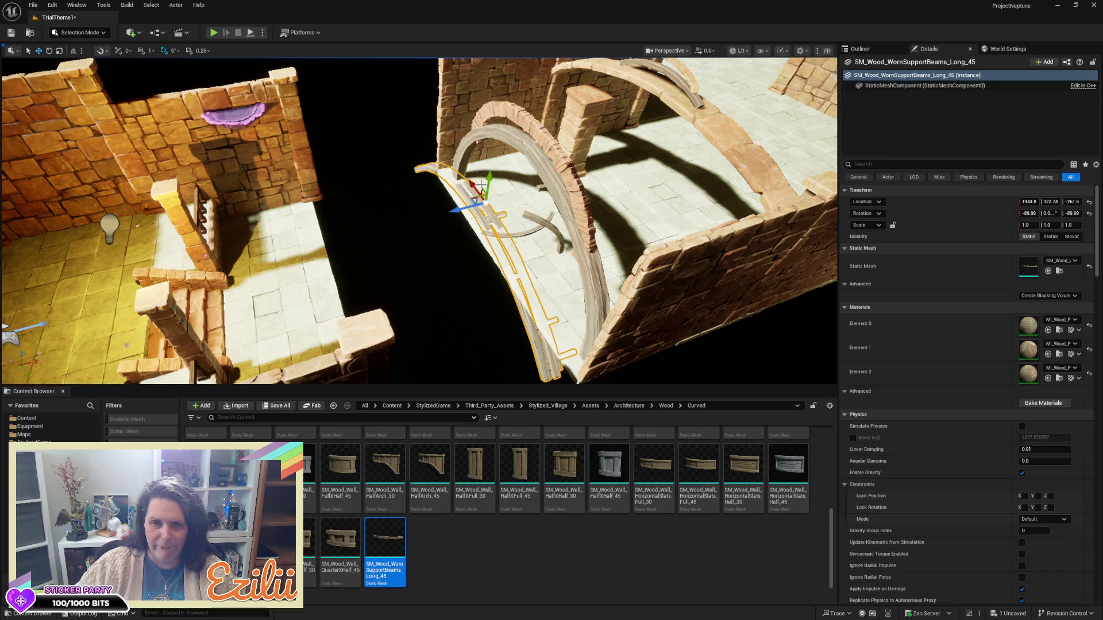
pyautogui.moveTo(492, 180); pyautogui.dragTo(492, 106)
pyautogui.moveTo(403, 172)
pyautogui.mouseDown()
pyautogui.moveTo(460, 230)
pyautogui.moveTo(483, 236)
pyautogui.mouseUp()
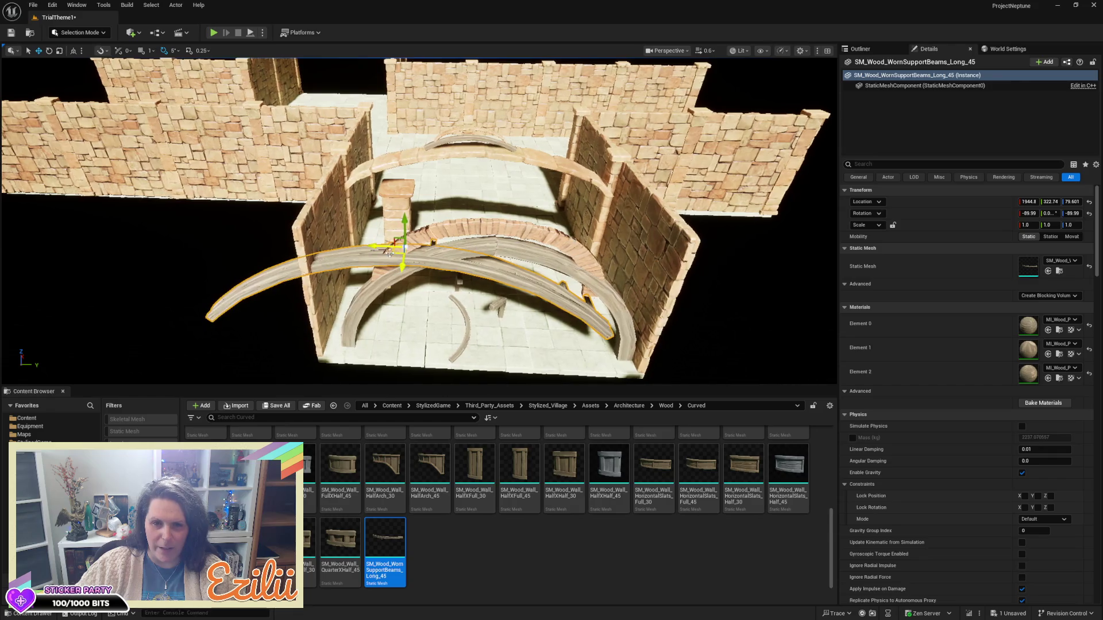
pyautogui.moveTo(382, 248); pyautogui.dragTo(469, 235)
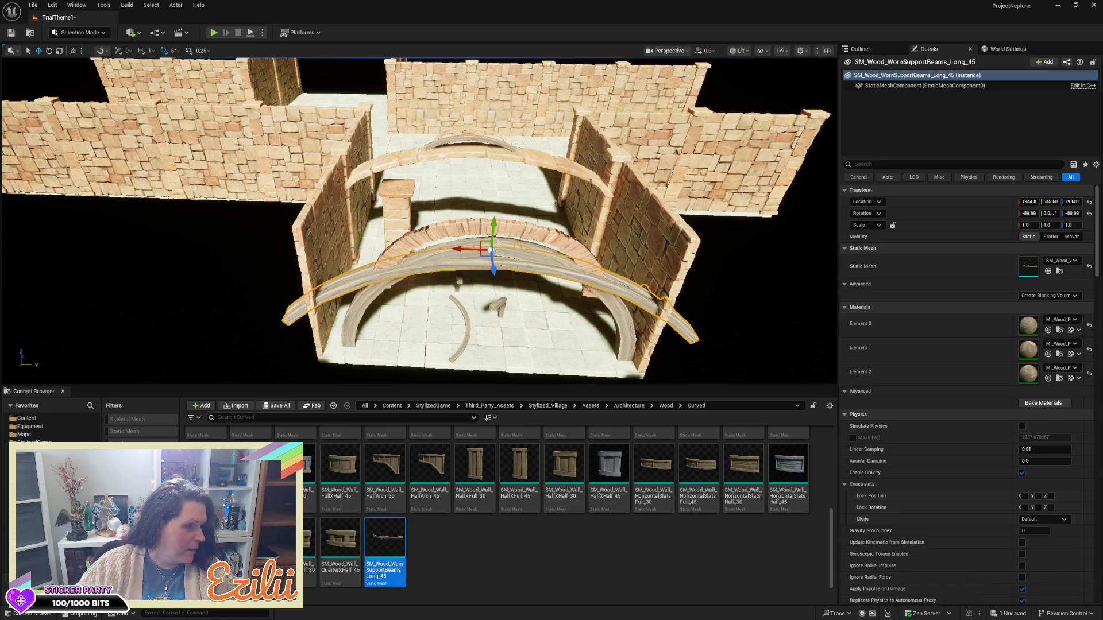
# - Shrink the beam to 0.86 scale and lift it just above the brick arch
pyautogui.moveTo(463, 223)
pyautogui.mouseDown()
pyautogui.moveTo(437, 230)
pyautogui.moveTo(463, 223)
pyautogui.mouseUp()
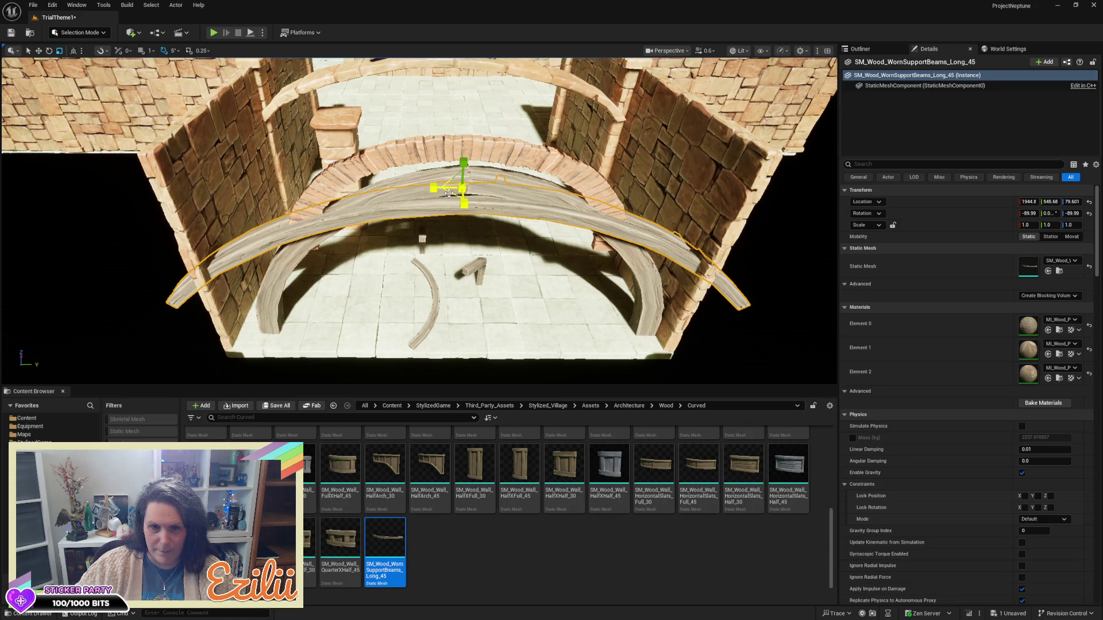
pyautogui.moveTo(448, 193); pyautogui.dragTo(432, 212)
pyautogui.press('w')
pyautogui.moveTo(466, 173); pyautogui.dragTo(469, 72)
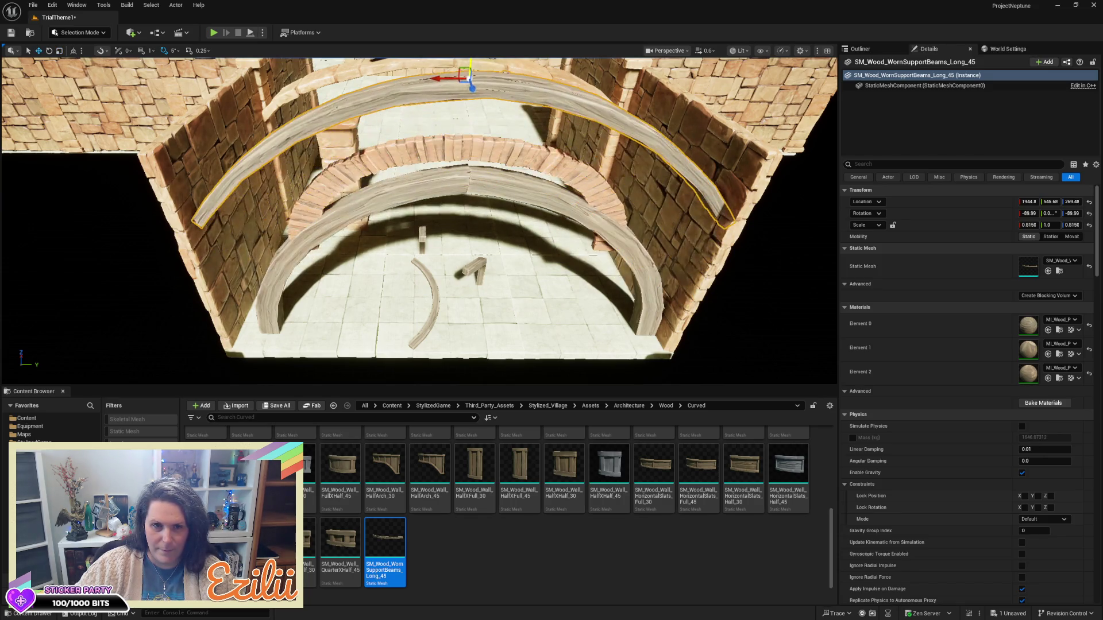
pyautogui.scroll(-6, 508, 137)
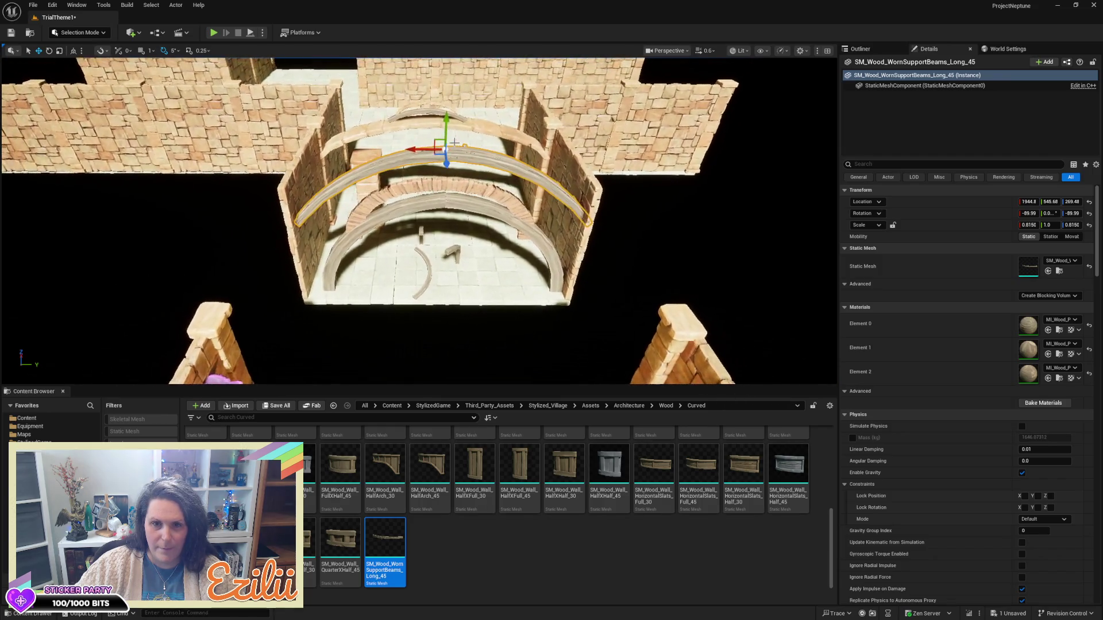
pyautogui.moveTo(447, 128)
pyautogui.mouseDown()
pyautogui.moveTo(453, 108)
pyautogui.moveTo(356, 148)
pyautogui.moveTo(316, 133)
pyautogui.moveTo(566, 229)
pyautogui.moveTo(524, 224)
pyautogui.mouseUp()
# - Alt-rotate the beam 180° on yaw to make a reversed copy and nudge it alongside
pyautogui.press('e')
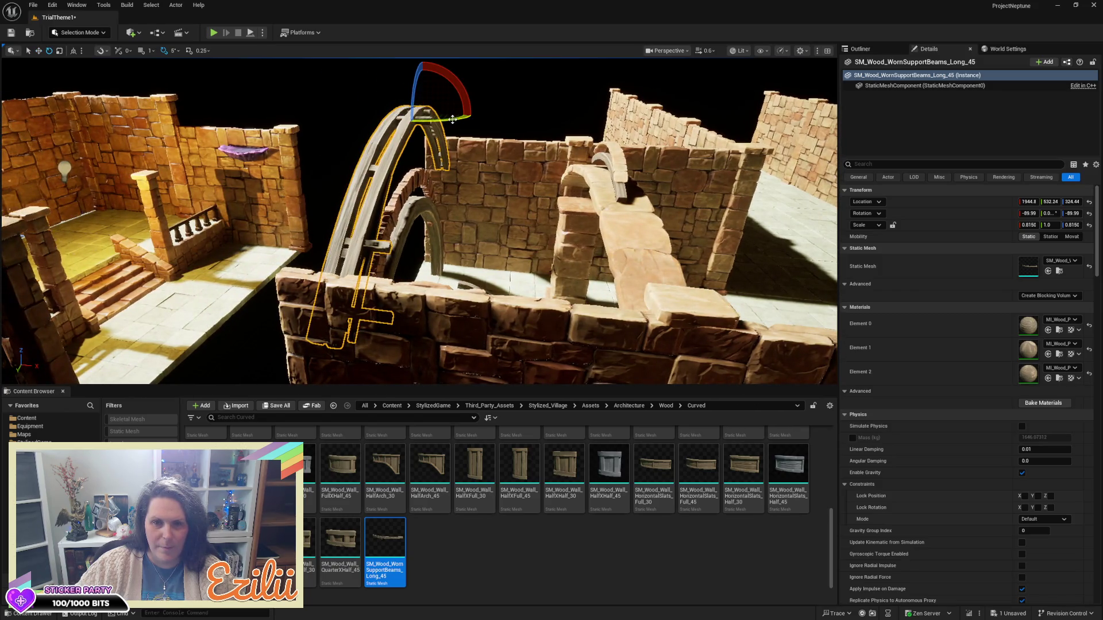
pyautogui.moveTo(433, 111); pyautogui.dragTo(406, 127)
pyautogui.moveTo(481, 145)
pyautogui.mouseDown()
pyautogui.moveTo(534, 172)
pyautogui.moveTo(597, 255)
pyautogui.mouseUp()
pyautogui.moveTo(268, 179)
pyautogui.mouseDown()
pyautogui.moveTo(281, 179)
pyautogui.moveTo(247, 193)
pyautogui.moveTo(262, 191)
pyautogui.moveTo(291, 136)
pyautogui.mouseUp()
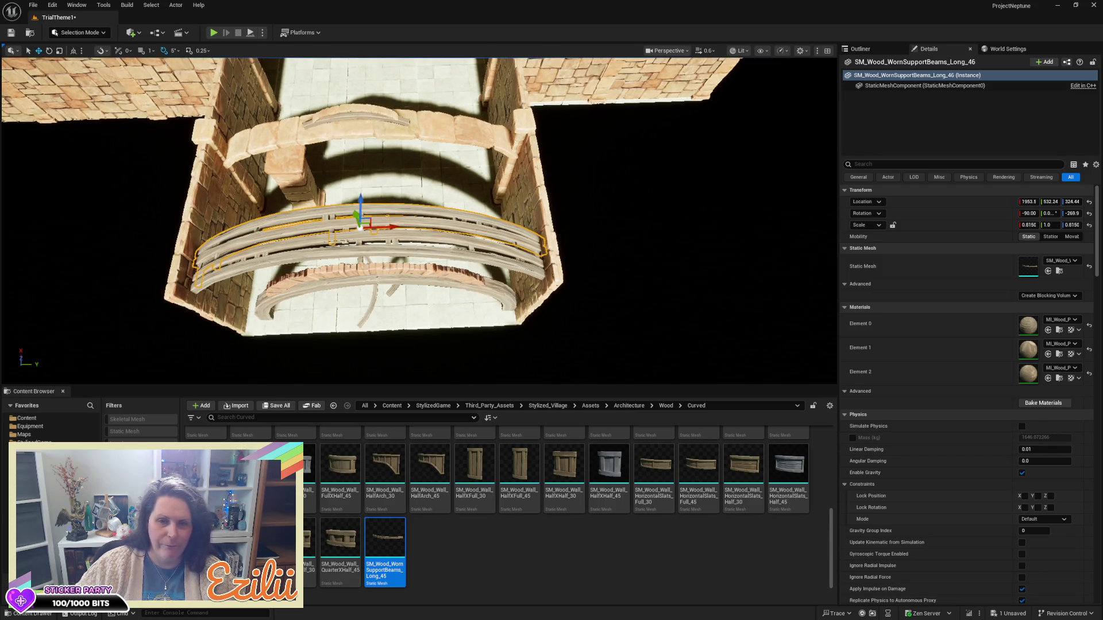
pyautogui.keyDown('ctrl'); pyautogui.click(354, 253); pyautogui.keyUp('ctrl')
# - Delete the flagstone Trim_Arch2 arch trim
pyautogui.moveTo(355, 253)
pyautogui.mouseDown()
pyautogui.moveTo(397, 250)
pyautogui.moveTo(274, 234)
pyautogui.moveTo(287, 217)
pyautogui.moveTo(457, 188)
pyautogui.mouseUp()
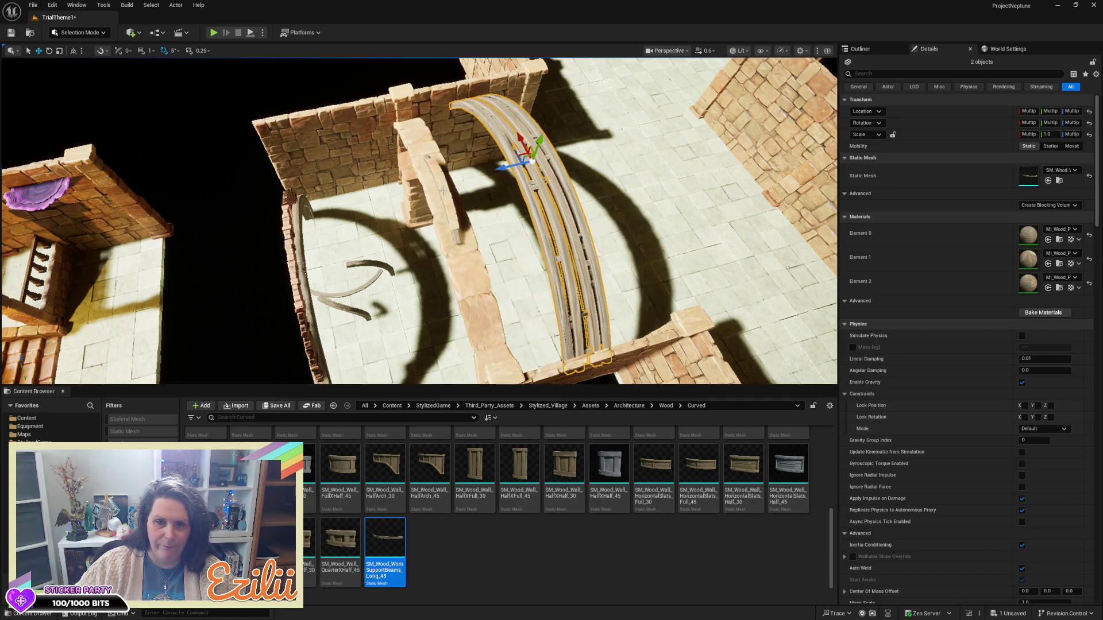
pyautogui.click(438, 190)
pyautogui.press('Delete')
pyautogui.click(437, 190)
pyautogui.press('Escape')
# - Delete the FlagStone_Corner pillar
pyautogui.click(447, 191)
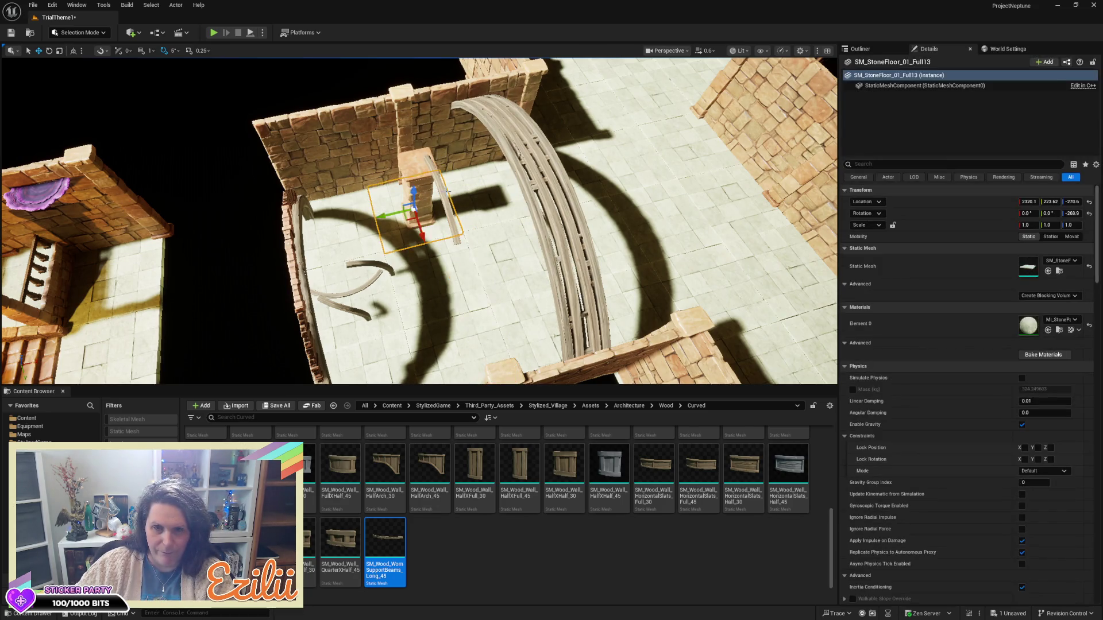
pyautogui.click(418, 186)
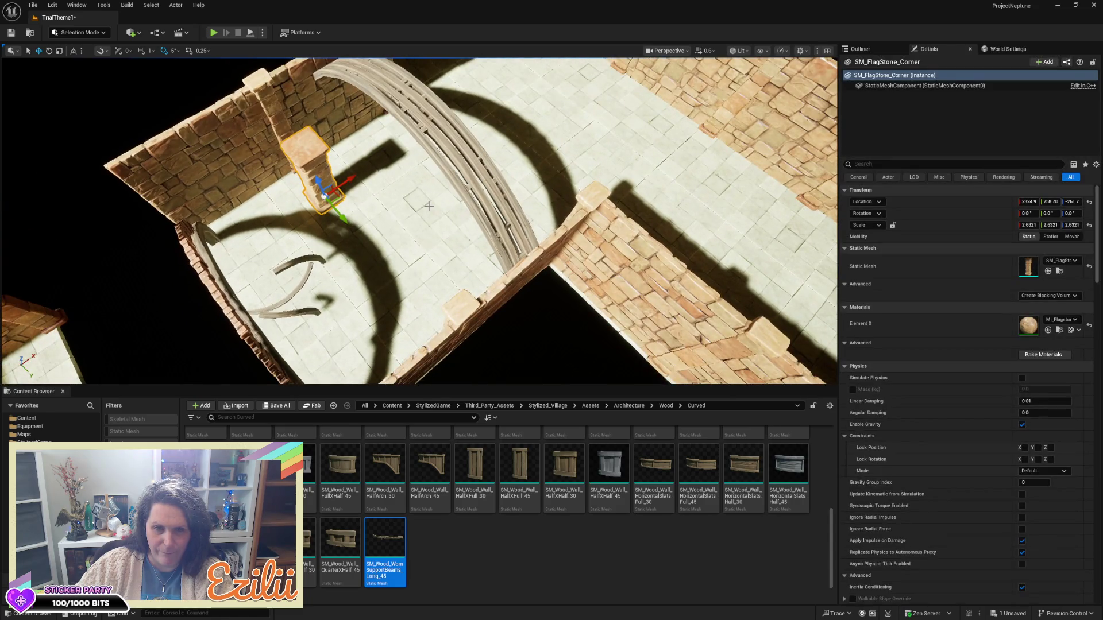
pyautogui.moveTo(425, 208); pyautogui.dragTo(419, 209)
pyautogui.press('Delete')
# - Alt-drag a copy of the left flagstone wall along Y and rotate it to -269.9° on Z
pyautogui.moveTo(190, 262); pyautogui.dragTo(189, 262)
pyautogui.click(300, 314)
pyautogui.moveTo(274, 318); pyautogui.dragTo(345, 310)
pyautogui.press('e')
pyautogui.moveTo(394, 353)
pyautogui.mouseDown()
pyautogui.moveTo(428, 316)
pyautogui.moveTo(416, 333)
pyautogui.moveTo(386, 288)
pyautogui.moveTo(393, 273)
pyautogui.mouseUp()
pyautogui.press('w')
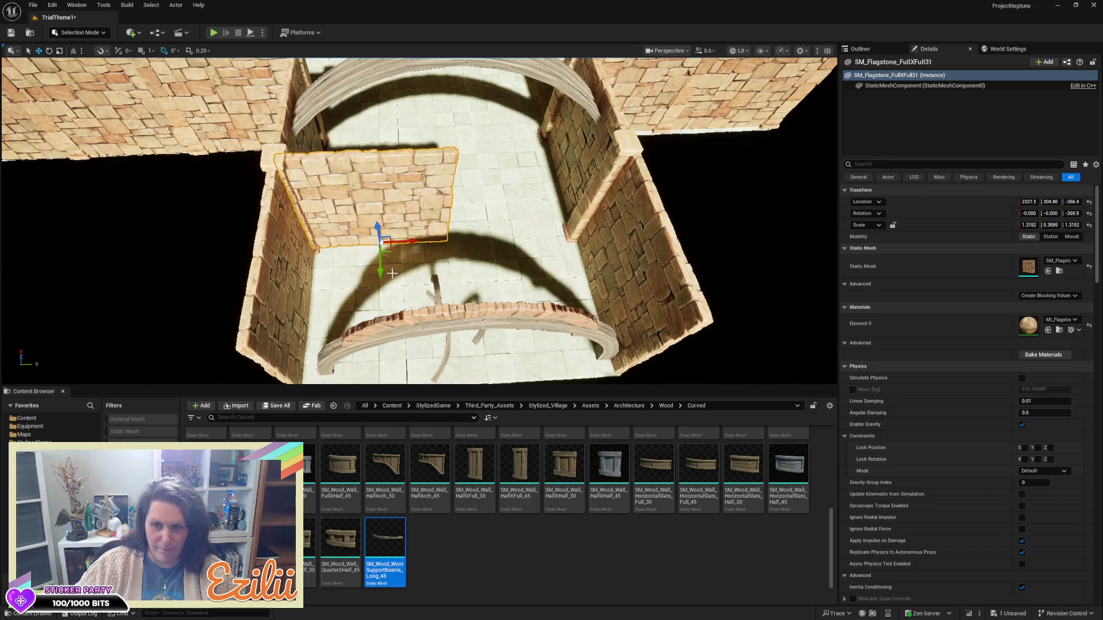
# - Place an SM_Flagstone_HalfXFull wall from Flagstone/Walls and turn it a quarter turn about Z
pyautogui.click(1060, 271)
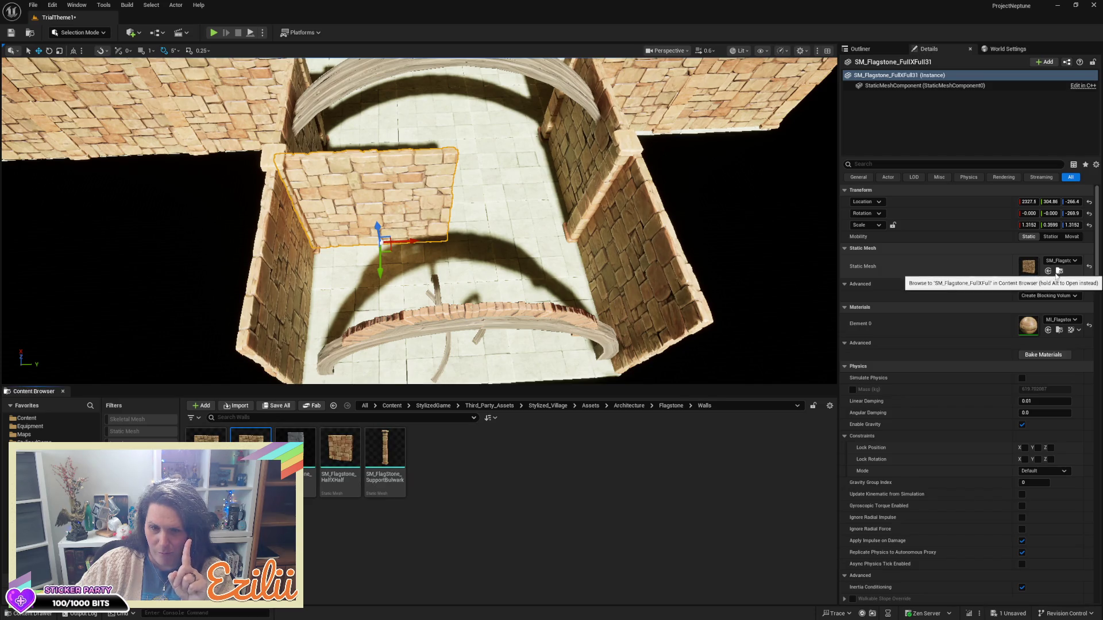
pyautogui.moveTo(295, 454); pyautogui.dragTo(504, 220)
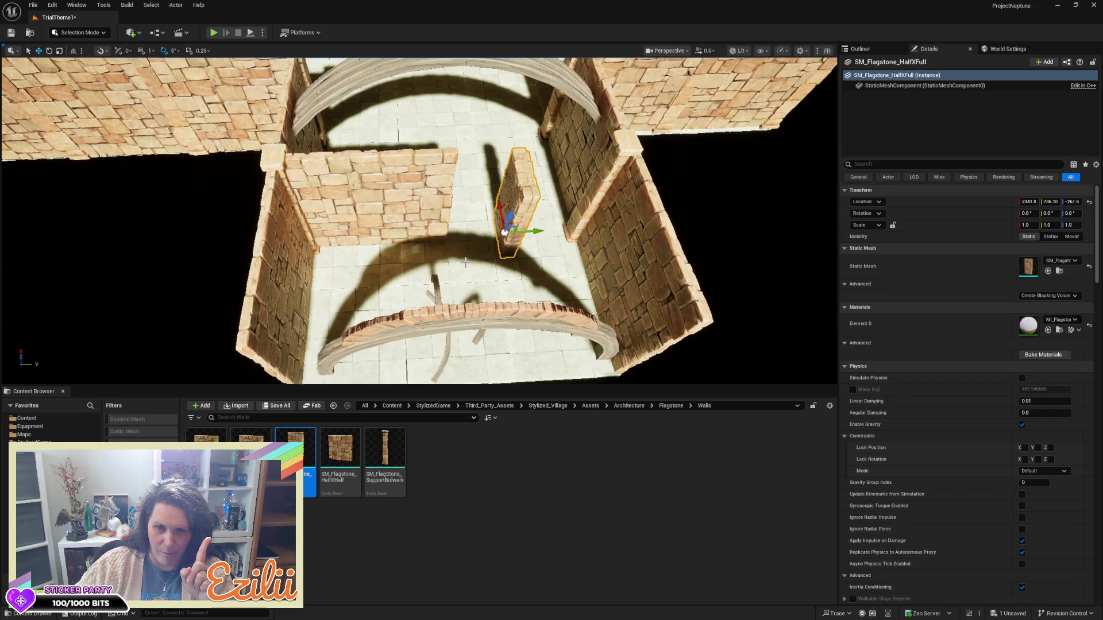
pyautogui.press('e')
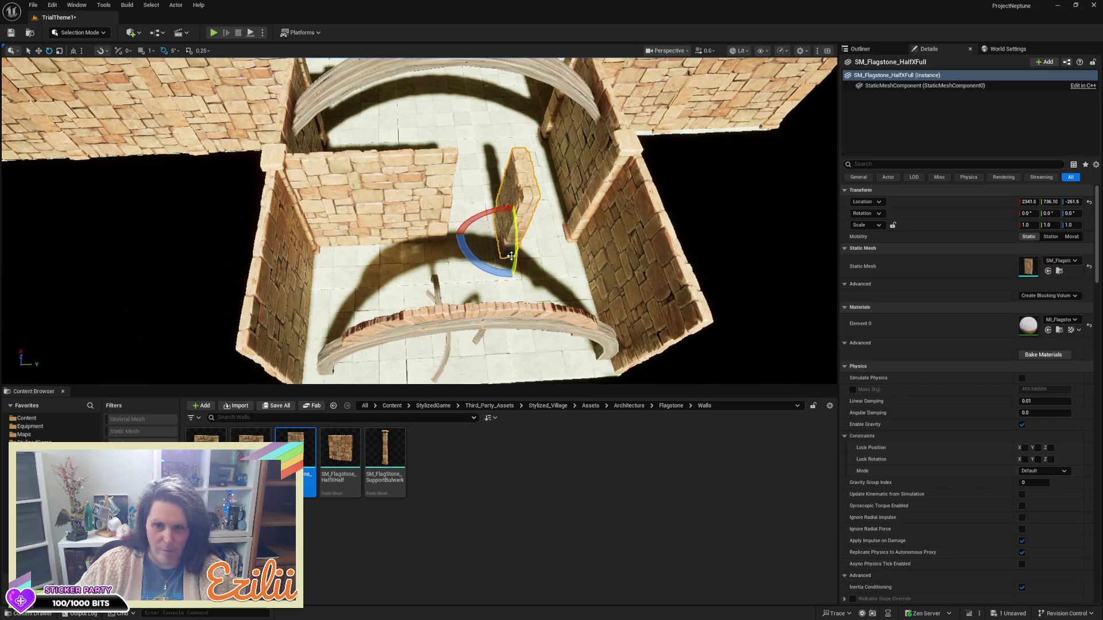
pyautogui.moveTo(487, 267)
pyautogui.mouseDown()
pyautogui.moveTo(526, 273)
pyautogui.moveTo(475, 268)
pyautogui.mouseUp()
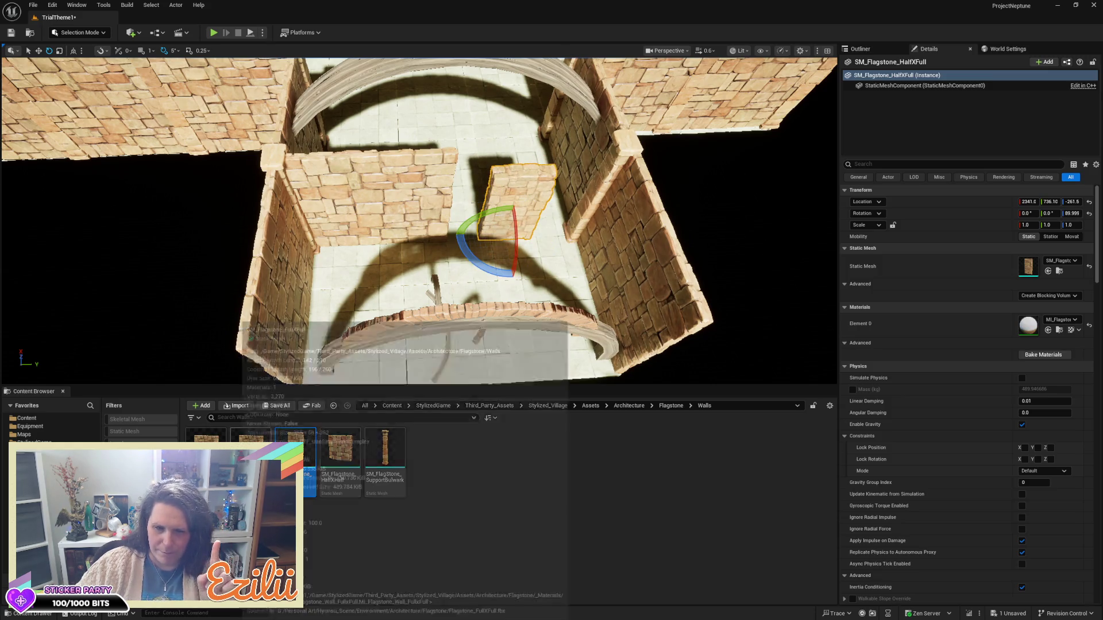
# - Try out additional flagstone wall pieces in the room and delete the unwanted half wall
pyautogui.moveTo(206, 449)
pyautogui.mouseDown()
pyautogui.moveTo(430, 300)
pyautogui.moveTo(327, 276)
pyautogui.moveTo(299, 238)
pyautogui.moveTo(474, 120)
pyautogui.moveTo(480, 102)
pyautogui.moveTo(611, 175)
pyautogui.moveTo(543, 221)
pyautogui.moveTo(559, 242)
pyautogui.mouseUp()
pyautogui.moveTo(250, 448)
pyautogui.mouseDown()
pyautogui.moveTo(356, 368)
pyautogui.moveTo(468, 149)
pyautogui.moveTo(524, 157)
pyautogui.moveTo(413, 143)
pyautogui.moveTo(489, 141)
pyautogui.moveTo(437, 106)
pyautogui.mouseUp()
pyautogui.click(611, 299)
pyautogui.moveTo(611, 299); pyautogui.dragTo(563, 299)
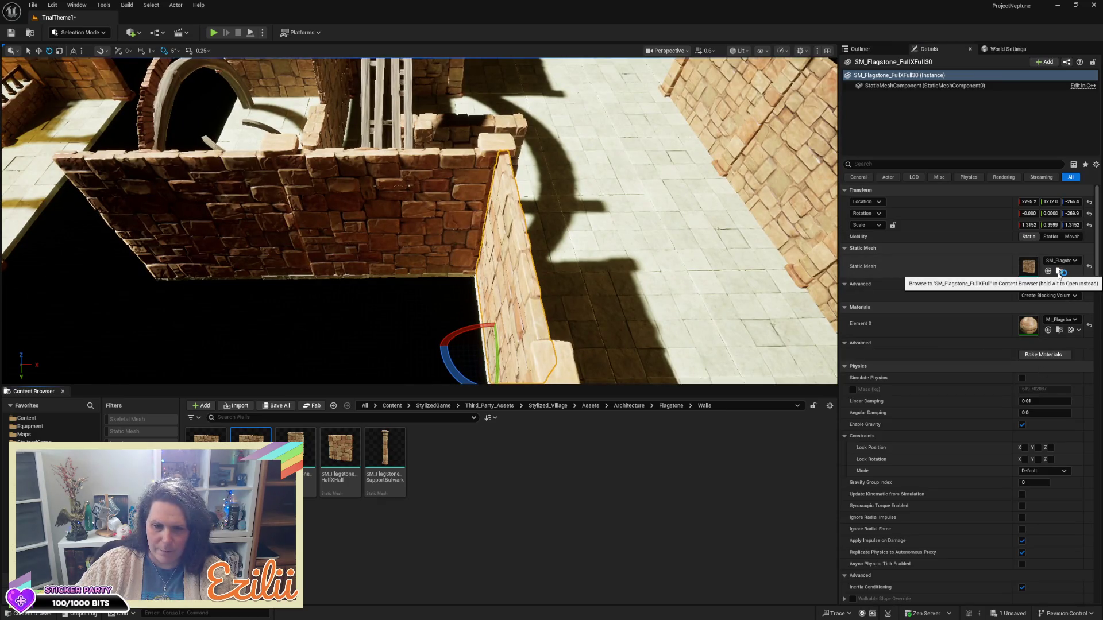
pyautogui.moveTo(420, 230)
pyautogui.mouseDown()
pyautogui.moveTo(196, 230)
pyautogui.moveTo(756, 279)
pyautogui.mouseUp()
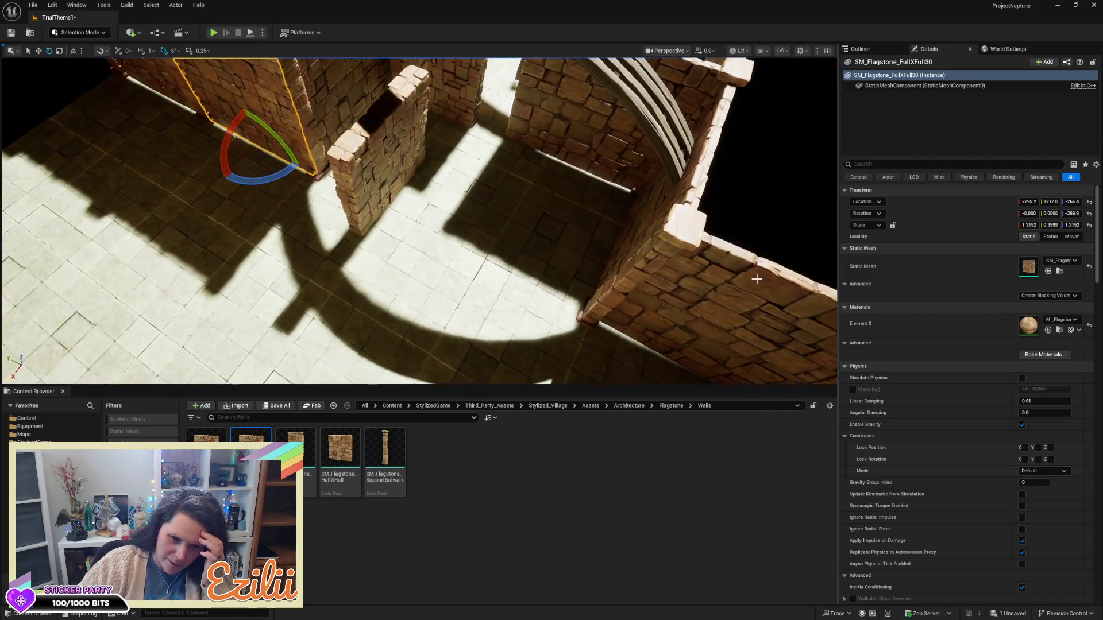
pyautogui.moveTo(295, 451); pyautogui.dragTo(493, 270)
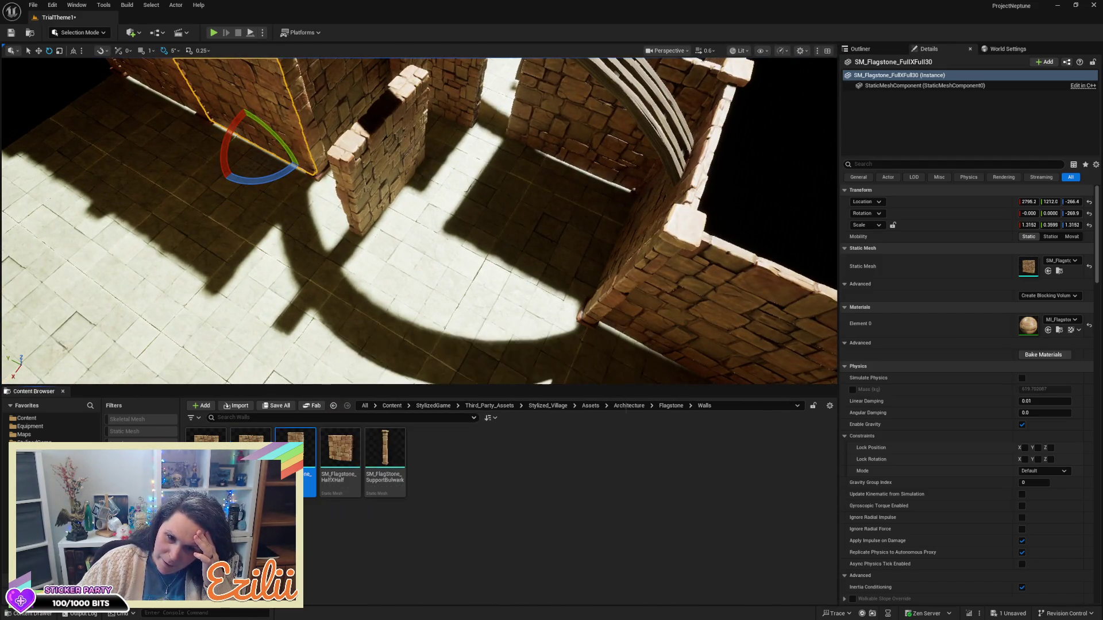
pyautogui.moveTo(411, 234)
pyautogui.mouseDown()
pyautogui.moveTo(275, 265)
pyautogui.moveTo(356, 230)
pyautogui.mouseUp()
pyautogui.press('Delete')
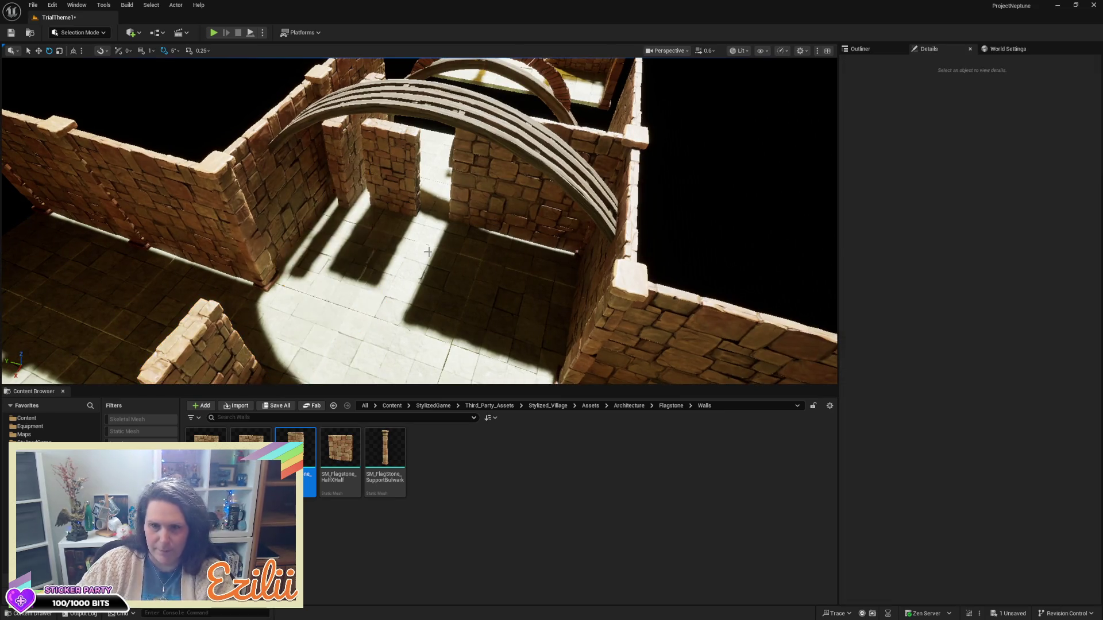
# - Delete the middle flagstone wall and a stone pillar
pyautogui.click(506, 184)
pyautogui.press('Delete')
pyautogui.click(393, 167)
pyautogui.press('Delete')
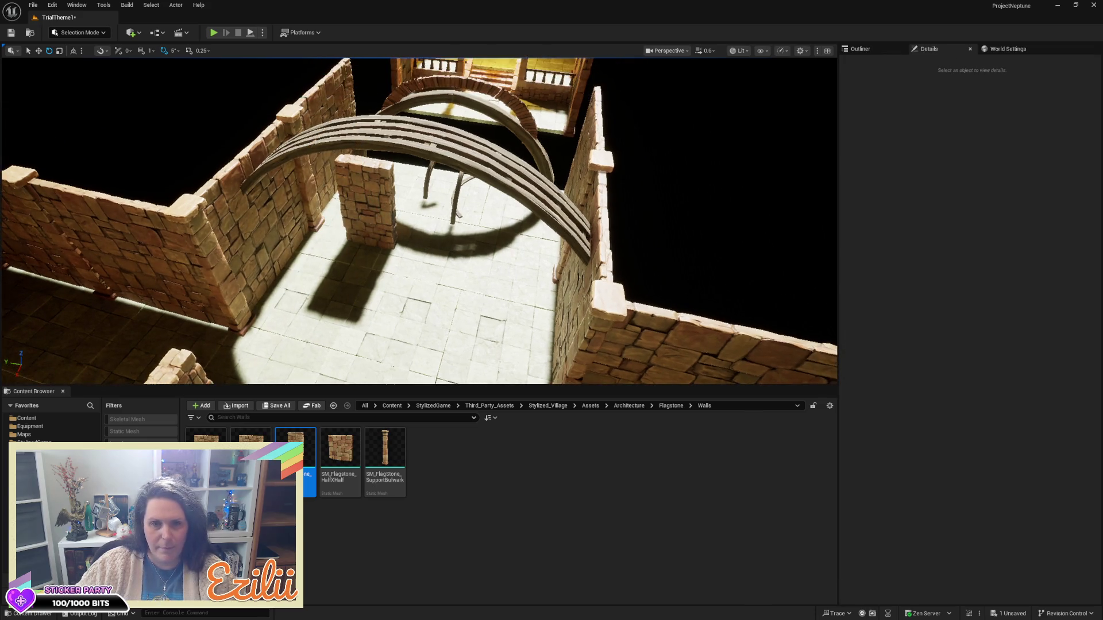
# - Scale the half-wall pillar taller and slide it against the side wall
pyautogui.click(366, 201)
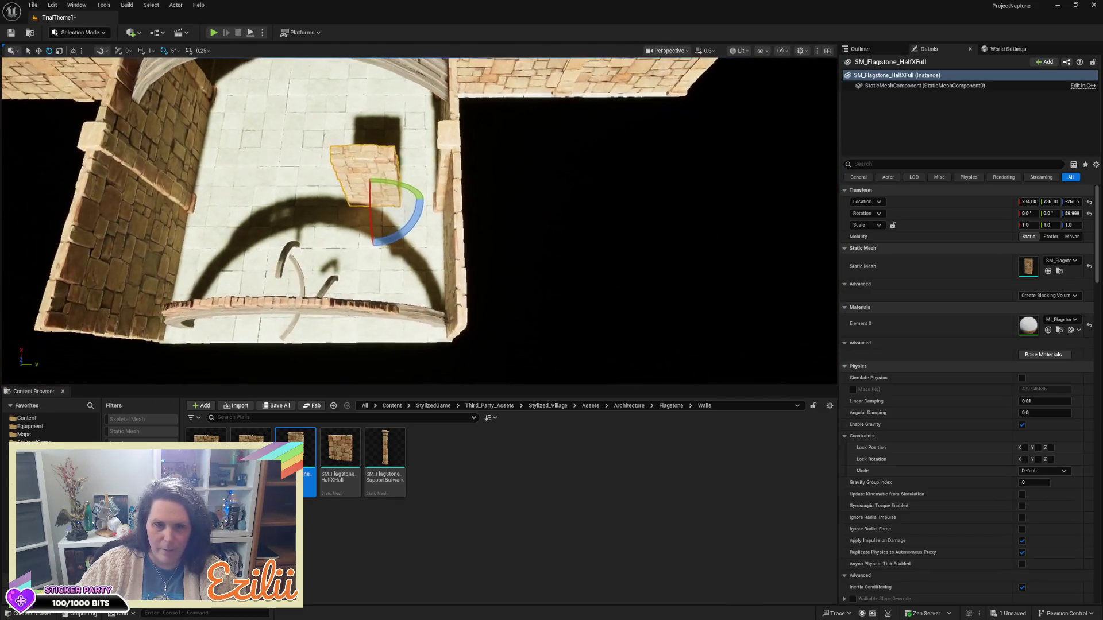
pyautogui.press('w')
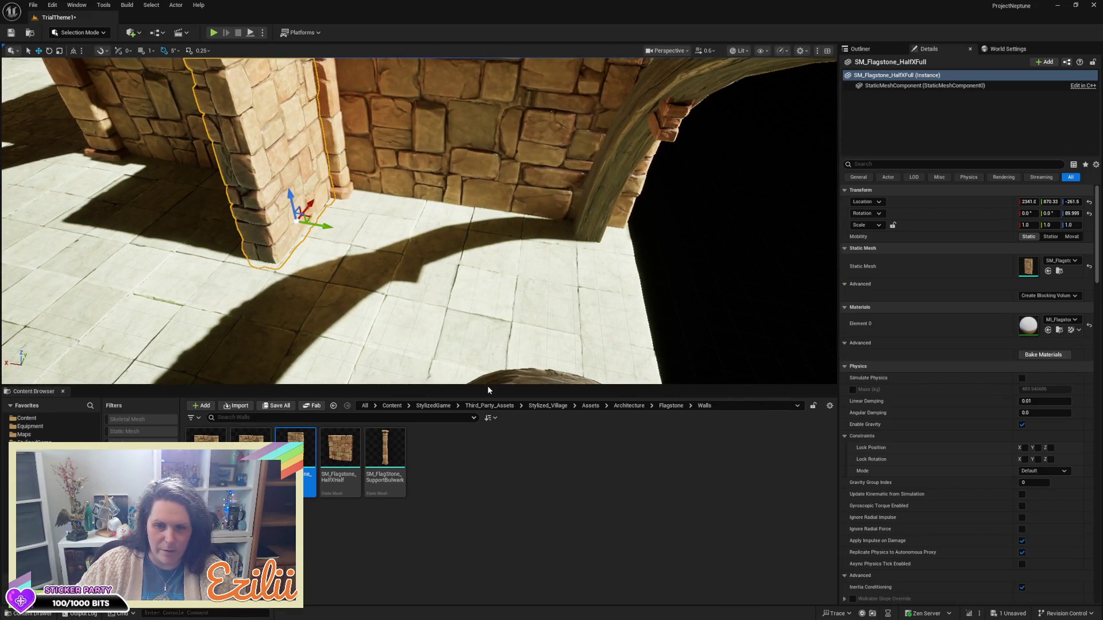
pyautogui.moveTo(487, 384); pyautogui.dragTo(482, 532)
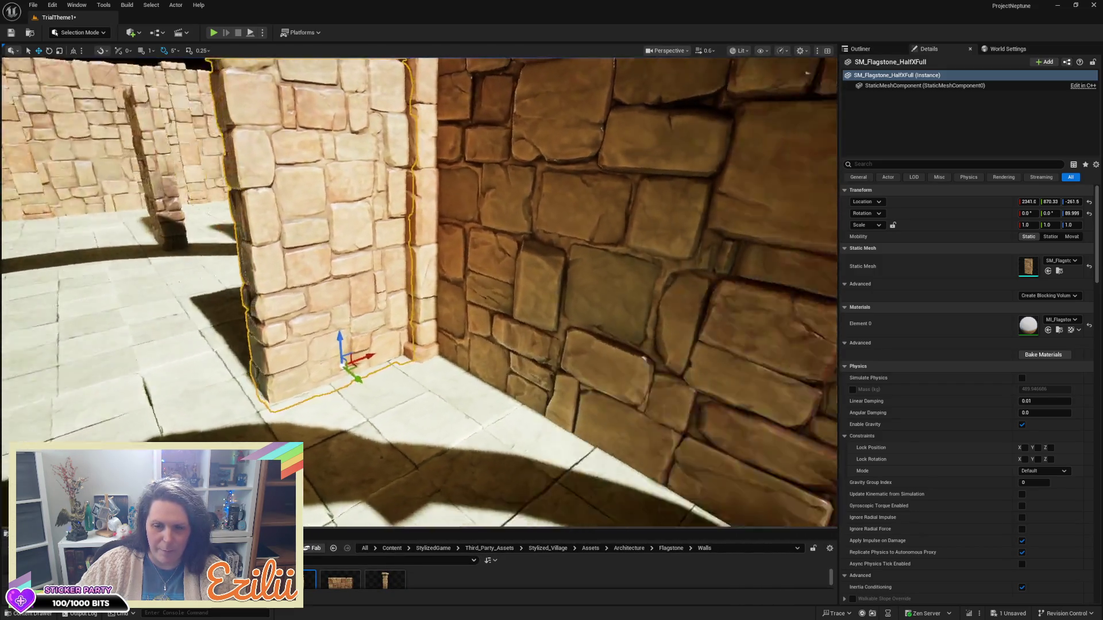
pyautogui.moveTo(475, 386)
pyautogui.mouseDown()
pyautogui.moveTo(555, 373)
pyautogui.moveTo(500, 380)
pyautogui.moveTo(549, 379)
pyautogui.moveTo(549, 402)
pyautogui.moveTo(604, 369)
pyautogui.mouseUp()
pyautogui.press('r')
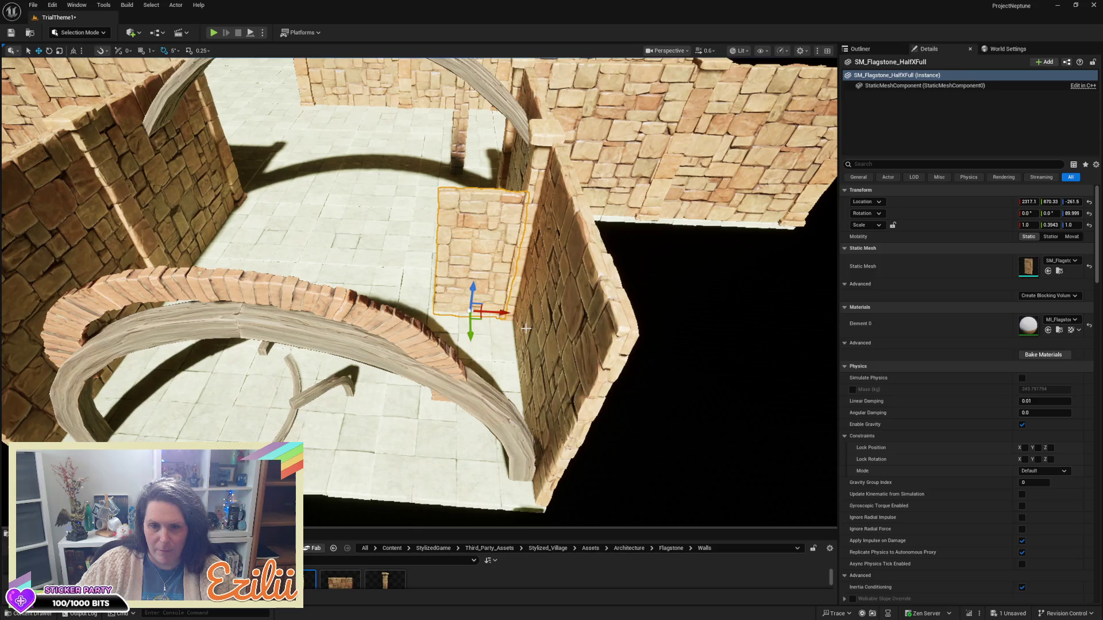
pyautogui.moveTo(505, 310); pyautogui.dragTo(526, 332)
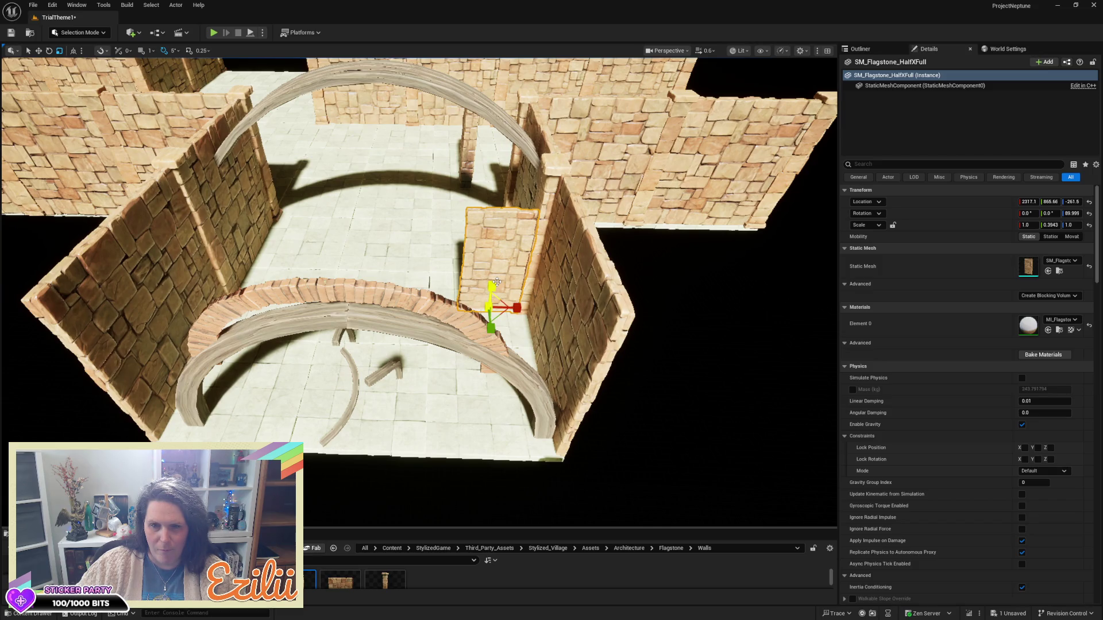
pyautogui.moveTo(497, 282); pyautogui.dragTo(497, 245)
pyautogui.press('w')
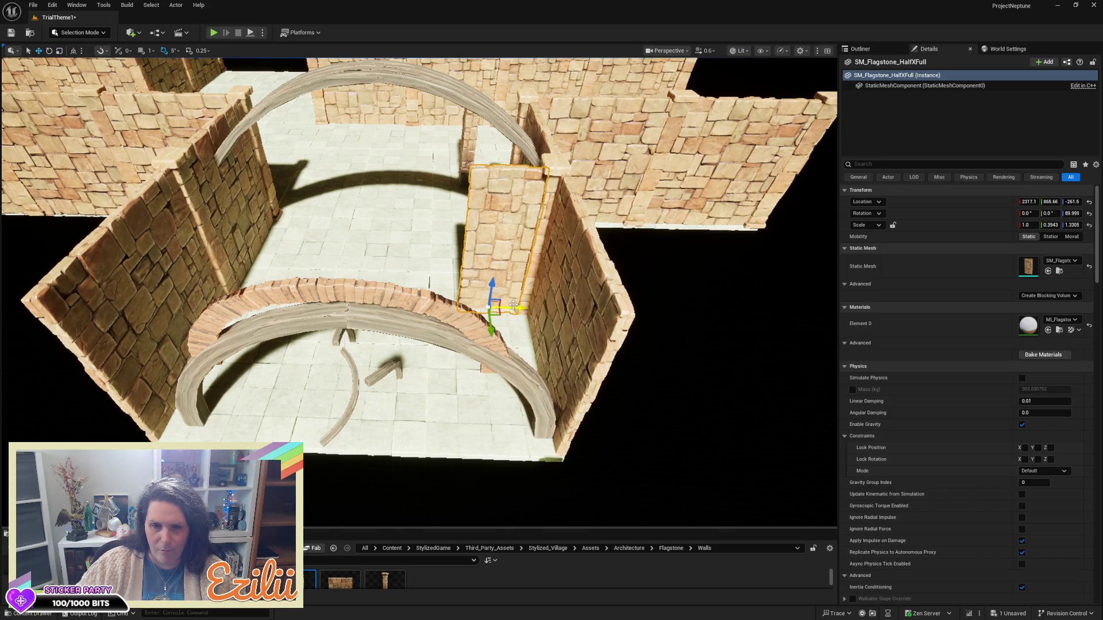
pyautogui.moveTo(517, 309)
pyautogui.mouseDown()
pyautogui.moveTo(529, 307)
pyautogui.moveTo(507, 349)
pyautogui.mouseUp()
# - Match the half-wall pillar's height scale to the right flagstone wall's value
pyautogui.scroll(6, 493, 308)
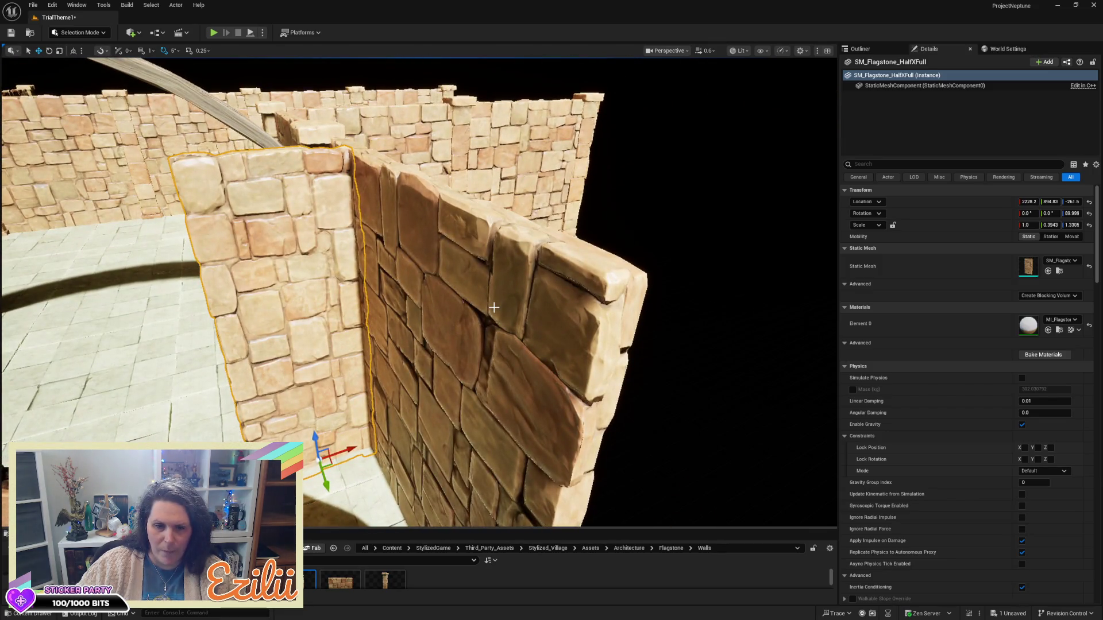
pyautogui.click(493, 308)
pyautogui.scroll(-6, 480, 314)
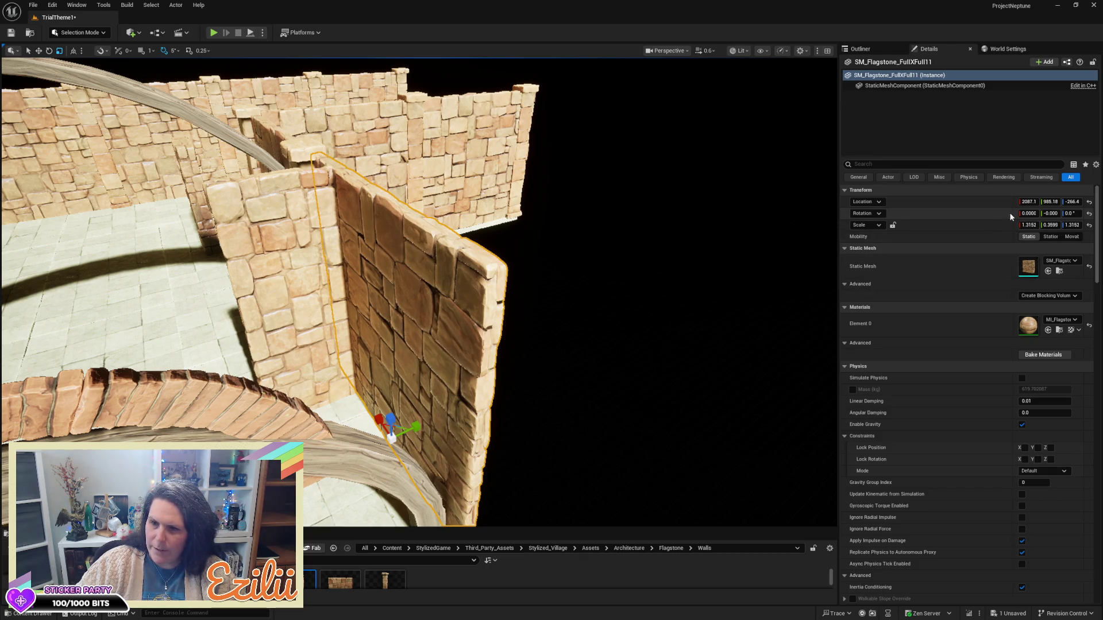
pyautogui.click(1072, 224)
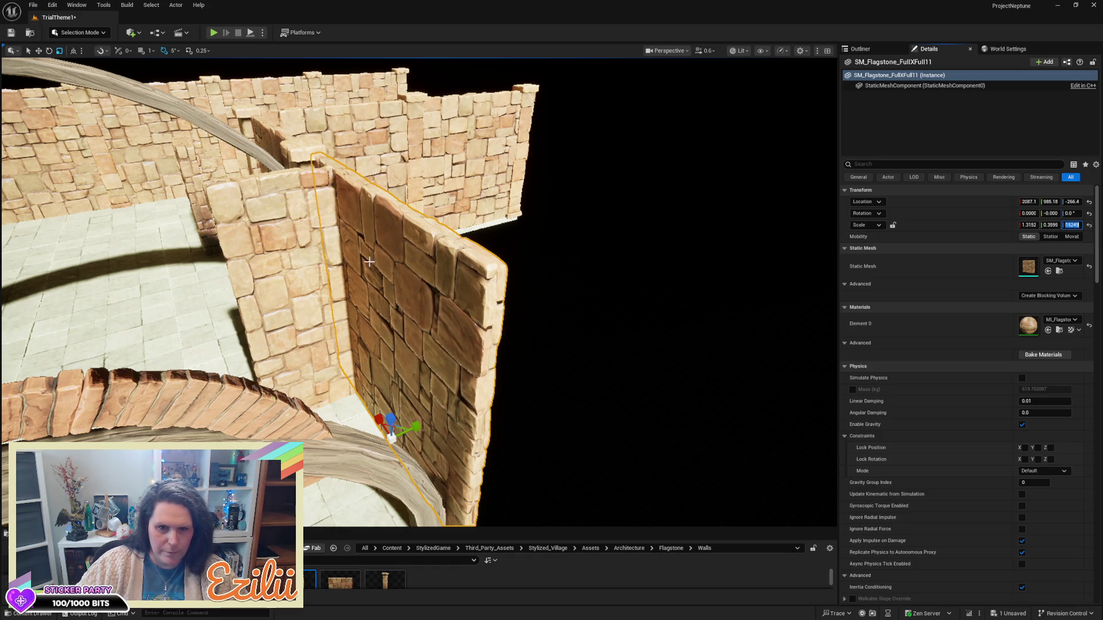
pyautogui.click(287, 259)
pyautogui.click(1067, 225)
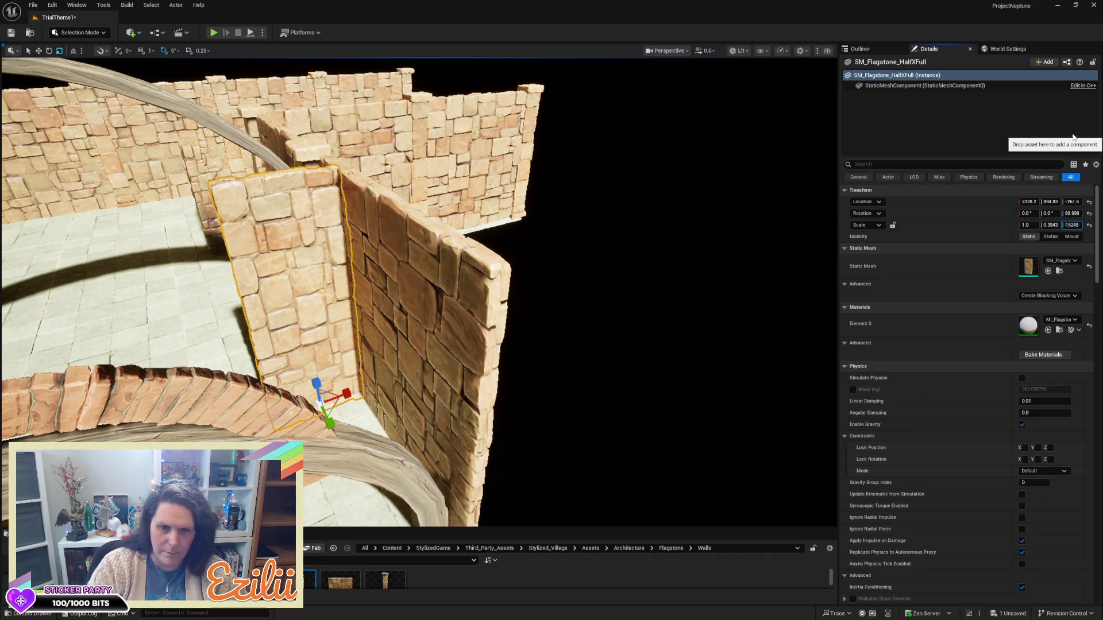
pyautogui.scroll(2, 549, 213)
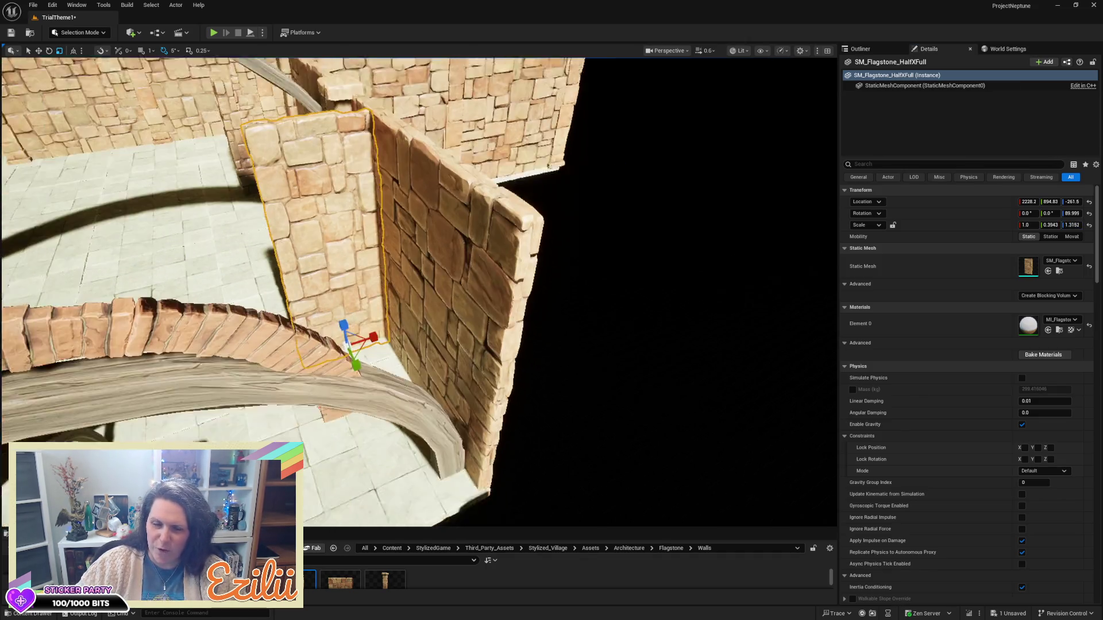
pyautogui.scroll(-3, 409, 292)
# - Copy the pillar to the opposite side of the room and square it to -90° yaw
pyautogui.moveTo(612, 268)
pyautogui.mouseDown()
pyautogui.moveTo(597, 271)
pyautogui.moveTo(618, 252)
pyautogui.mouseUp()
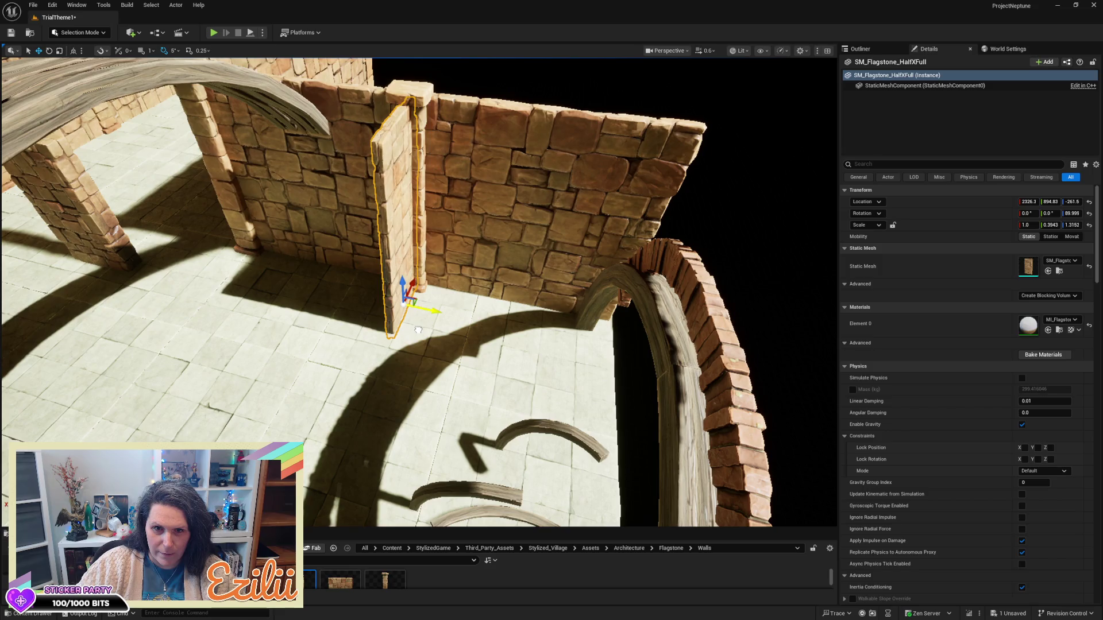
pyautogui.moveTo(618, 256); pyautogui.dragTo(618, 256)
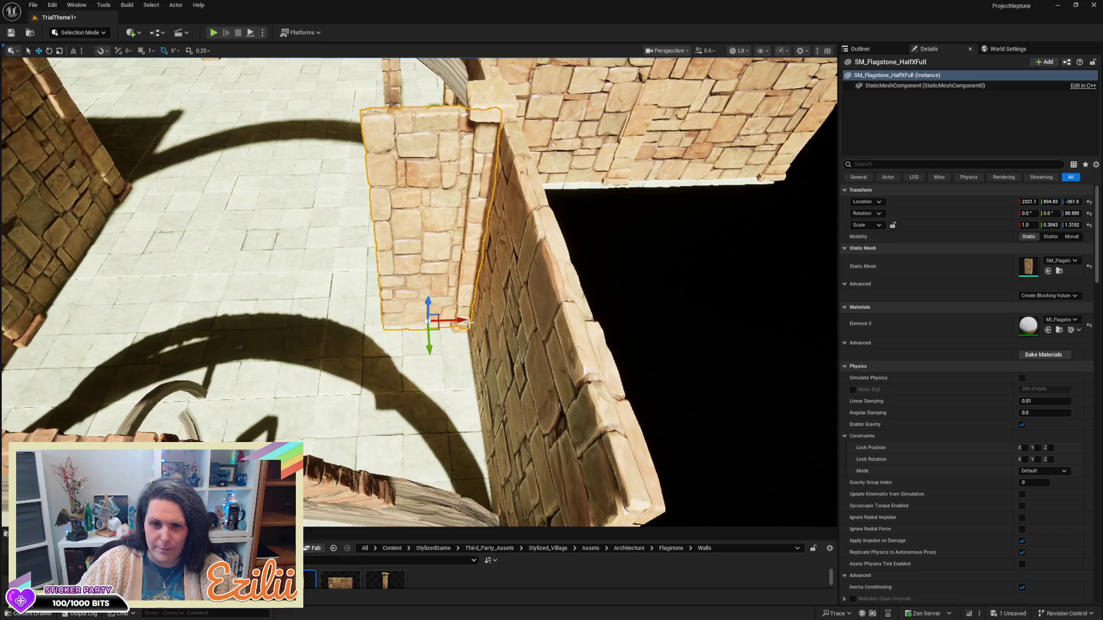
pyautogui.moveTo(464, 319); pyautogui.dragTo(449, 319)
pyautogui.moveTo(422, 416); pyautogui.dragTo(397, 442)
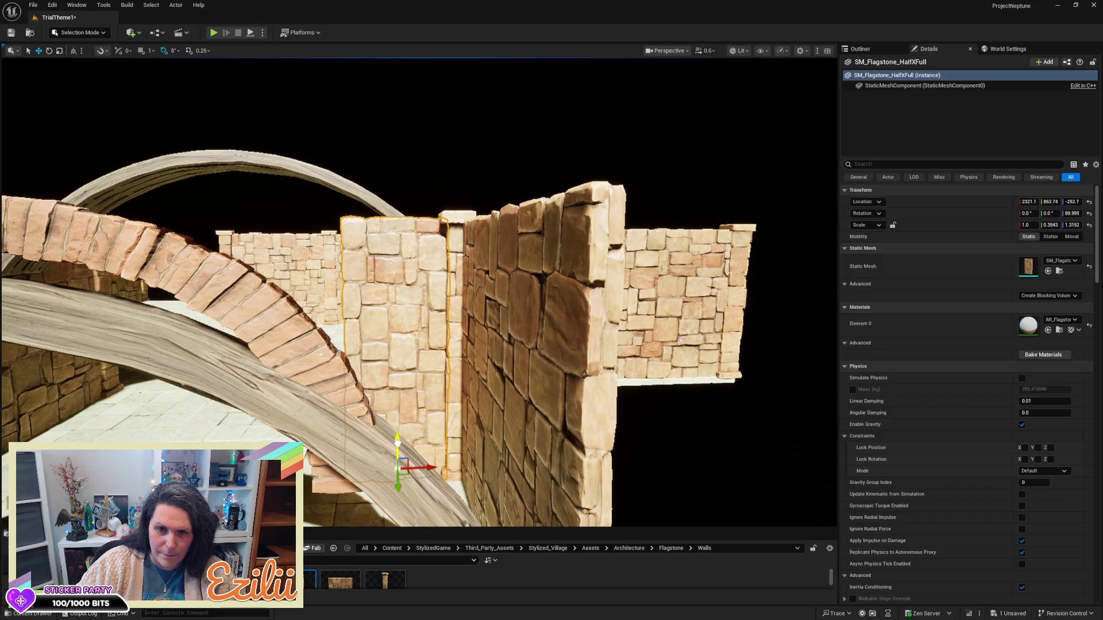
pyautogui.moveTo(397, 442)
pyautogui.mouseDown()
pyautogui.moveTo(519, 342)
pyautogui.moveTo(345, 326)
pyautogui.moveTo(291, 333)
pyautogui.moveTo(287, 348)
pyautogui.moveTo(230, 340)
pyautogui.mouseUp()
pyautogui.press('e')
pyautogui.press('w')
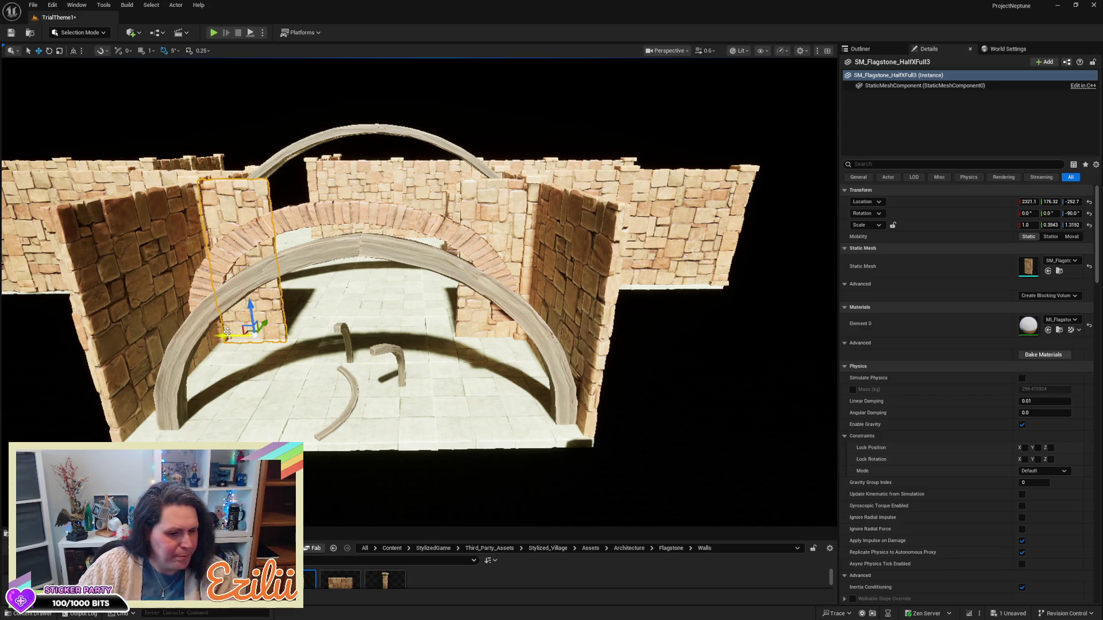
pyautogui.moveTo(229, 340)
pyautogui.mouseDown()
pyautogui.moveTo(310, 270)
pyautogui.moveTo(413, 235)
pyautogui.moveTo(428, 329)
pyautogui.mouseUp()
pyautogui.keyDown('ctrl'); pyautogui.click(424, 329); pyautogui.keyUp('ctrl')
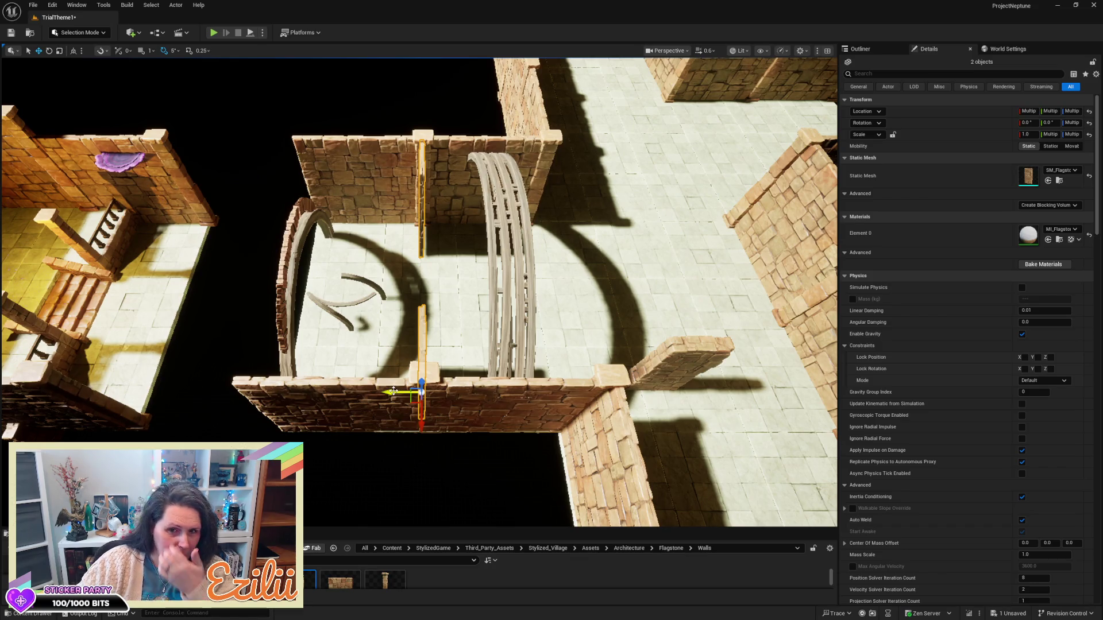
# - Slide both selected flagstone posts far along the Y arrow, beyond the courtyard's right wall
pyautogui.moveTo(393, 391); pyautogui.dragTo(396, 393)
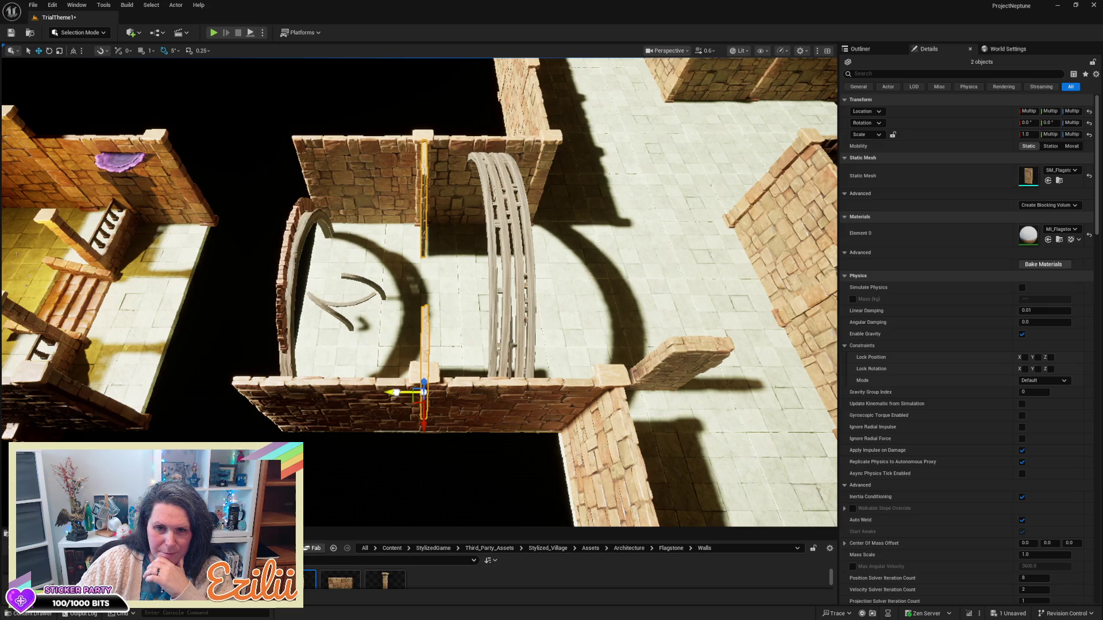
pyautogui.moveTo(396, 392)
pyautogui.mouseDown()
pyautogui.moveTo(423, 336)
pyautogui.moveTo(417, 349)
pyautogui.mouseUp()
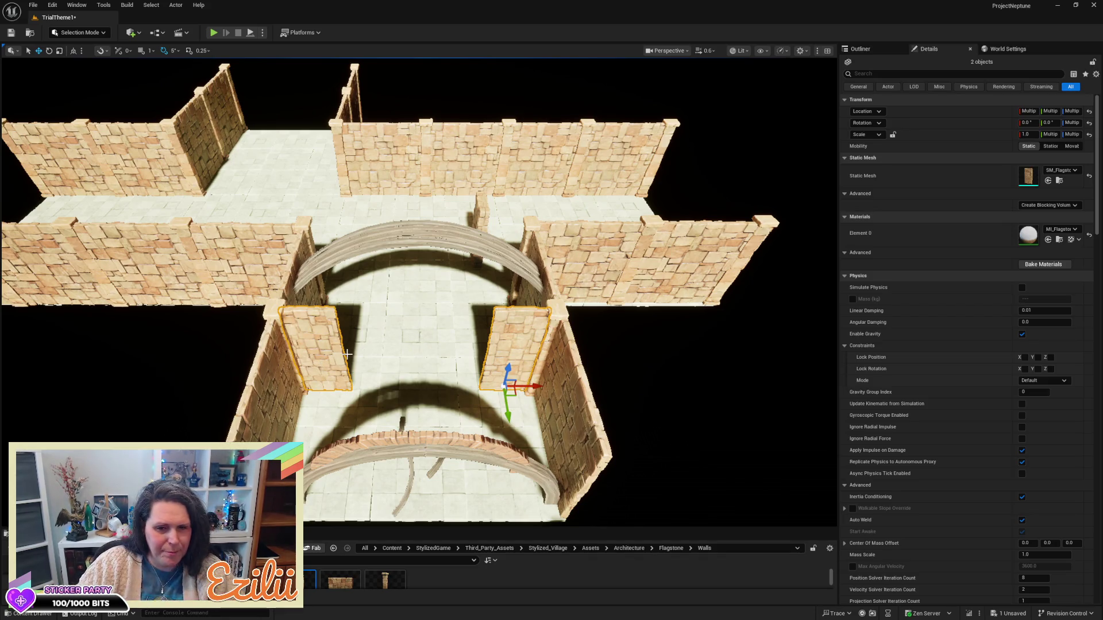
pyautogui.moveTo(530, 388)
pyautogui.mouseDown()
pyautogui.moveTo(730, 381)
pyautogui.moveTo(802, 348)
pyautogui.mouseUp()
pyautogui.moveTo(621, 353); pyautogui.dragTo(621, 354)
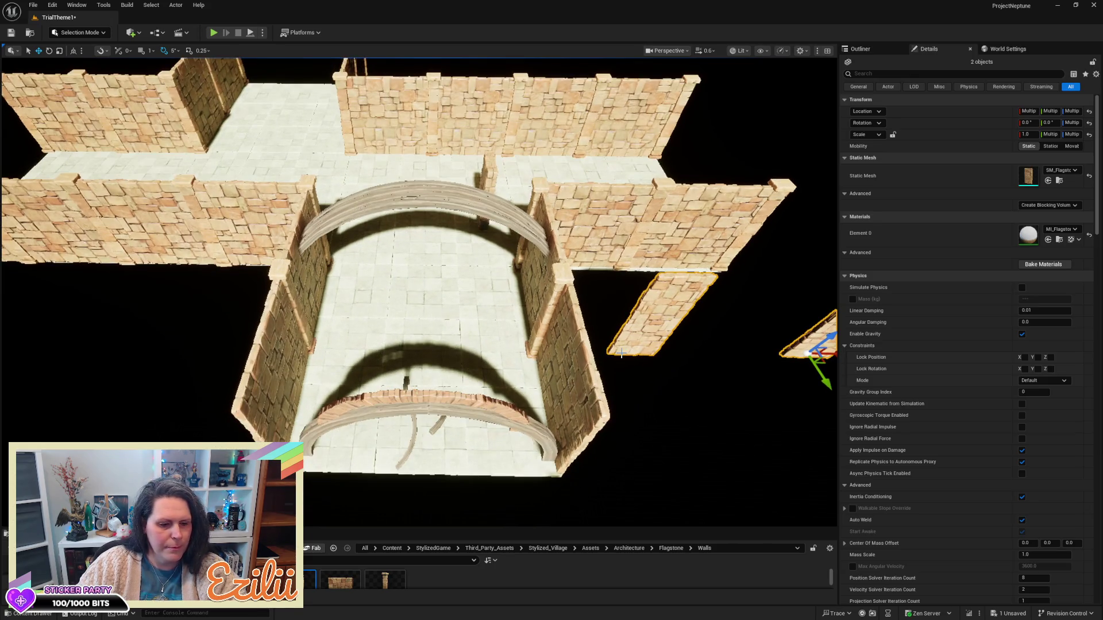
pyautogui.moveTo(304, 334)
pyautogui.mouseDown()
pyautogui.moveTo(303, 352)
pyautogui.moveTo(350, 237)
pyautogui.mouseUp()
# - Move both curved beams along Y and scale them to 0.9301 to fit between the walls
pyautogui.click(409, 229)
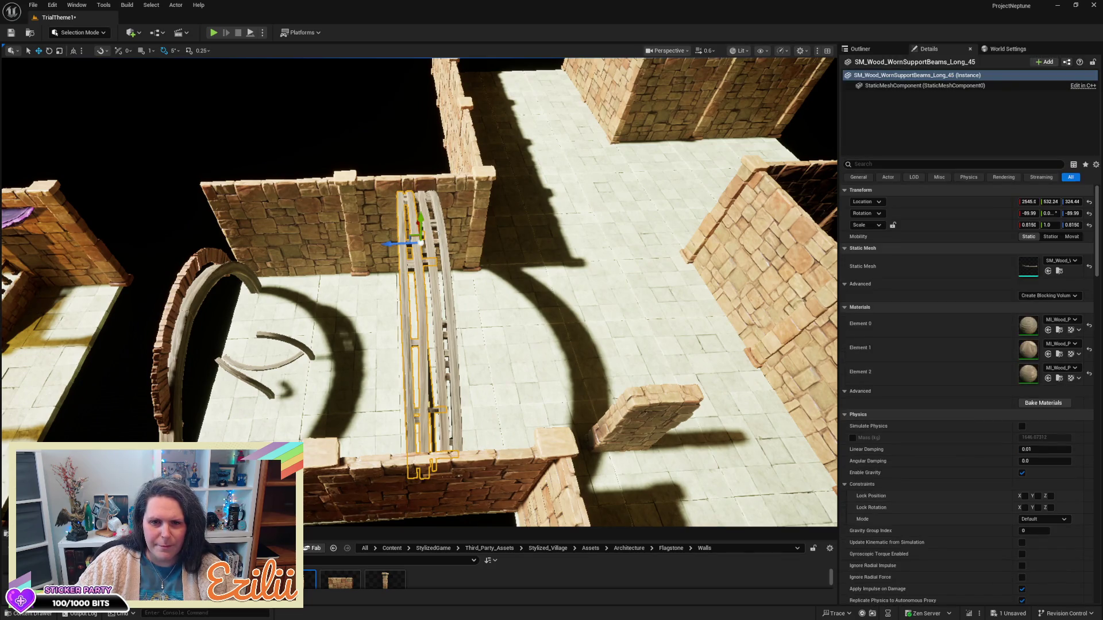
pyautogui.keyDown('ctrl'); pyautogui.click(448, 235); pyautogui.keyUp('ctrl')
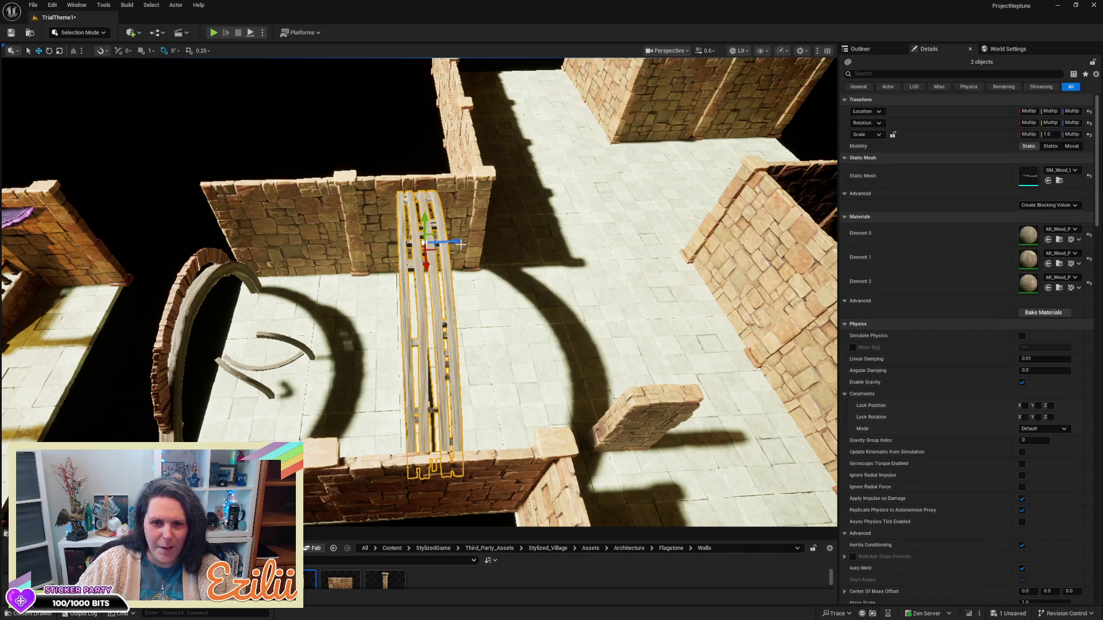
pyautogui.moveTo(460, 243)
pyautogui.mouseDown()
pyautogui.moveTo(365, 264)
pyautogui.moveTo(420, 270)
pyautogui.moveTo(374, 270)
pyautogui.moveTo(412, 291)
pyautogui.mouseUp()
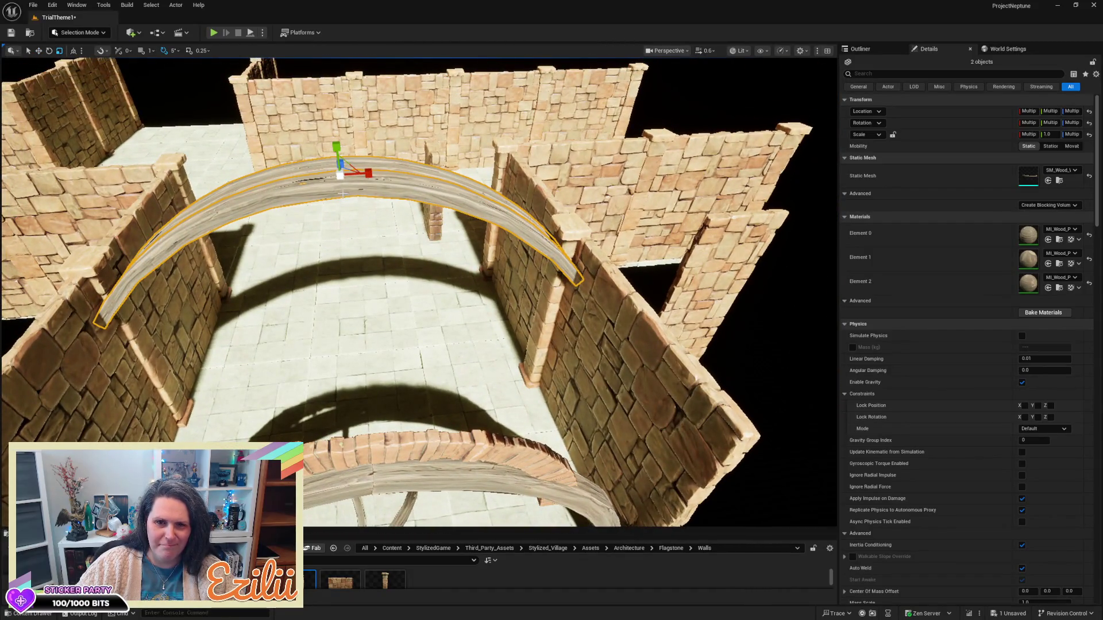
pyautogui.moveTo(343, 178); pyautogui.dragTo(333, 181)
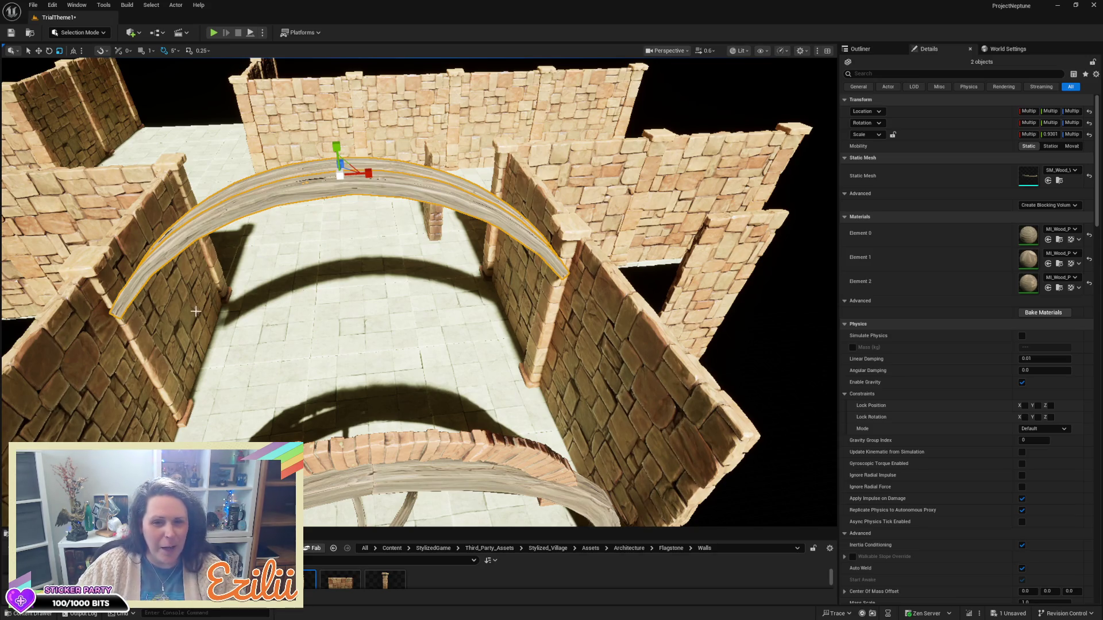
# - Alt-drag a copy of SM_FlagStone_SupportBulwark10 along the wall beneath the wooden beams
pyautogui.moveTo(420, 288); pyautogui.dragTo(137, 246)
pyautogui.moveTo(390, 275); pyautogui.dragTo(390, 275)
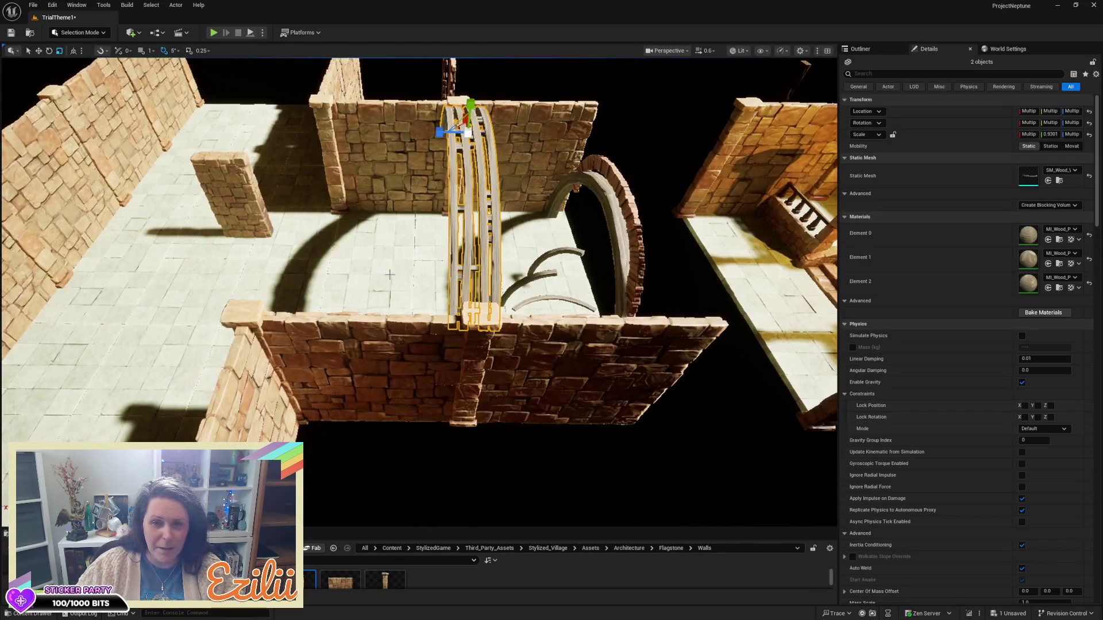
pyautogui.moveTo(436, 177); pyautogui.dragTo(380, 174)
pyautogui.moveTo(302, 287); pyautogui.dragTo(302, 287)
pyautogui.moveTo(385, 583)
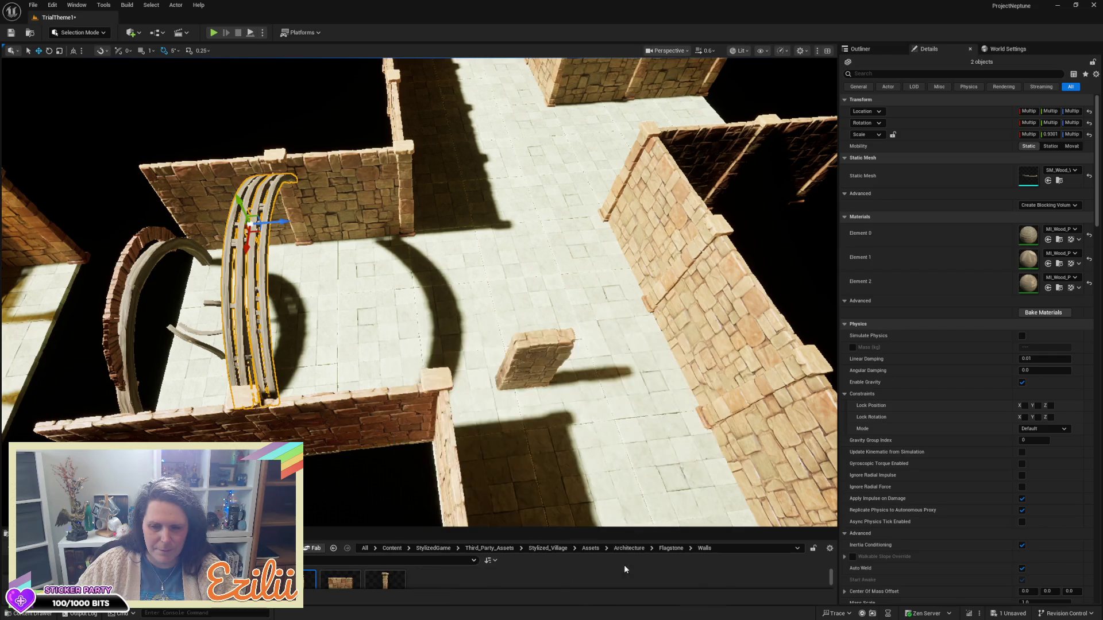
pyautogui.moveTo(626, 506); pyautogui.dragTo(627, 506)
pyautogui.moveTo(459, 408); pyautogui.dragTo(460, 408)
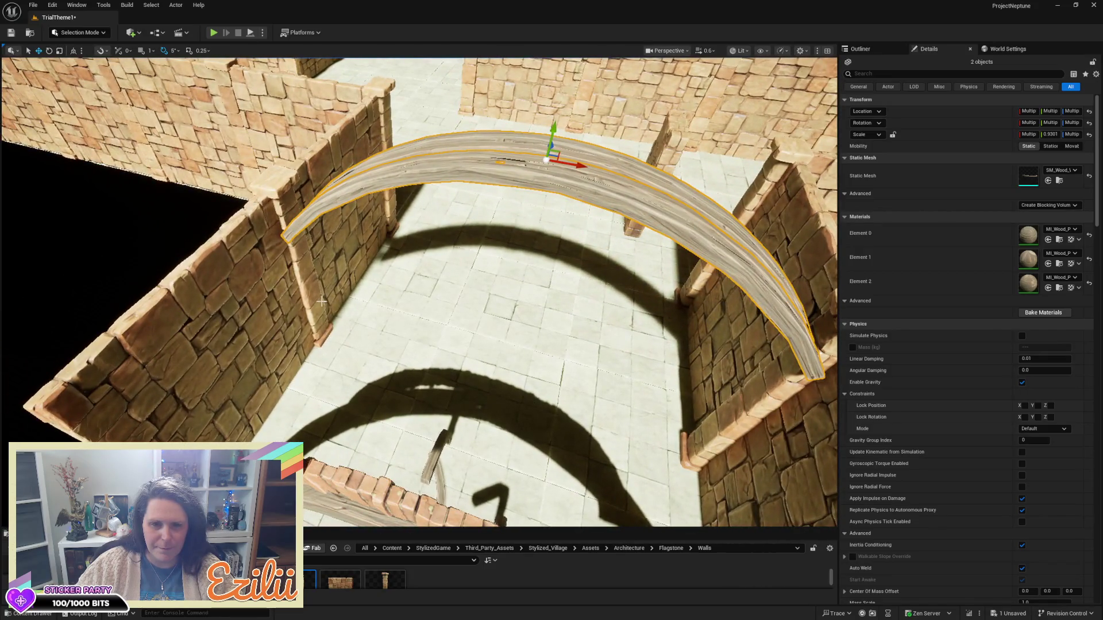
pyautogui.click(343, 333)
pyautogui.moveTo(345, 337)
pyautogui.mouseDown()
pyautogui.moveTo(365, 366)
pyautogui.moveTo(408, 362)
pyautogui.moveTo(379, 342)
pyautogui.moveTo(410, 368)
pyautogui.mouseUp()
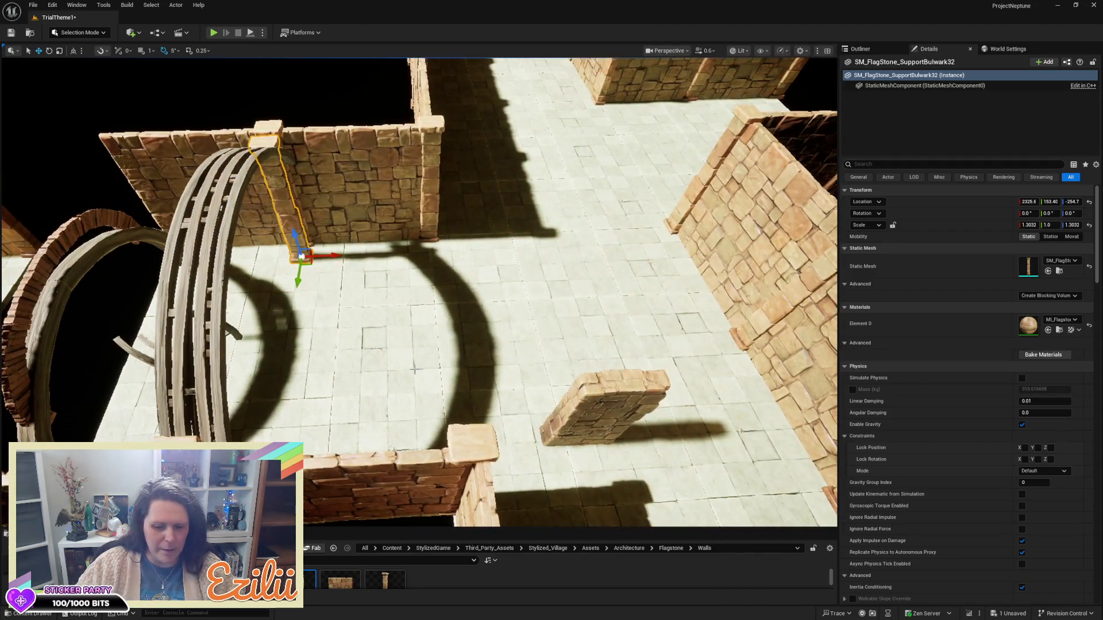
# - Delete the extra pillar and slide both wooden beams further along the wall
pyautogui.press('Delete')
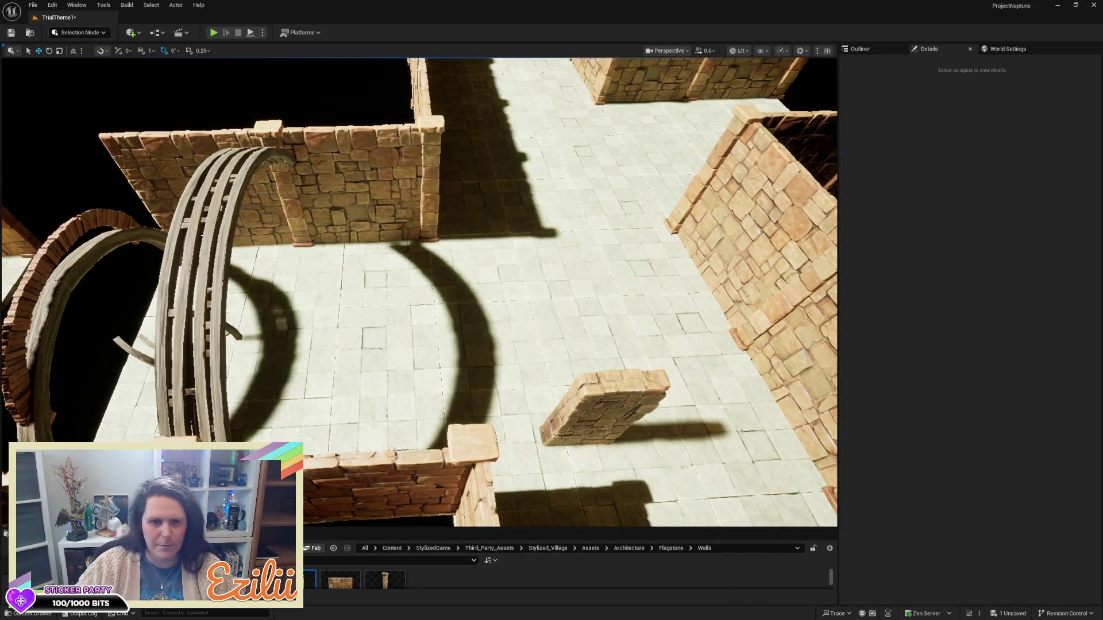
pyautogui.click(183, 228)
pyautogui.keyDown('ctrl'); pyautogui.click(219, 221); pyautogui.keyUp('ctrl')
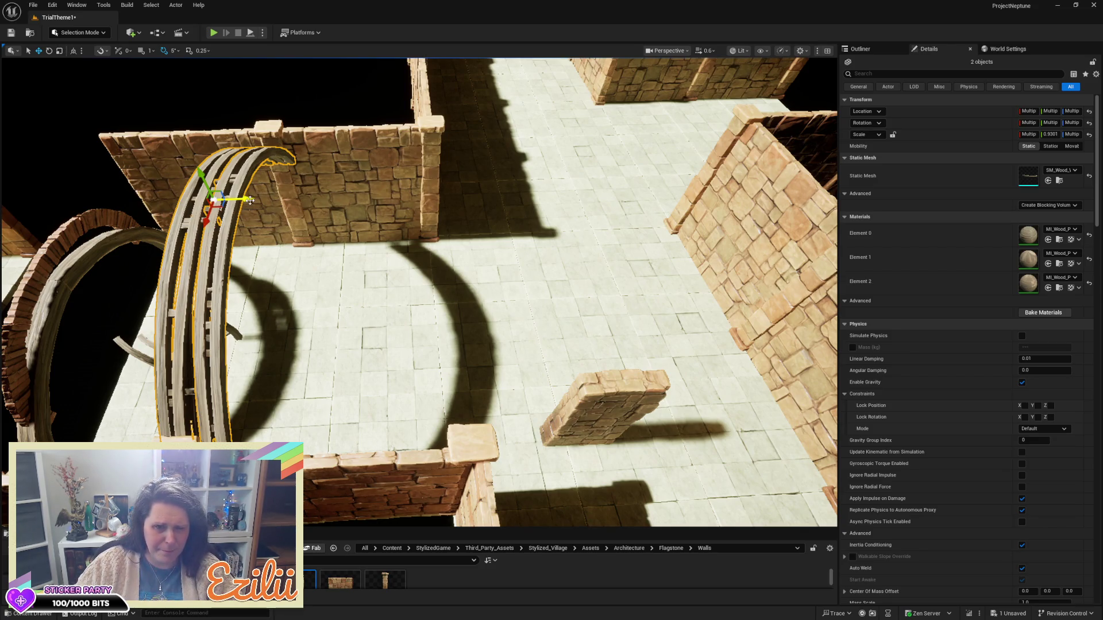
pyautogui.moveTo(250, 200)
pyautogui.mouseDown()
pyautogui.moveTo(437, 206)
pyautogui.moveTo(333, 218)
pyautogui.moveTo(299, 253)
pyautogui.moveTo(493, 185)
pyautogui.mouseUp()
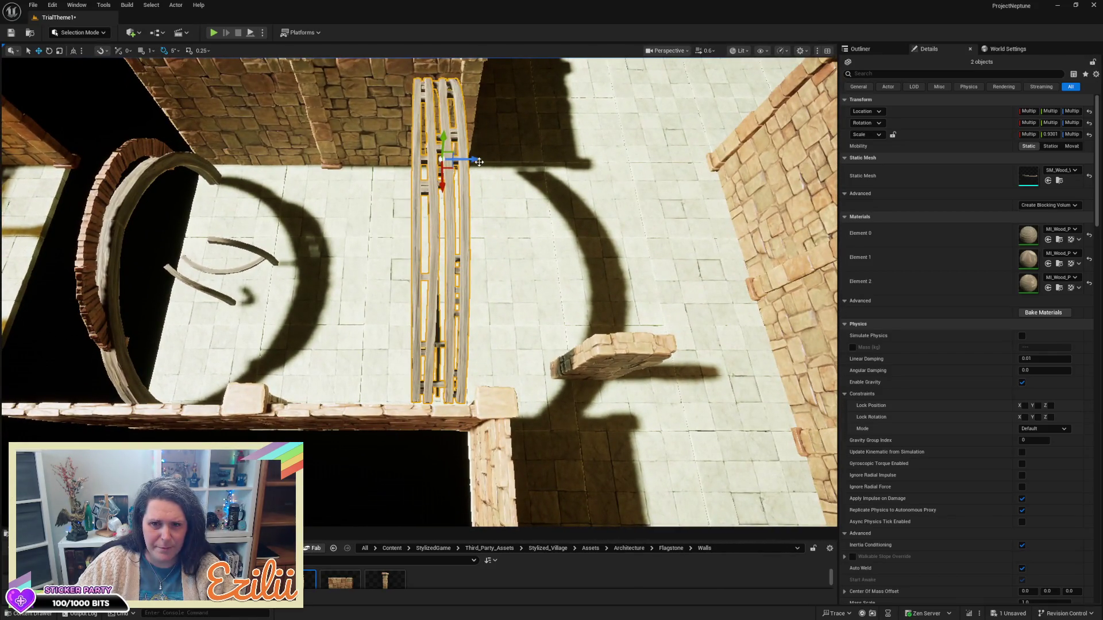
pyautogui.moveTo(479, 162); pyautogui.dragTo(513, 215)
# - Duplicate the left-wall support pillar and position the copy under the arch's end
pyautogui.click(288, 308)
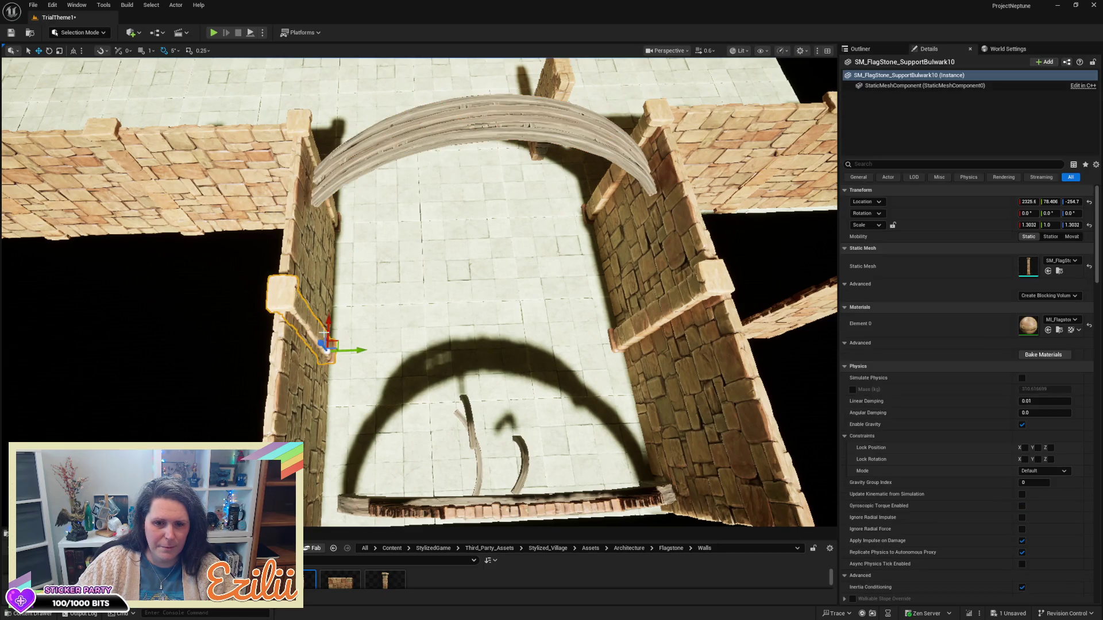
pyautogui.moveTo(331, 329)
pyautogui.keyDown('alt'); pyautogui.mouseDown()
pyautogui.moveTo(336, 265)
pyautogui.moveTo(409, 243)
pyautogui.moveTo(388, 198)
pyautogui.mouseUp(); pyautogui.keyUp('alt')
pyautogui.moveTo(386, 299); pyautogui.dragTo(386, 299)
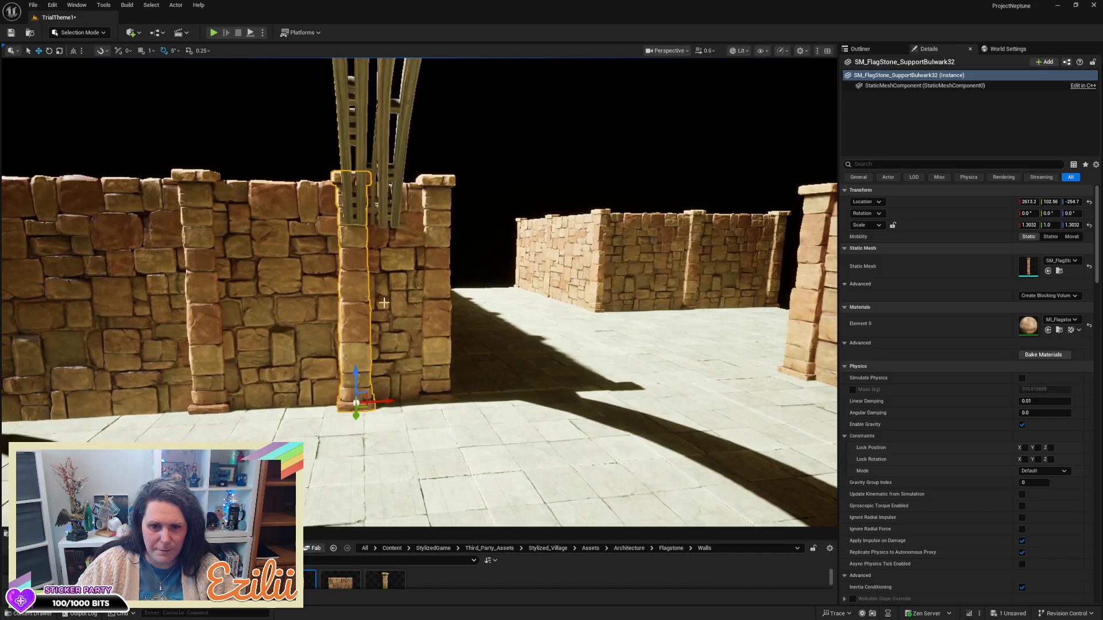
pyautogui.moveTo(388, 406); pyautogui.dragTo(404, 398)
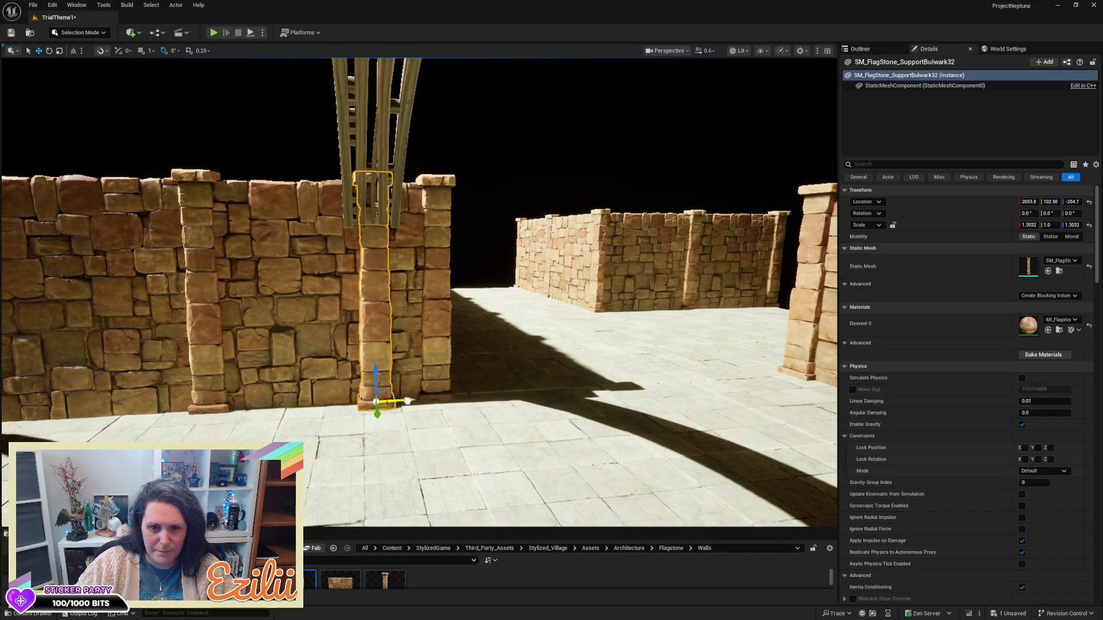
# - Scale the new pillar shorter and wider, to about 2.1 by 1.61
pyautogui.press('r')
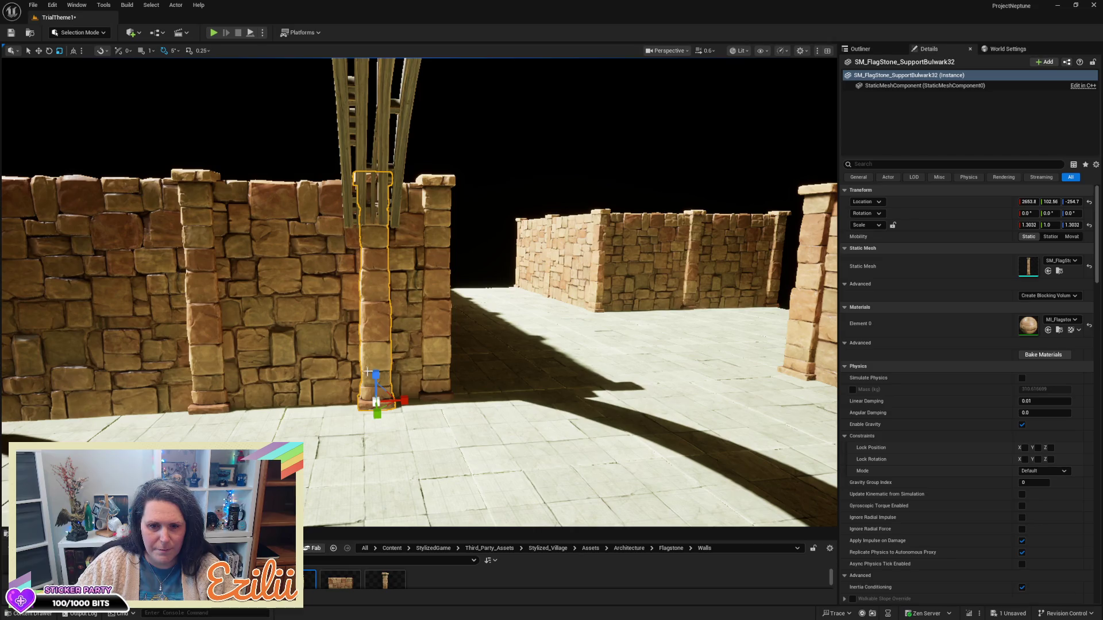
pyautogui.moveTo(376, 374); pyautogui.dragTo(375, 401)
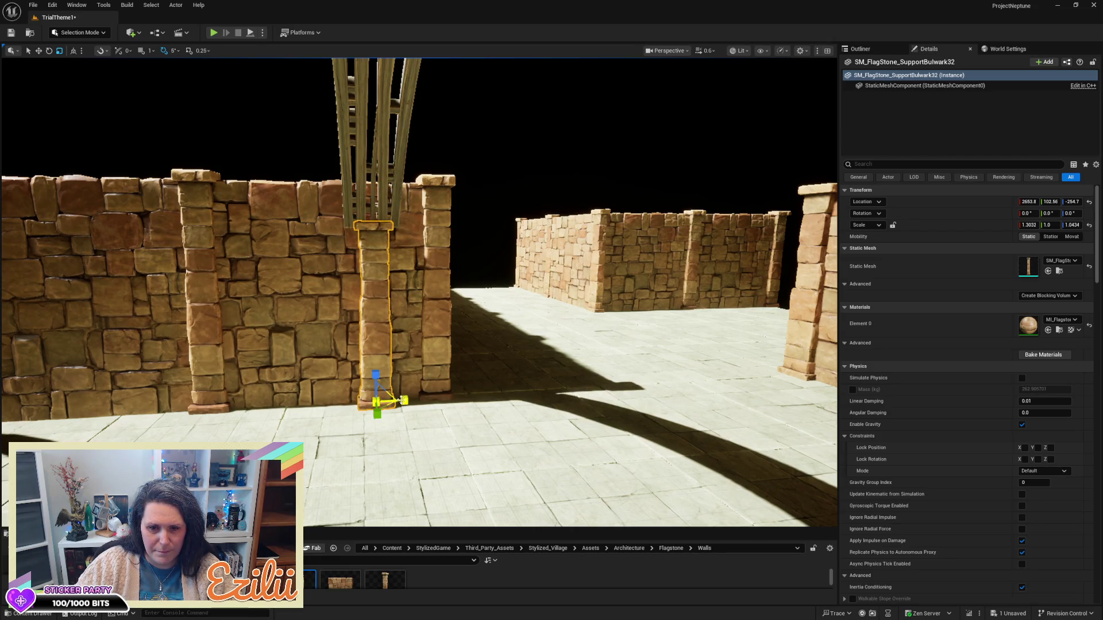
pyautogui.moveTo(389, 406)
pyautogui.mouseDown()
pyautogui.moveTo(434, 383)
pyautogui.moveTo(443, 409)
pyautogui.moveTo(472, 396)
pyautogui.moveTo(437, 402)
pyautogui.moveTo(426, 425)
pyautogui.moveTo(447, 397)
pyautogui.mouseUp()
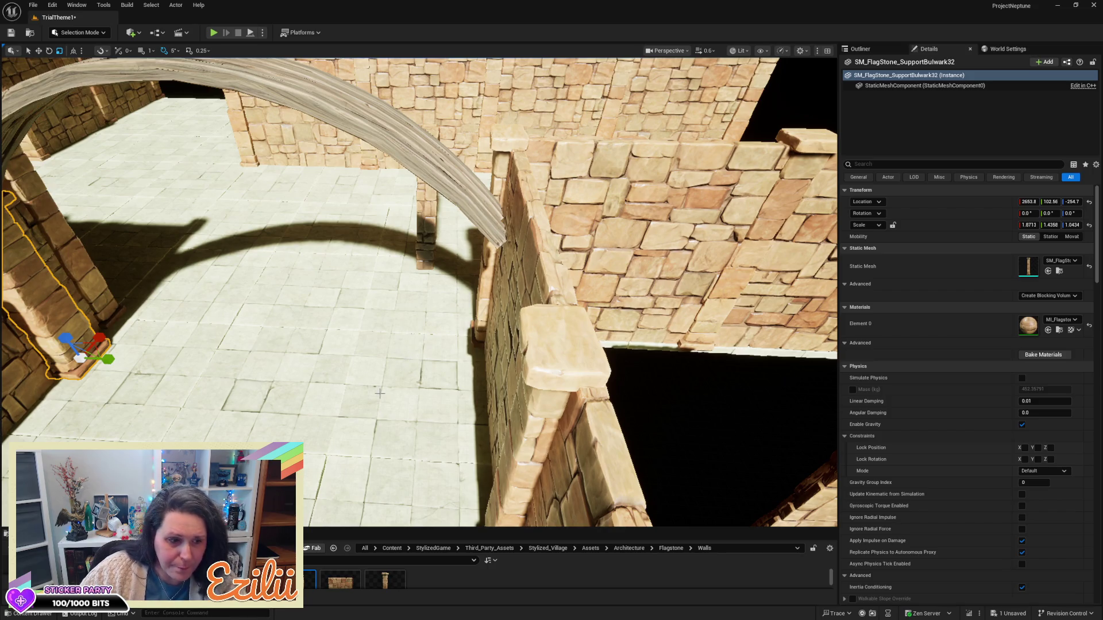
pyautogui.moveTo(379, 393); pyautogui.dragTo(380, 425)
pyautogui.press('f')
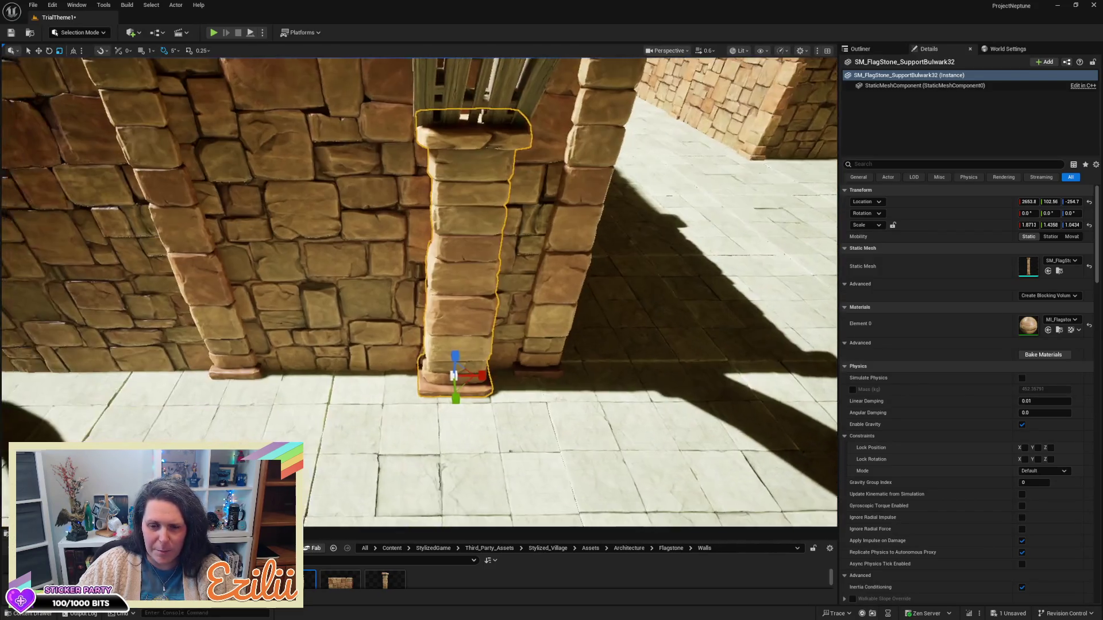
pyautogui.moveTo(451, 389); pyautogui.dragTo(494, 390)
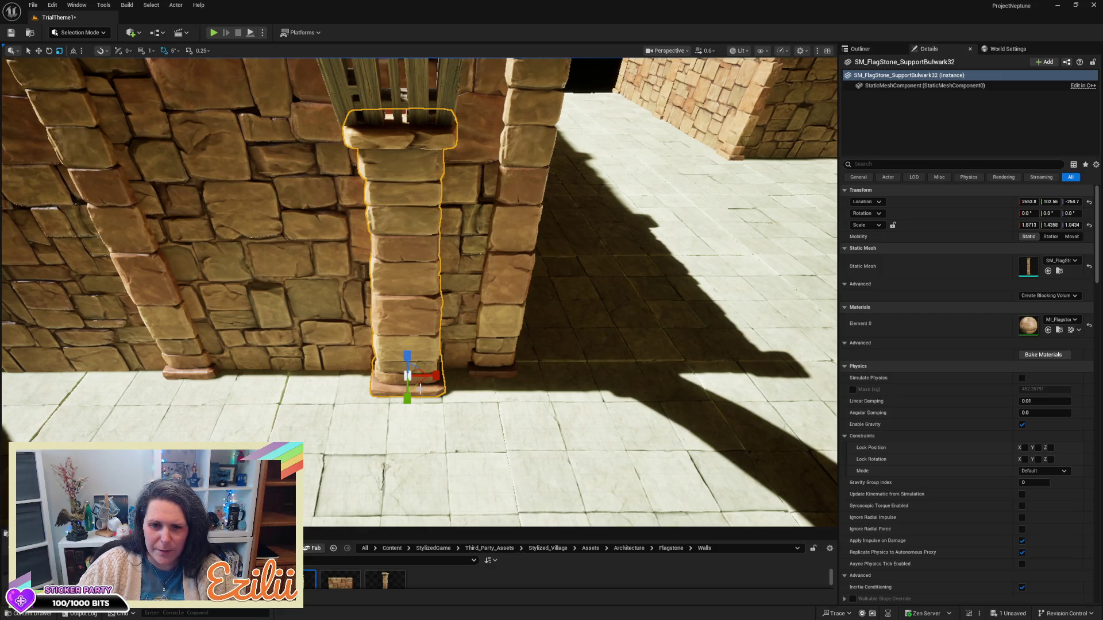
pyautogui.moveTo(421, 385)
pyautogui.mouseDown()
pyautogui.moveTo(433, 365)
pyautogui.moveTo(432, 378)
pyautogui.moveTo(636, 403)
pyautogui.moveTo(431, 394)
pyautogui.moveTo(449, 320)
pyautogui.moveTo(365, 308)
pyautogui.moveTo(536, 305)
pyautogui.moveTo(373, 313)
pyautogui.moveTo(488, 270)
pyautogui.moveTo(476, 282)
pyautogui.moveTo(517, 288)
pyautogui.moveTo(460, 299)
pyautogui.moveTo(414, 279)
pyautogui.mouseUp()
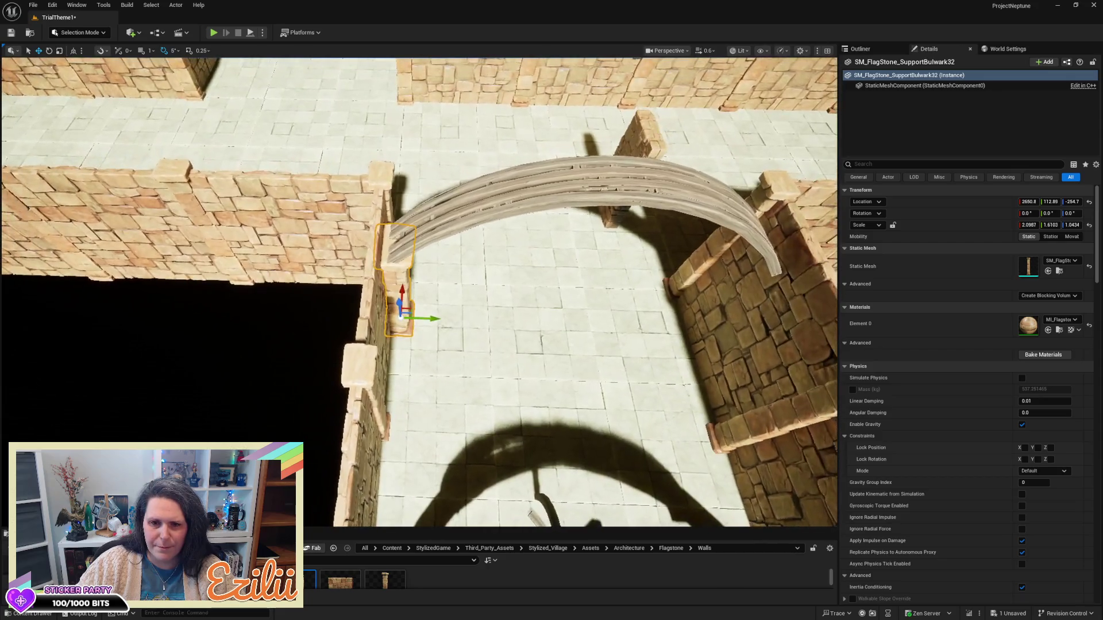
# - Select both wooden arch beams and nudge them slightly along the Y axis
pyautogui.click(616, 167)
pyautogui.keyDown('ctrl'); pyautogui.click(629, 159); pyautogui.keyUp('ctrl')
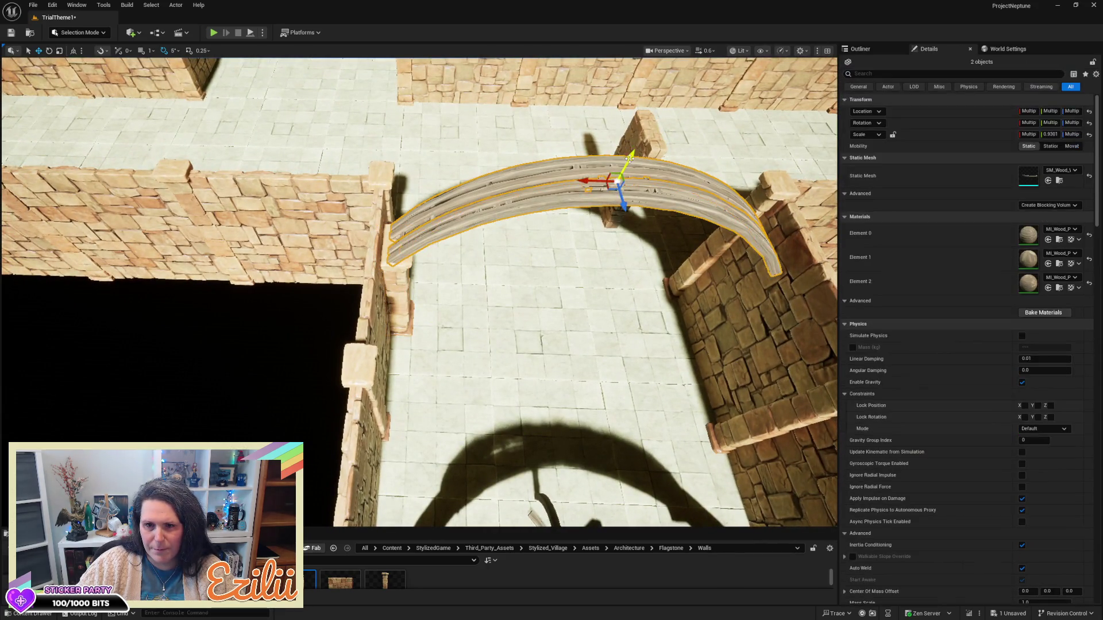
pyautogui.moveTo(630, 154); pyautogui.dragTo(630, 153)
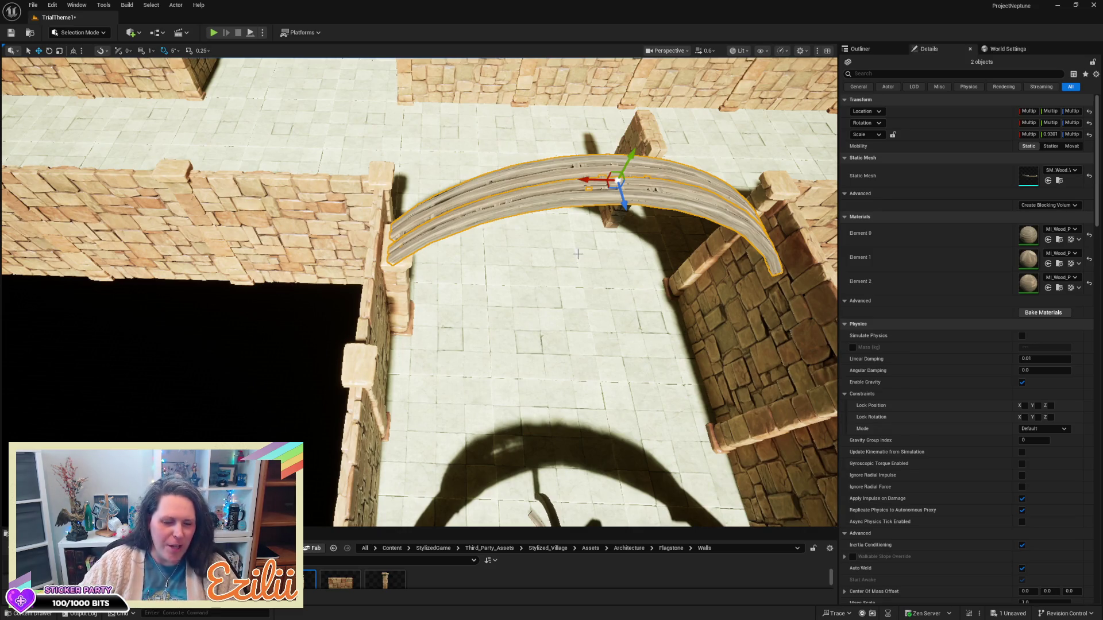
pyautogui.moveTo(556, 379)
pyautogui.mouseDown()
pyautogui.moveTo(666, 376)
pyautogui.moveTo(621, 376)
pyautogui.moveTo(618, 365)
pyautogui.mouseUp()
# - Scale the beams outward so the arch ends reach the walls, undoing a stray move, then frame the pillar
pyautogui.press('r')
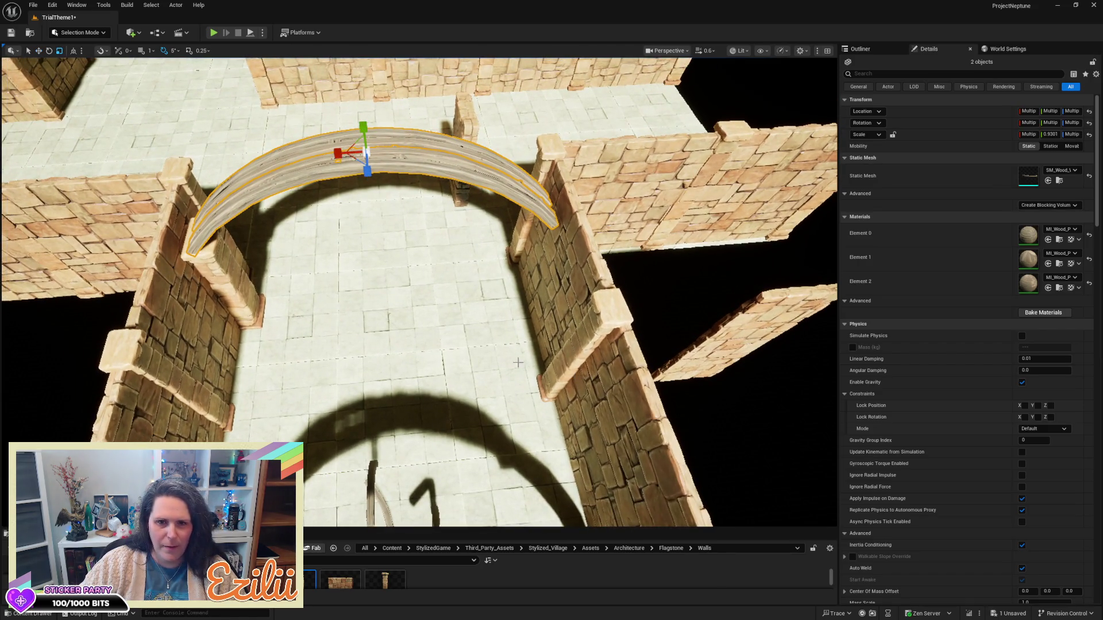
pyautogui.moveTo(368, 151); pyautogui.dragTo(369, 152)
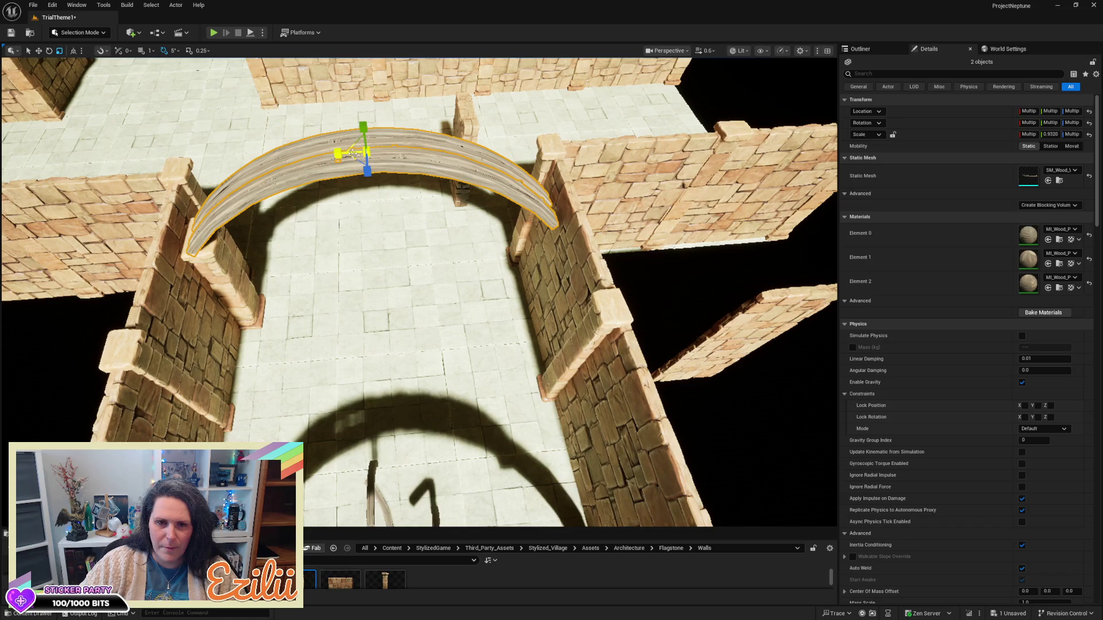
pyautogui.moveTo(335, 153); pyautogui.dragTo(335, 154)
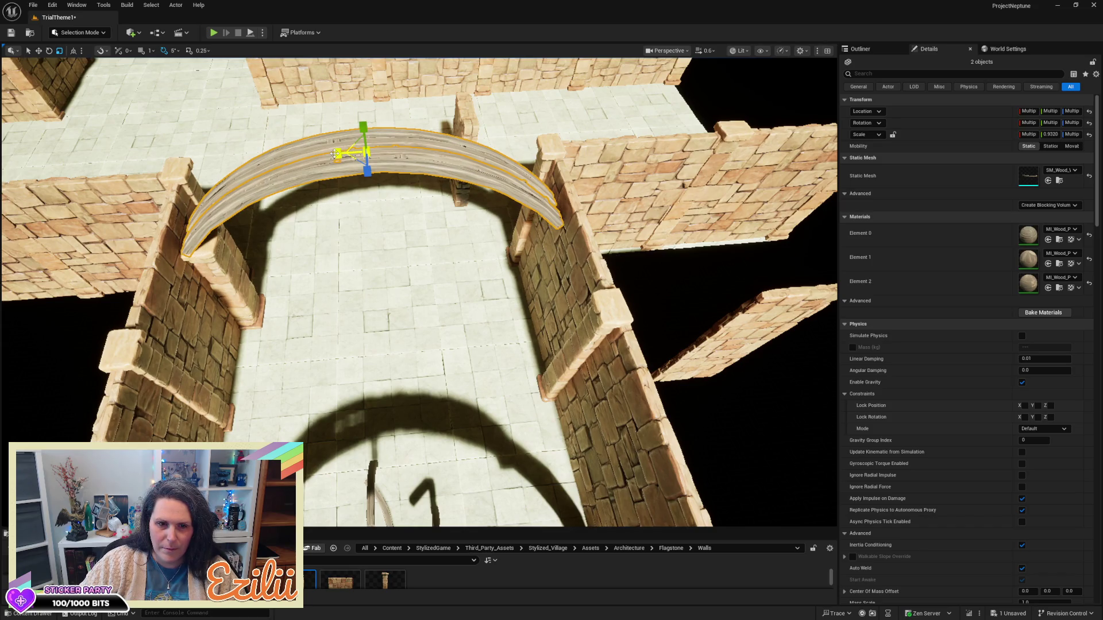
pyautogui.click(335, 153)
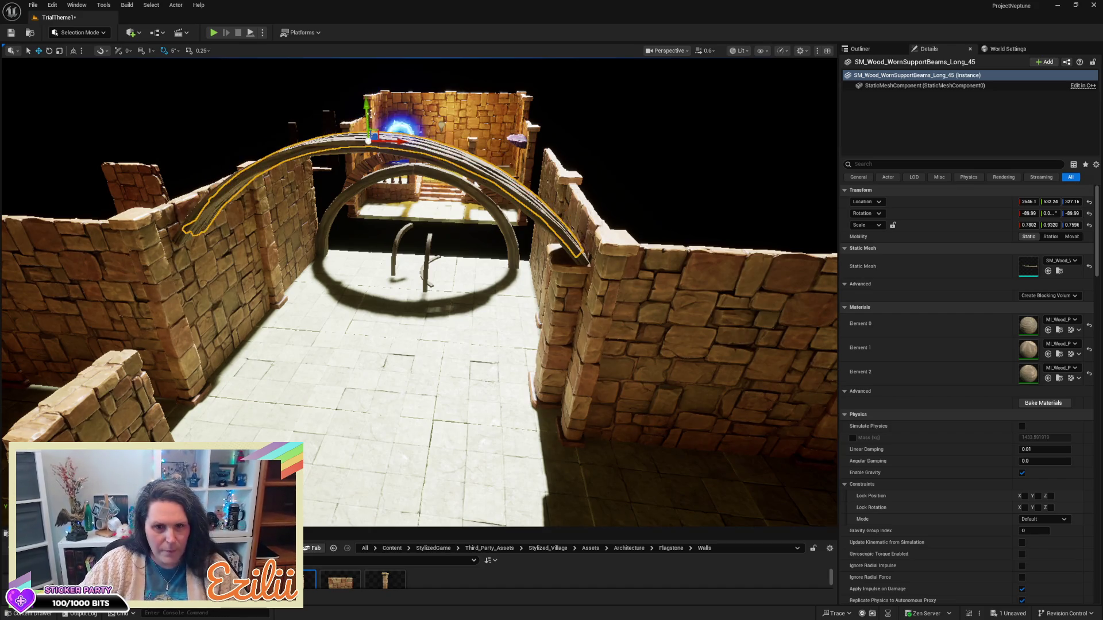
pyautogui.hotkey('ctrl', 'z')
pyautogui.keyDown('ctrl'); pyautogui.click(437, 162); pyautogui.keyUp('ctrl')
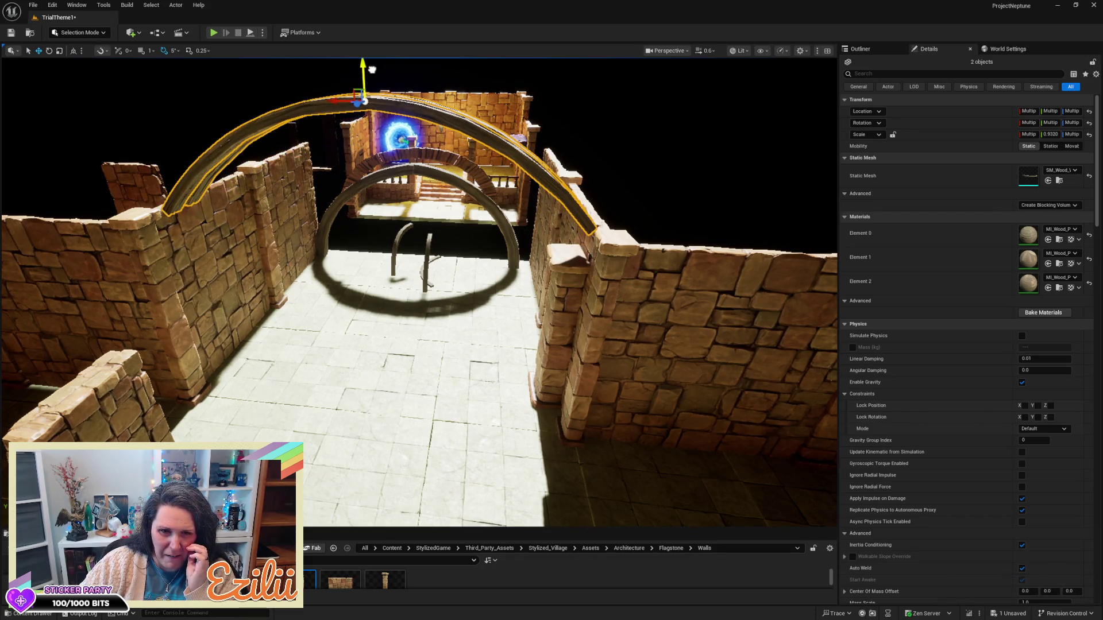
pyautogui.moveTo(418, 288)
pyautogui.mouseDown()
pyautogui.moveTo(391, 310)
pyautogui.moveTo(425, 293)
pyautogui.moveTo(333, 281)
pyautogui.moveTo(475, 228)
pyautogui.mouseUp()
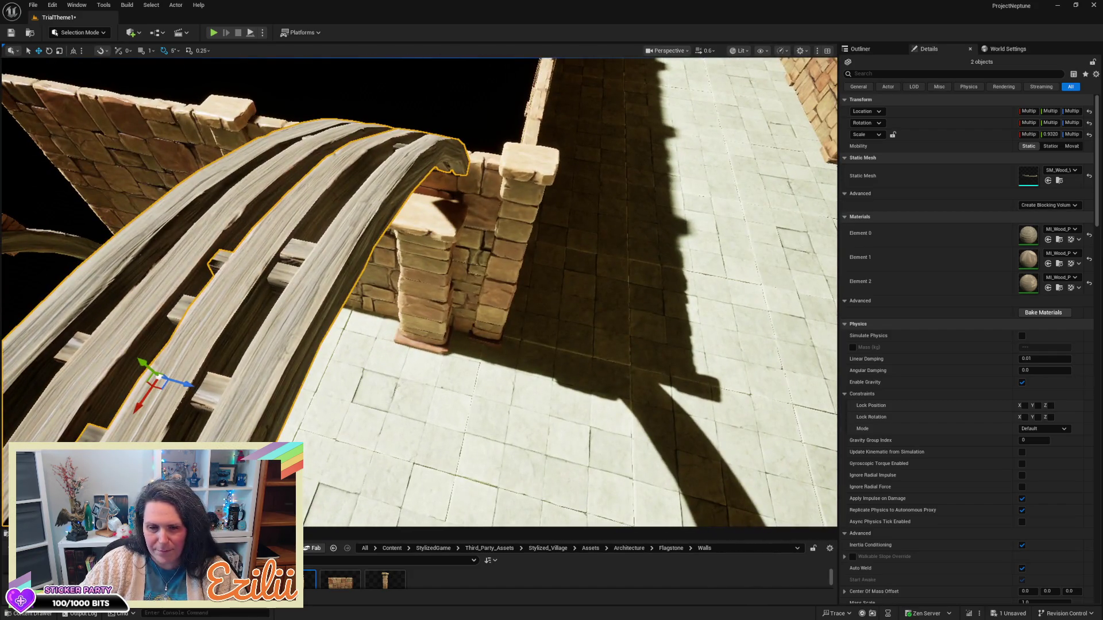
pyautogui.click(425, 270)
pyautogui.press('f')
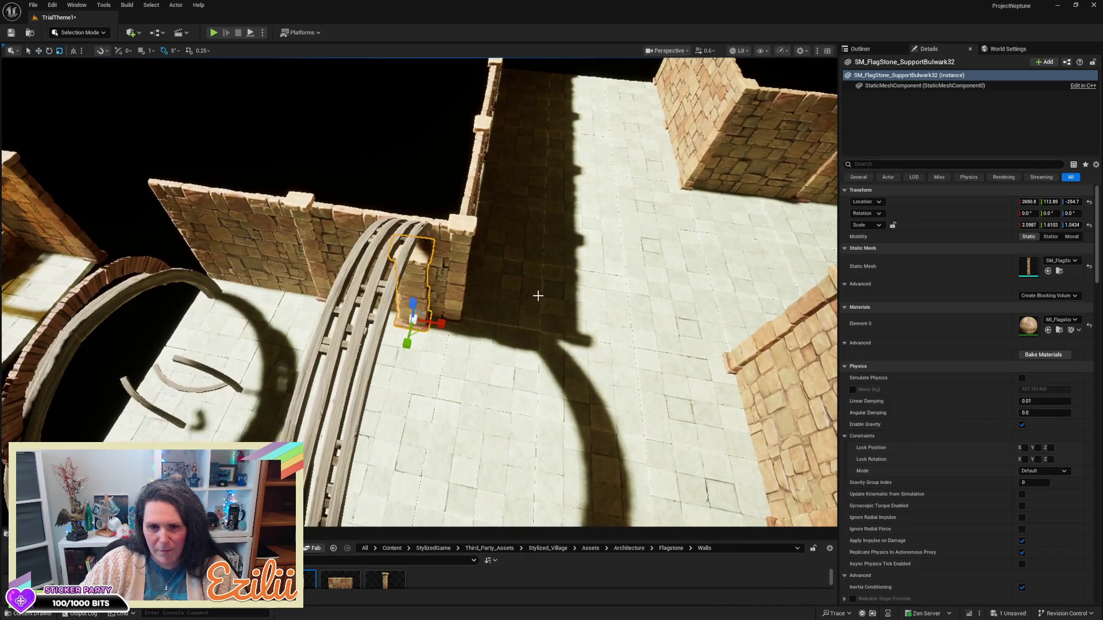
# - Duplicate SM_FlagStone_SupportBulwark32, turn the copy about -180° on Z, and place it across the doorway
pyautogui.moveTo(529, 333)
pyautogui.mouseDown()
pyautogui.moveTo(485, 319)
pyautogui.moveTo(482, 345)
pyautogui.moveTo(471, 339)
pyautogui.moveTo(477, 322)
pyautogui.mouseUp()
pyautogui.moveTo(377, 375)
pyautogui.mouseDown()
pyautogui.moveTo(377, 413)
pyautogui.moveTo(377, 374)
pyautogui.mouseUp()
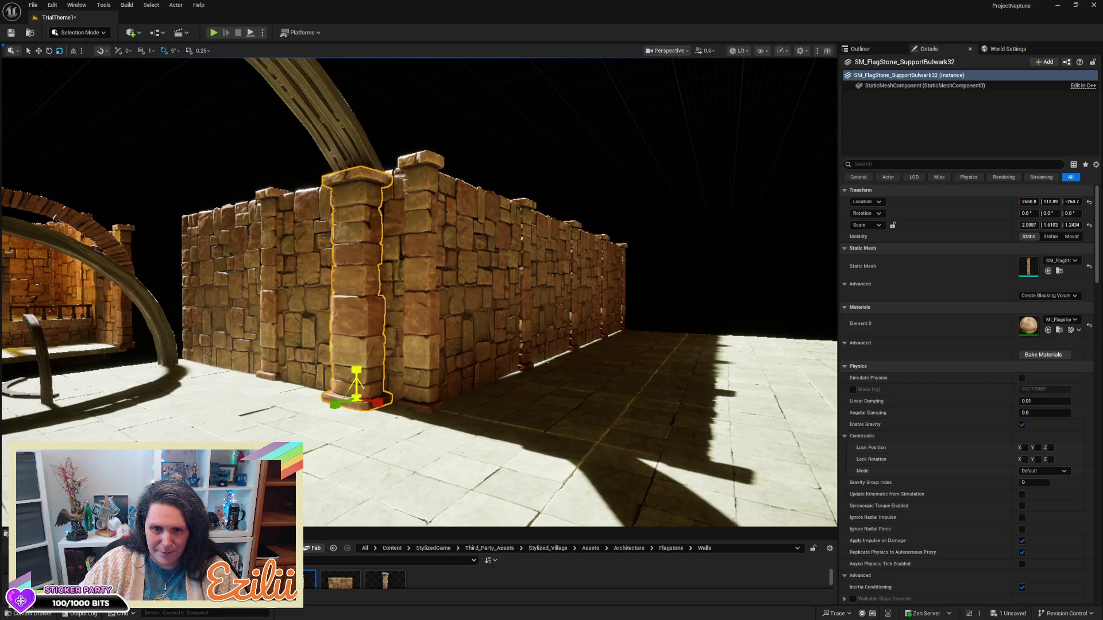
pyautogui.moveTo(320, 346)
pyautogui.mouseDown()
pyautogui.moveTo(334, 391)
pyautogui.moveTo(322, 380)
pyautogui.moveTo(321, 436)
pyautogui.moveTo(379, 436)
pyautogui.mouseUp()
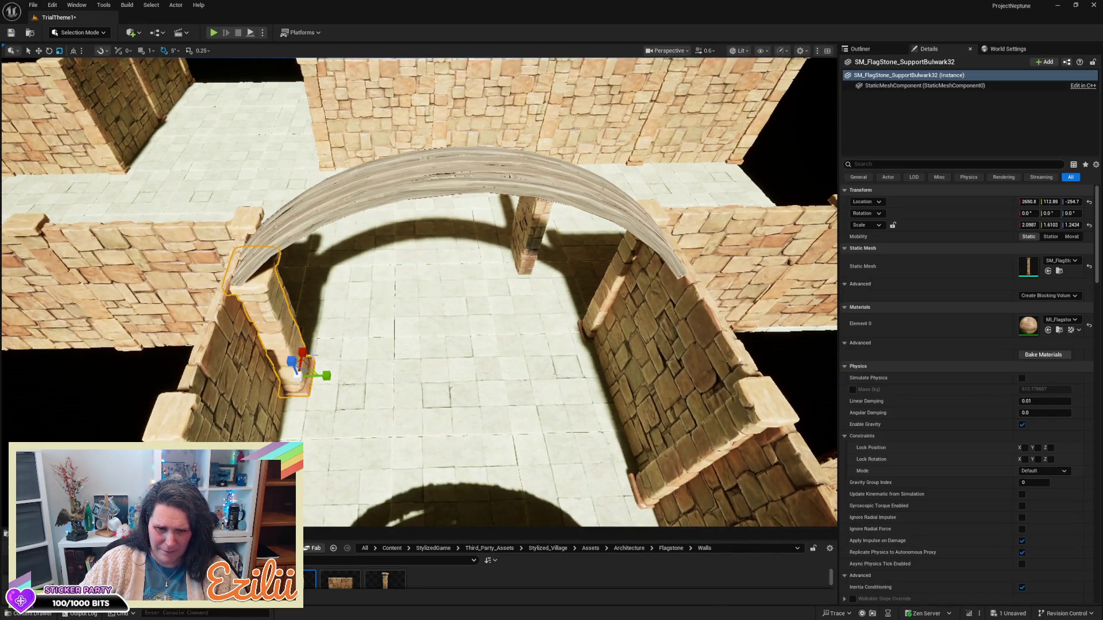
pyautogui.press('w')
pyautogui.press('e')
pyautogui.moveTo(340, 397)
pyautogui.mouseDown()
pyautogui.moveTo(313, 418)
pyautogui.moveTo(294, 418)
pyautogui.moveTo(287, 396)
pyautogui.moveTo(561, 365)
pyautogui.mouseUp()
pyautogui.press('w')
pyautogui.moveTo(561, 365)
pyautogui.mouseDown()
pyautogui.moveTo(597, 355)
pyautogui.moveTo(517, 400)
pyautogui.mouseUp()
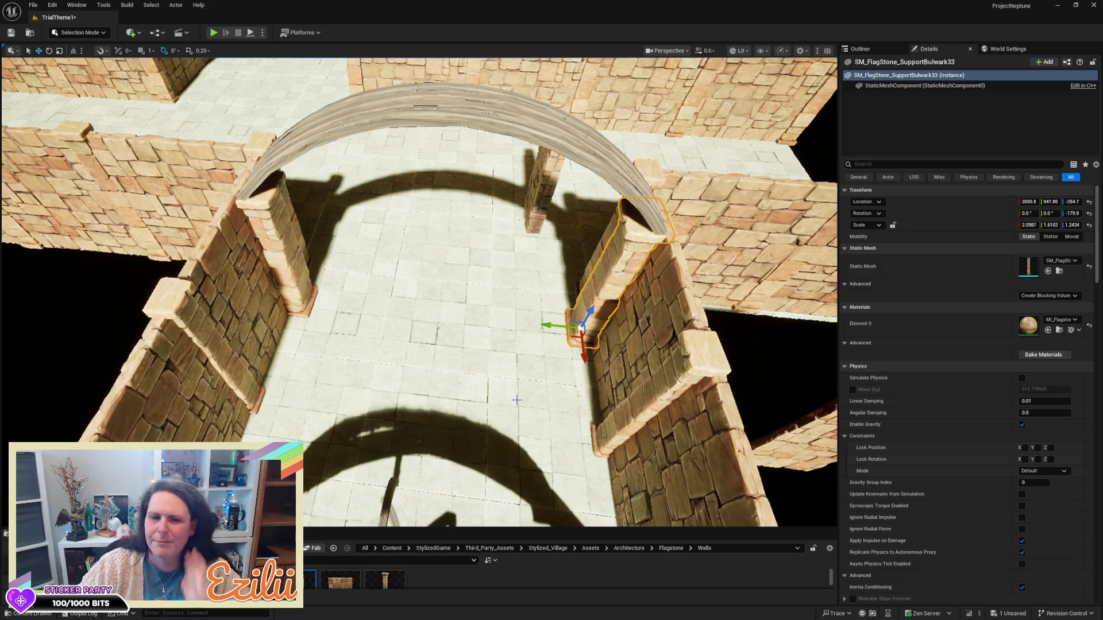
pyautogui.moveTo(516, 400); pyautogui.dragTo(792, 352)
pyautogui.moveTo(420, 287)
pyautogui.mouseDown()
pyautogui.moveTo(443, 270)
pyautogui.moveTo(419, 287)
pyautogui.moveTo(430, 373)
pyautogui.moveTo(417, 359)
pyautogui.mouseUp()
# - Delete the floating flagstone block and the small leftover arch pieces
pyautogui.click(575, 296)
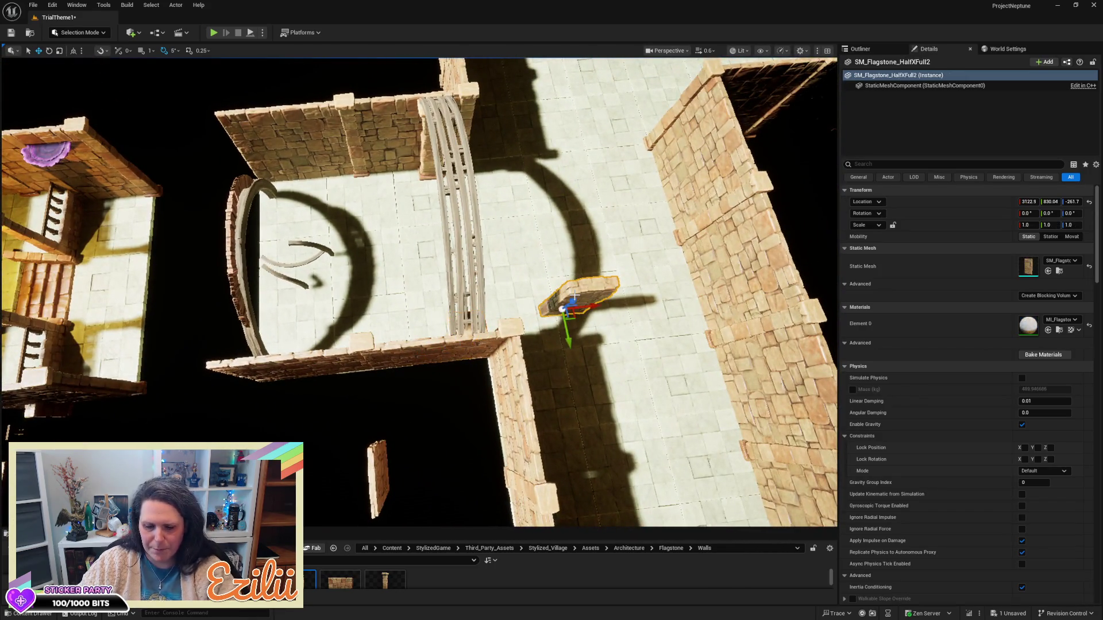
pyautogui.press('Delete')
pyautogui.click(319, 242)
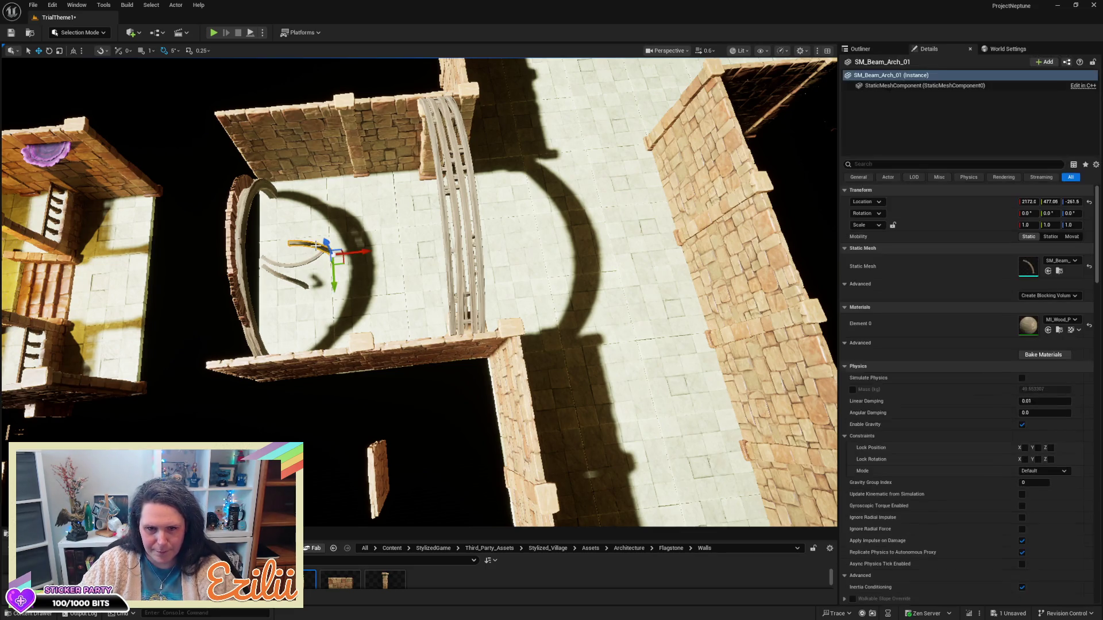
pyautogui.press('Escape')
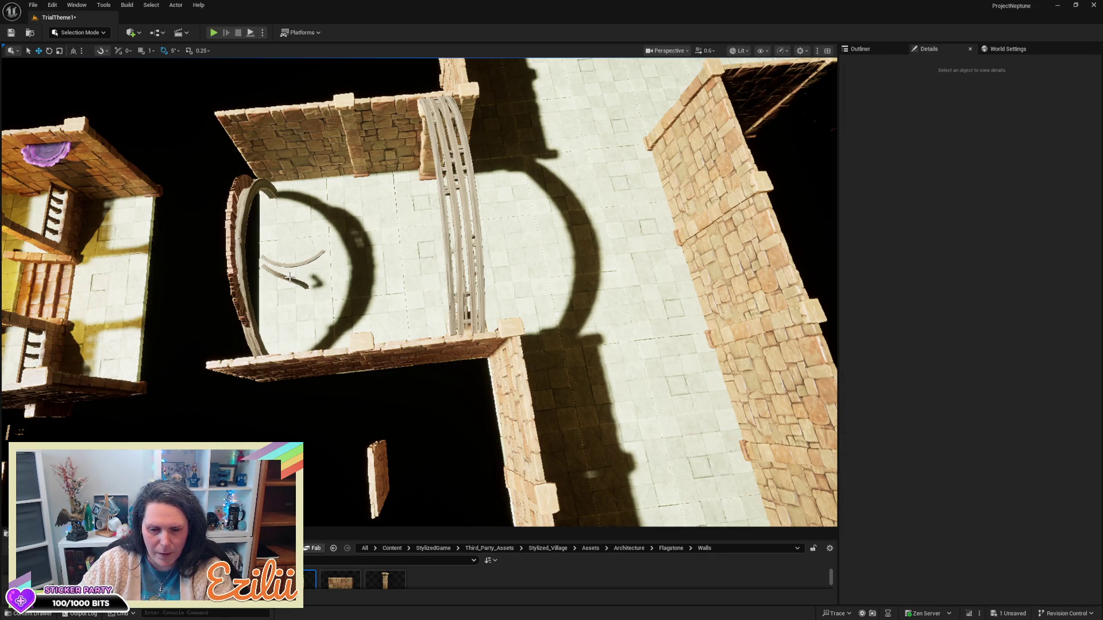
pyautogui.click(299, 264)
pyautogui.press('Escape')
pyautogui.click(302, 262)
pyautogui.press('Delete')
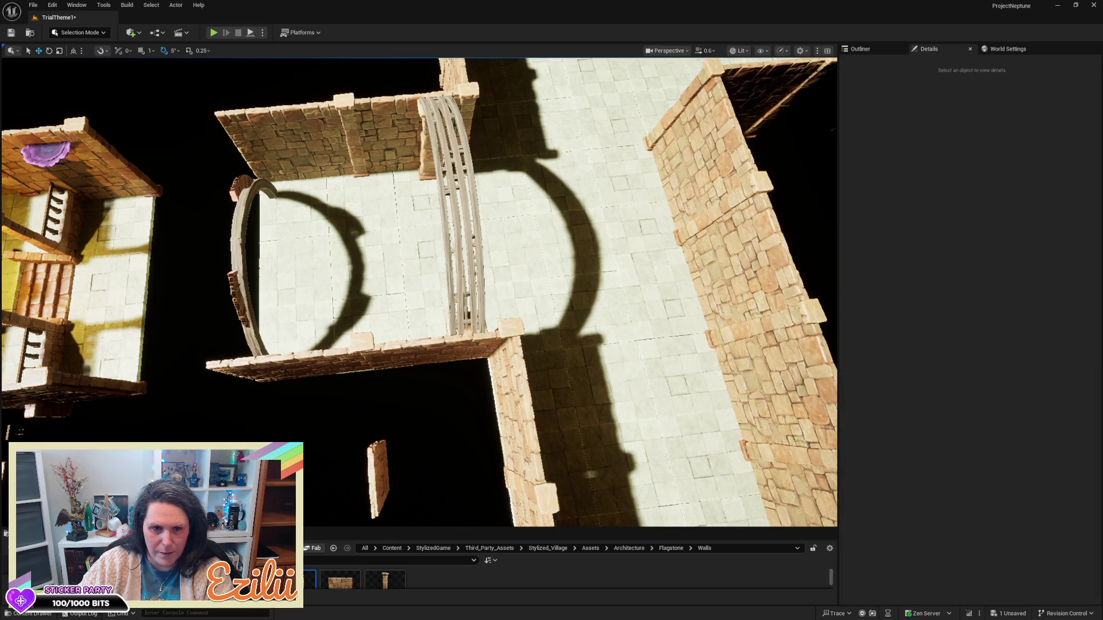
# - Delete the unused left arch and its leftover arch piece
pyautogui.click(231, 265)
pyautogui.press('Escape')
pyautogui.click(231, 257)
pyautogui.press('Delete')
pyautogui.click(253, 185)
pyautogui.press('Delete')
# - Delete the two small stray wall pieces below the rooms
pyautogui.click(372, 476)
pyautogui.press('Delete')
pyautogui.scroll(5, 388, 450)
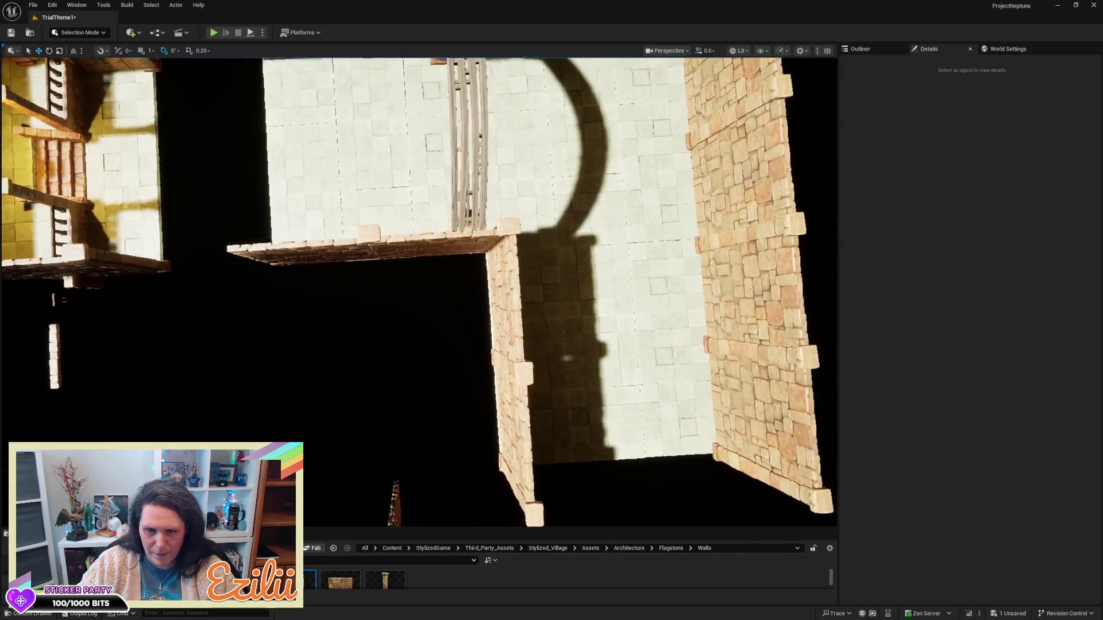
pyautogui.scroll(-5, 397, 466)
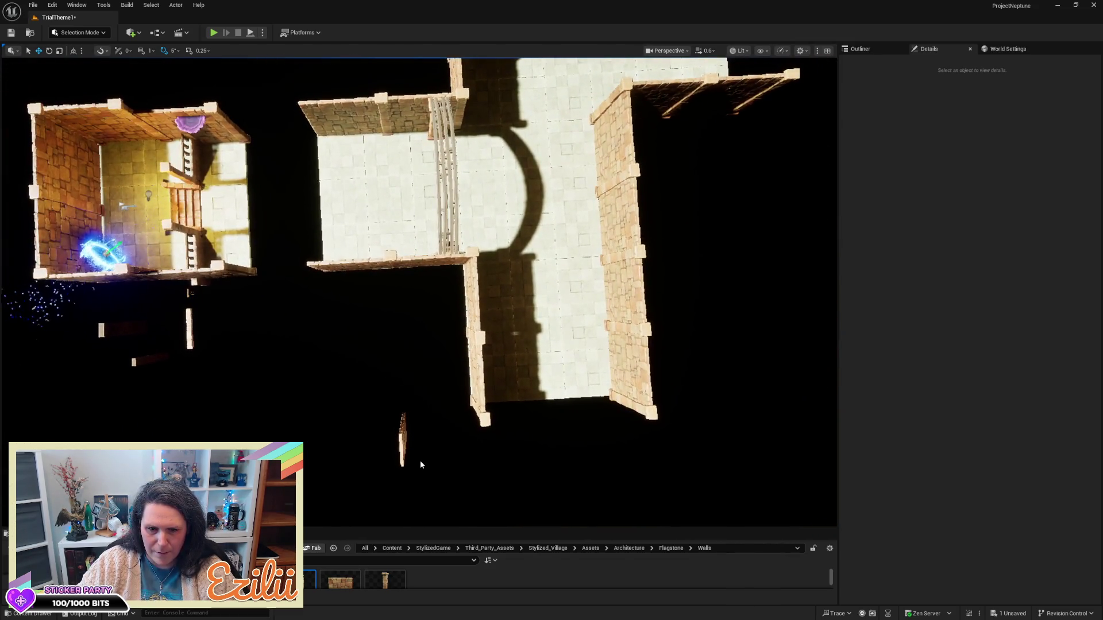
pyautogui.click(402, 440)
pyautogui.press('Delete')
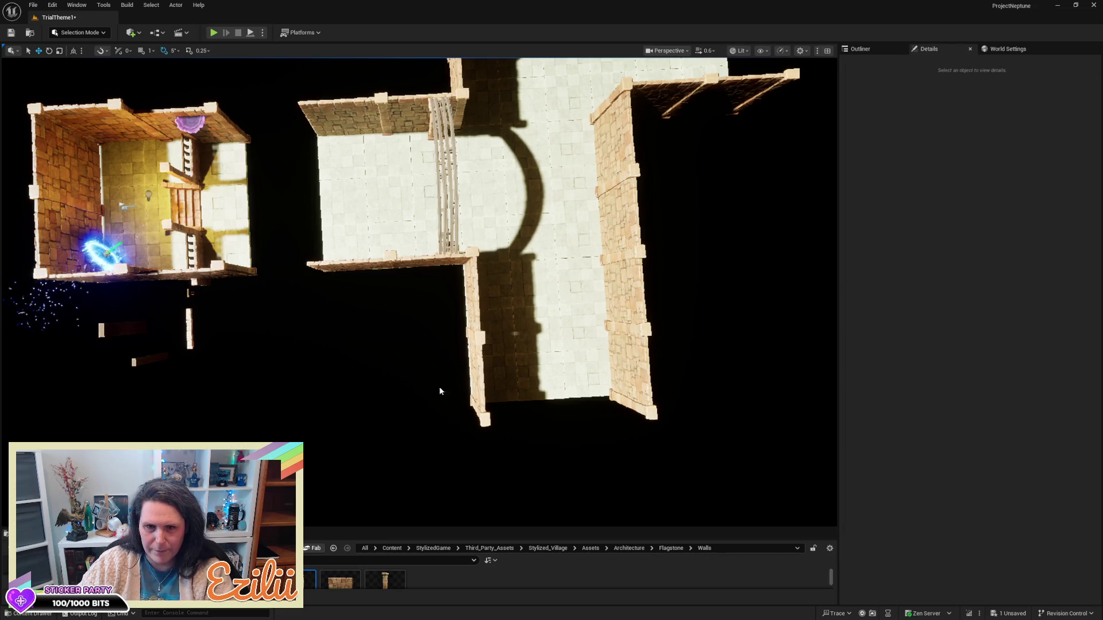
pyautogui.click(441, 178)
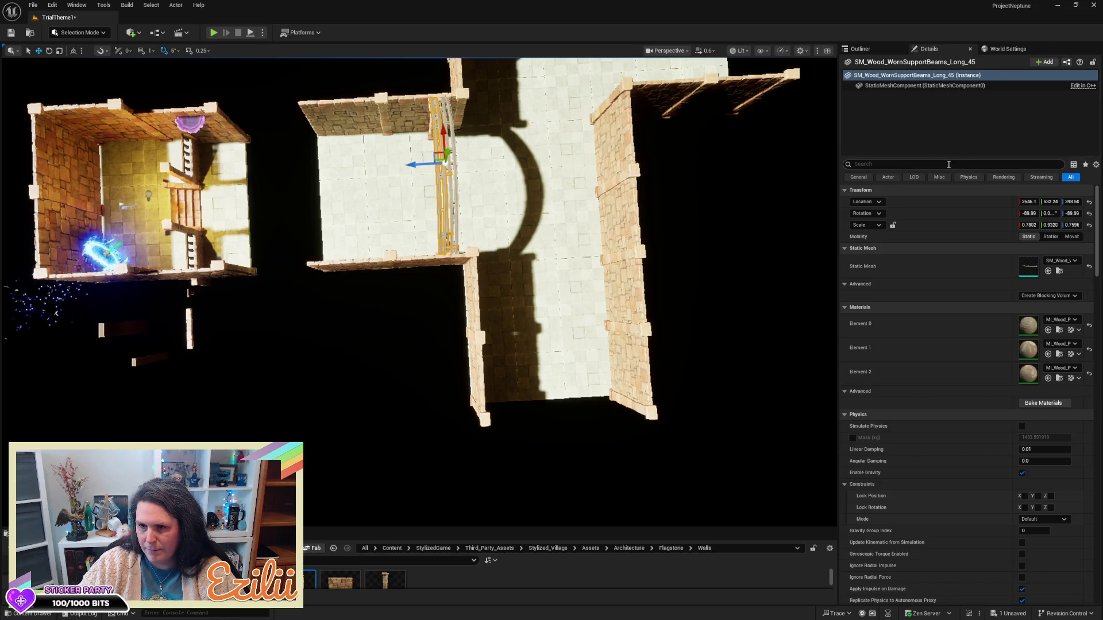
# - Set the Collision Presets of both wooden arch beams to Custom
pyautogui.write('col')
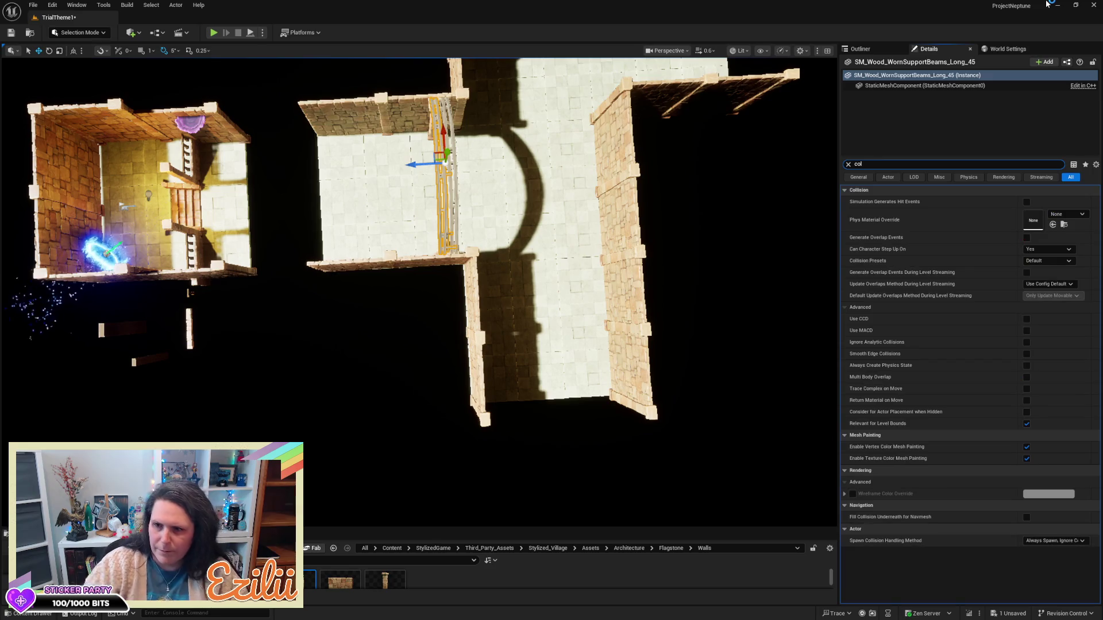
pyautogui.click(1041, 261)
pyautogui.click(1039, 278)
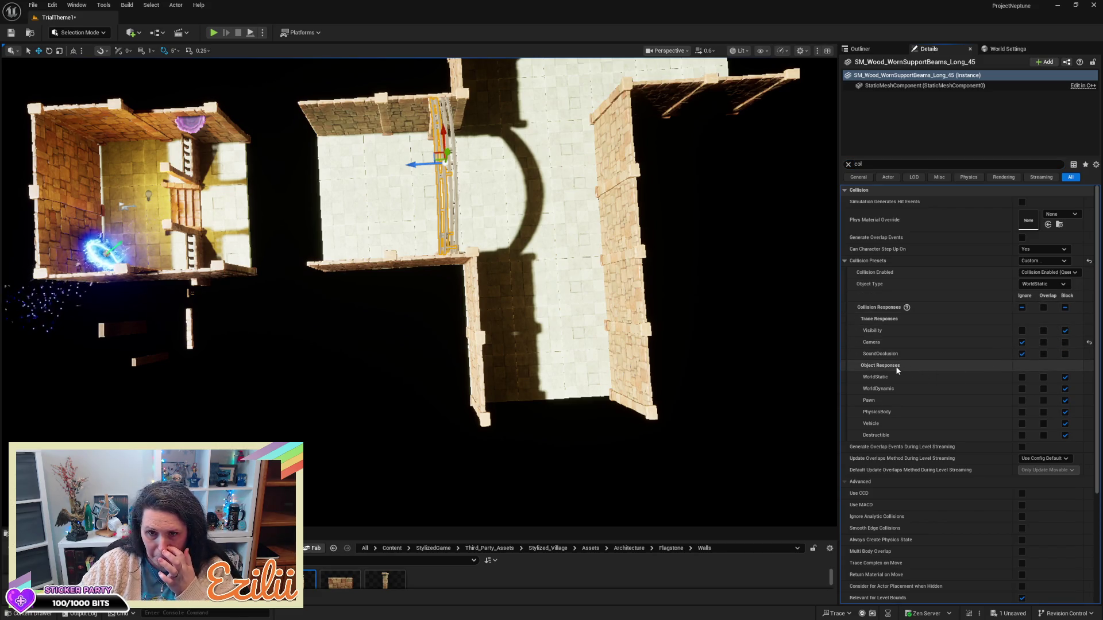
pyautogui.click(454, 128)
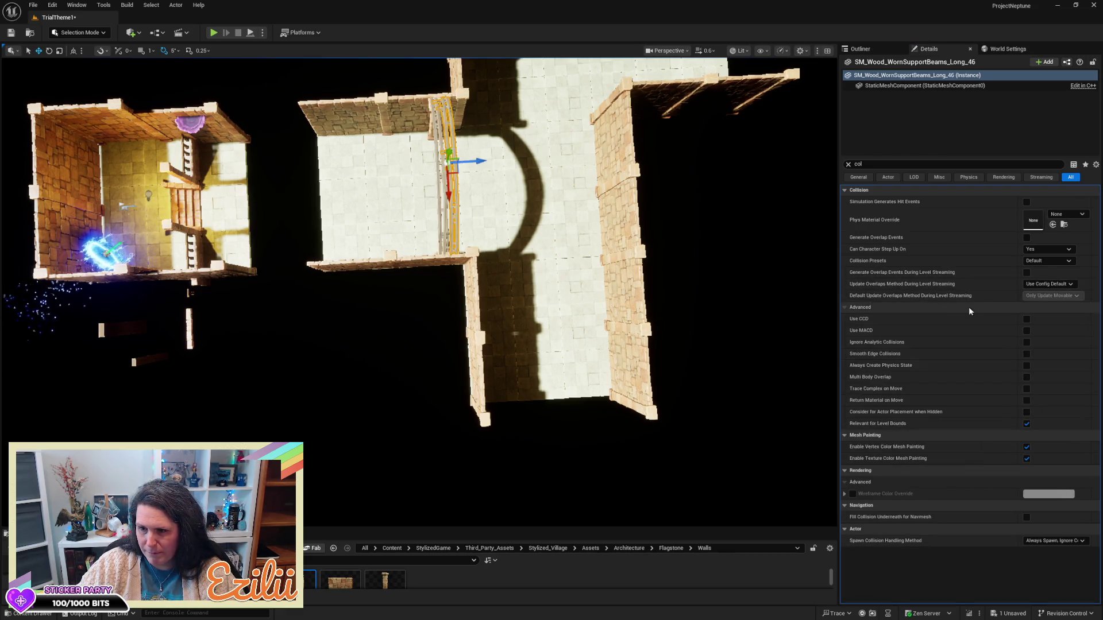
pyautogui.click(1047, 260)
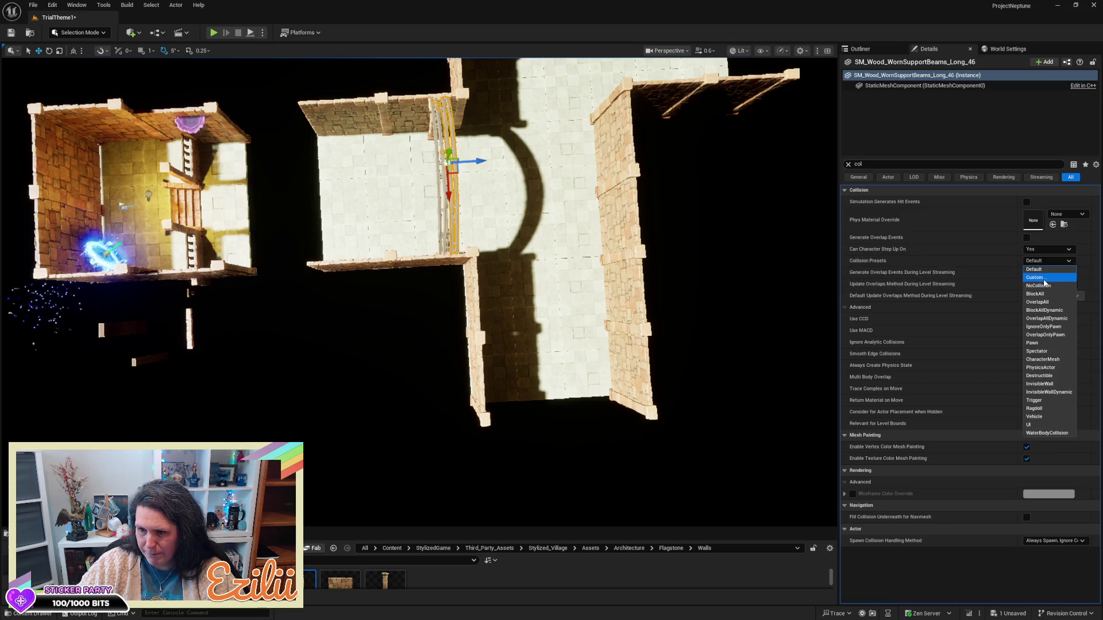
pyautogui.click(1045, 280)
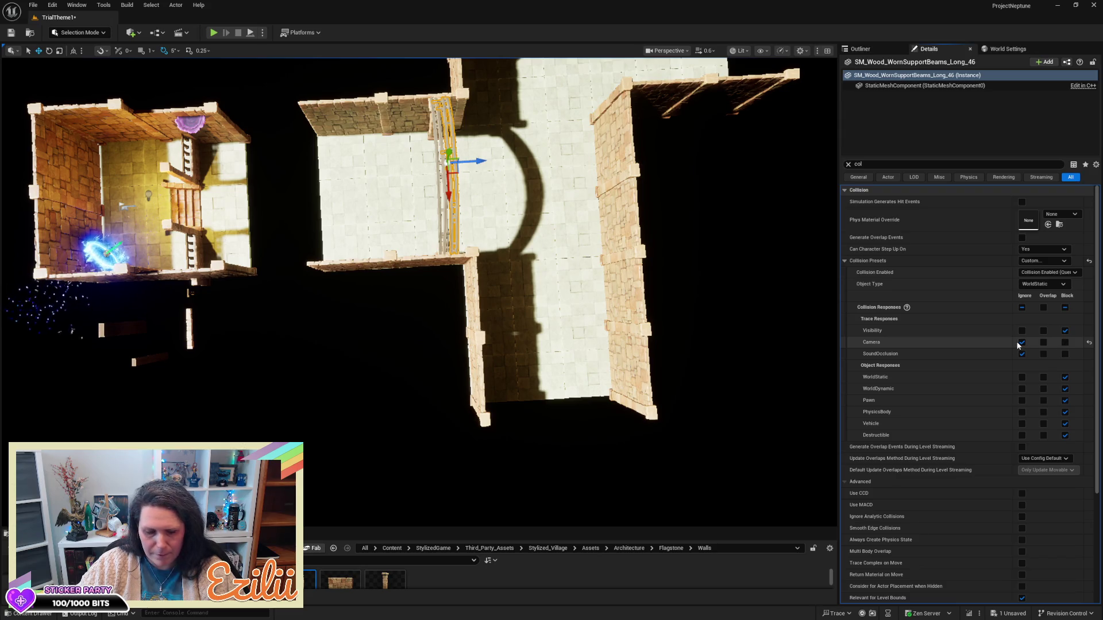
# - Save the level and copy a walkway floor tile left toward the left room
pyautogui.hotkey('ctrl', 's')
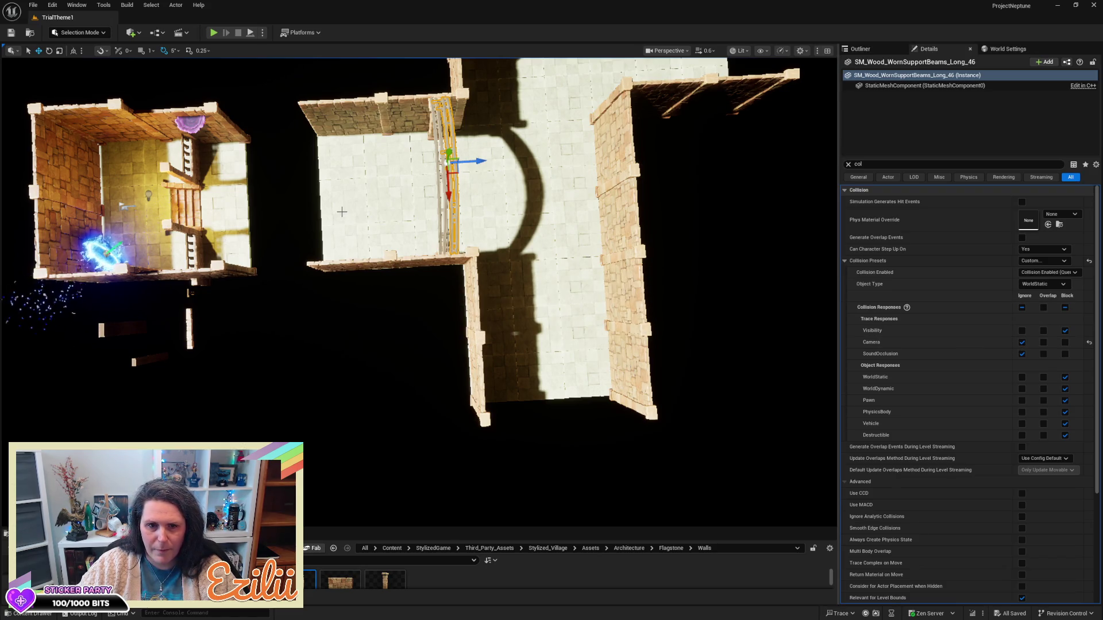
pyautogui.click(342, 212)
pyautogui.moveTo(324, 205); pyautogui.dragTo(230, 216)
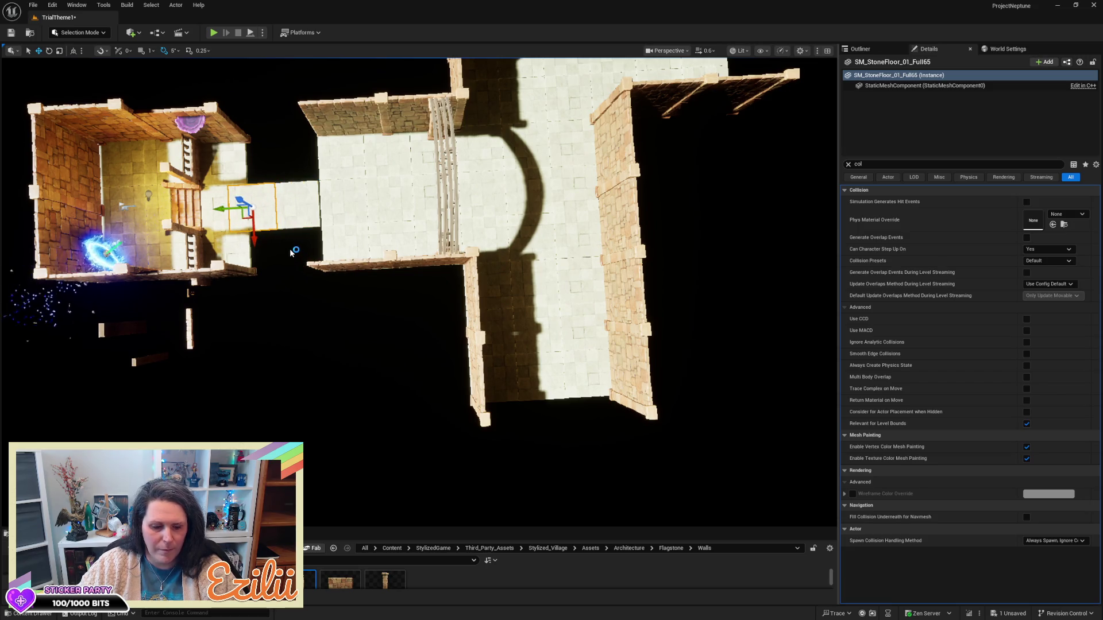
pyautogui.click(213, 34)
# - Run the character through the archway, portal room and courtyard, then stop the play session
pyautogui.press('w')
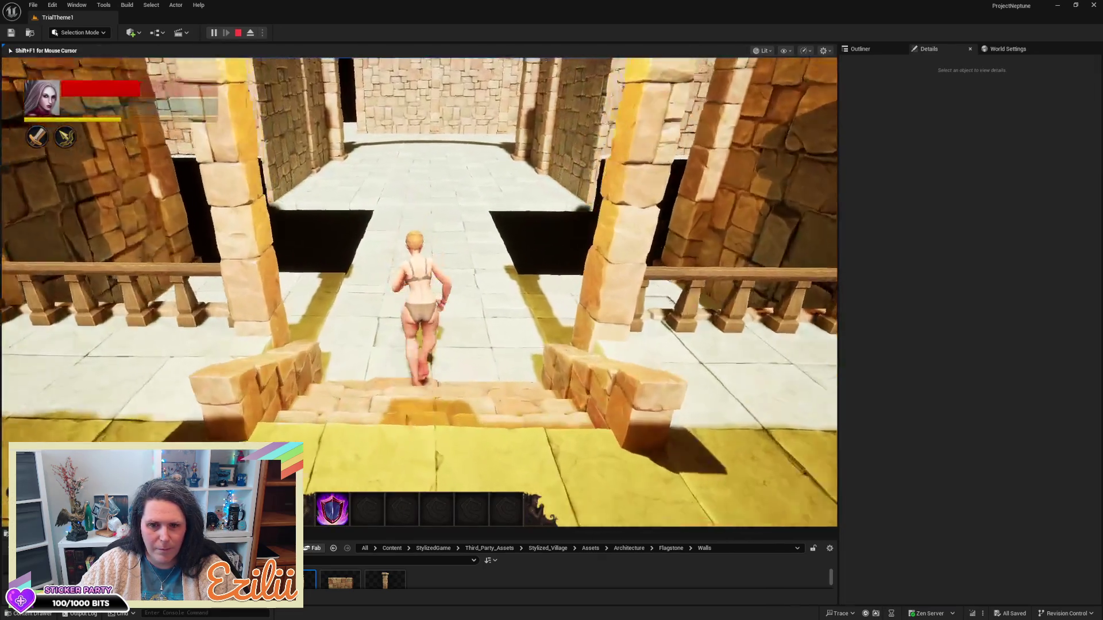
pyautogui.press('w')
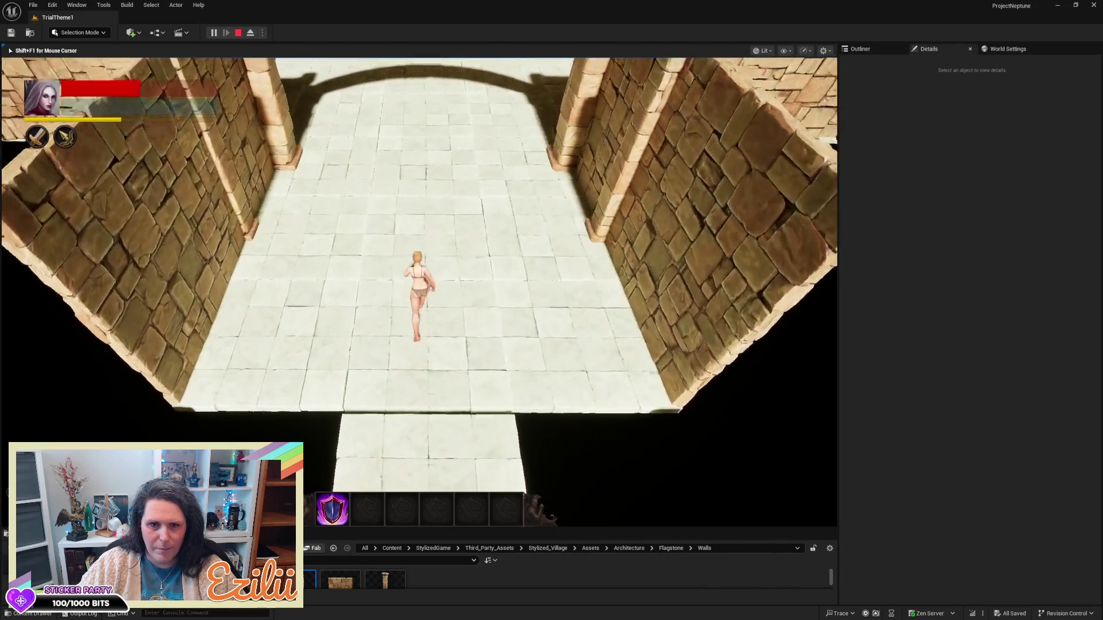
pyautogui.press('w')
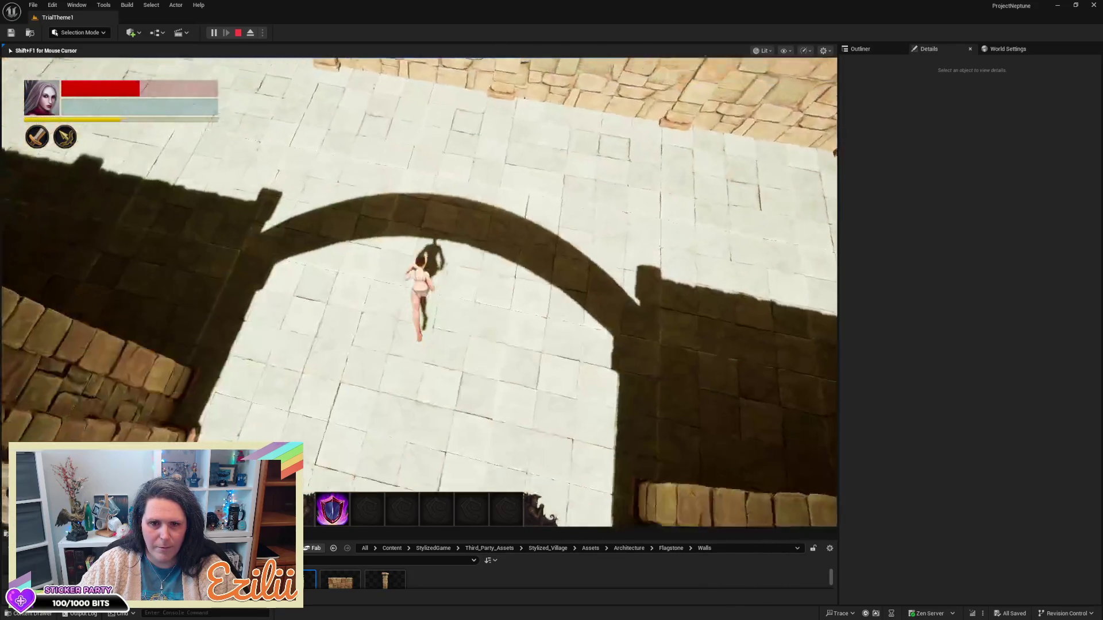
pyautogui.press('w')
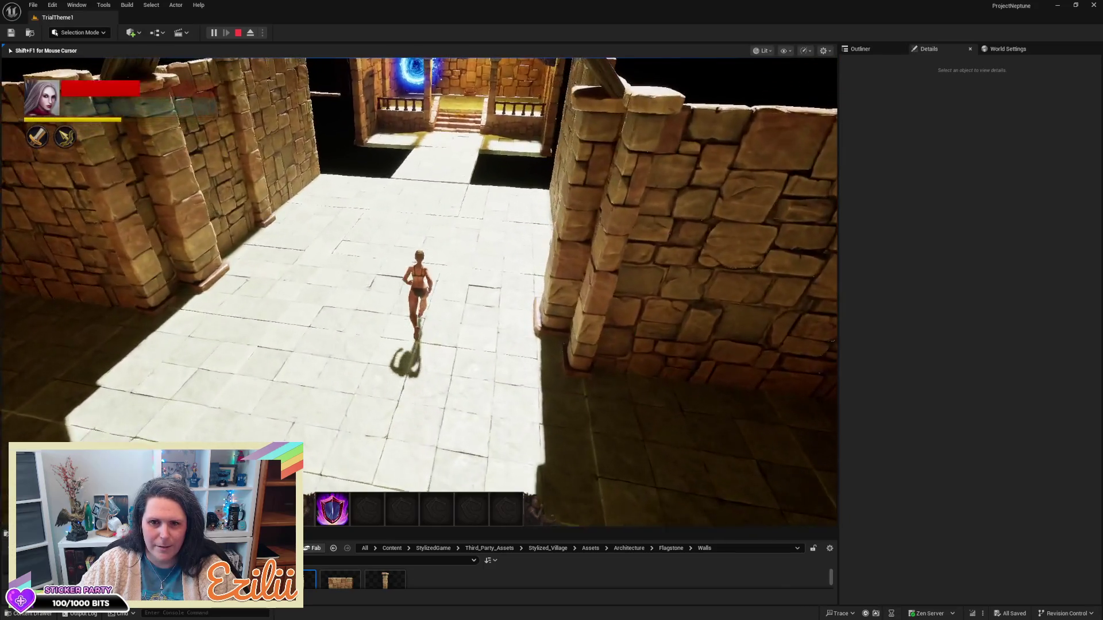
pyautogui.press('w')
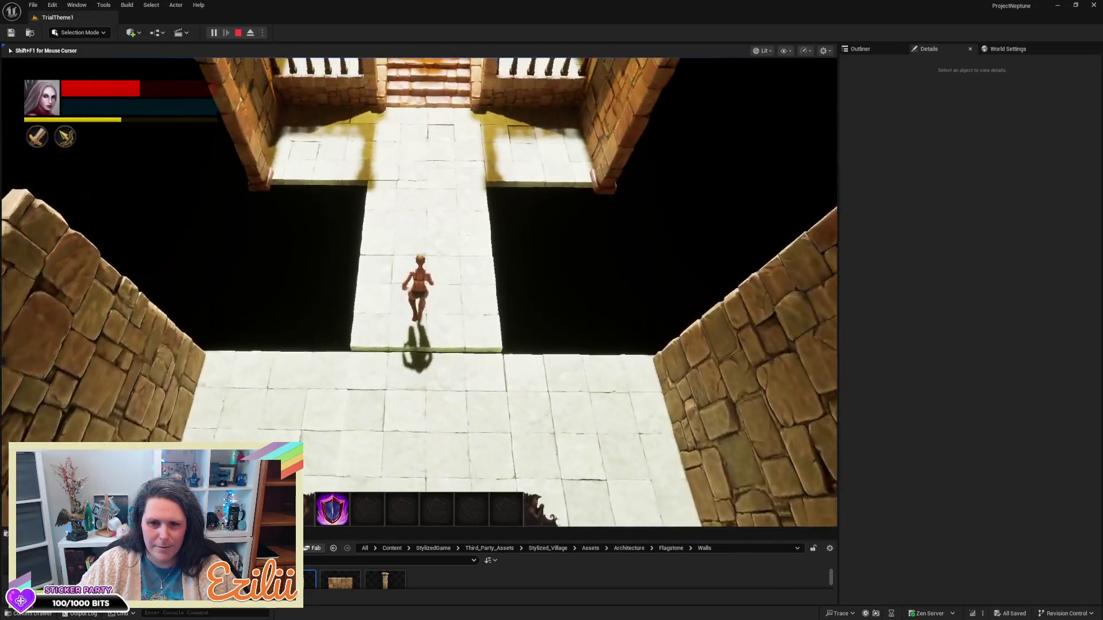
pyautogui.press('w')
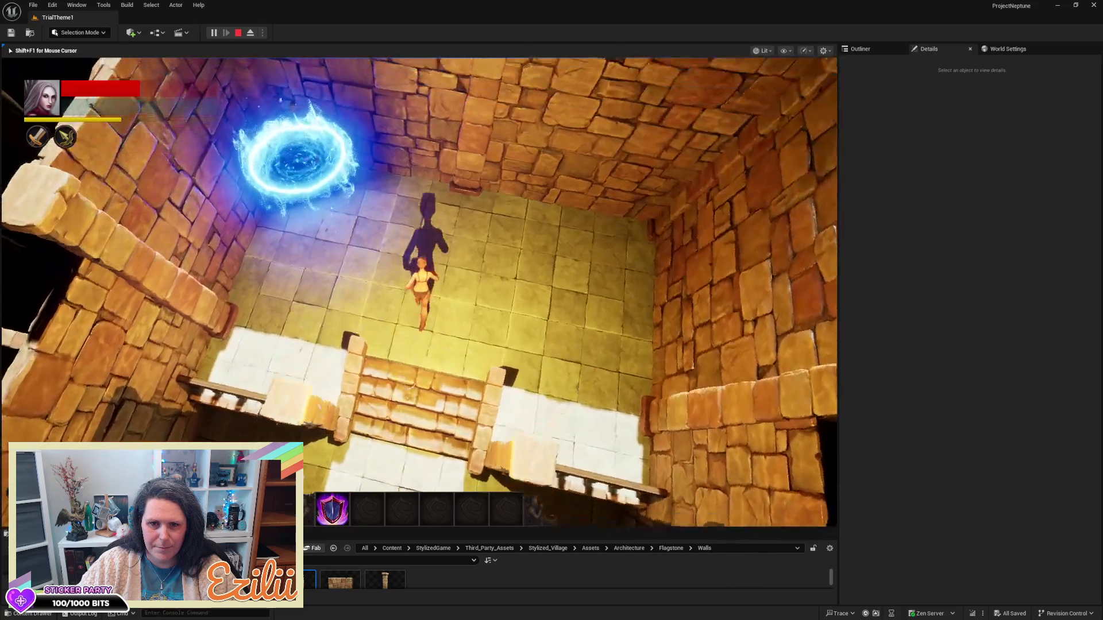
pyautogui.press('w')
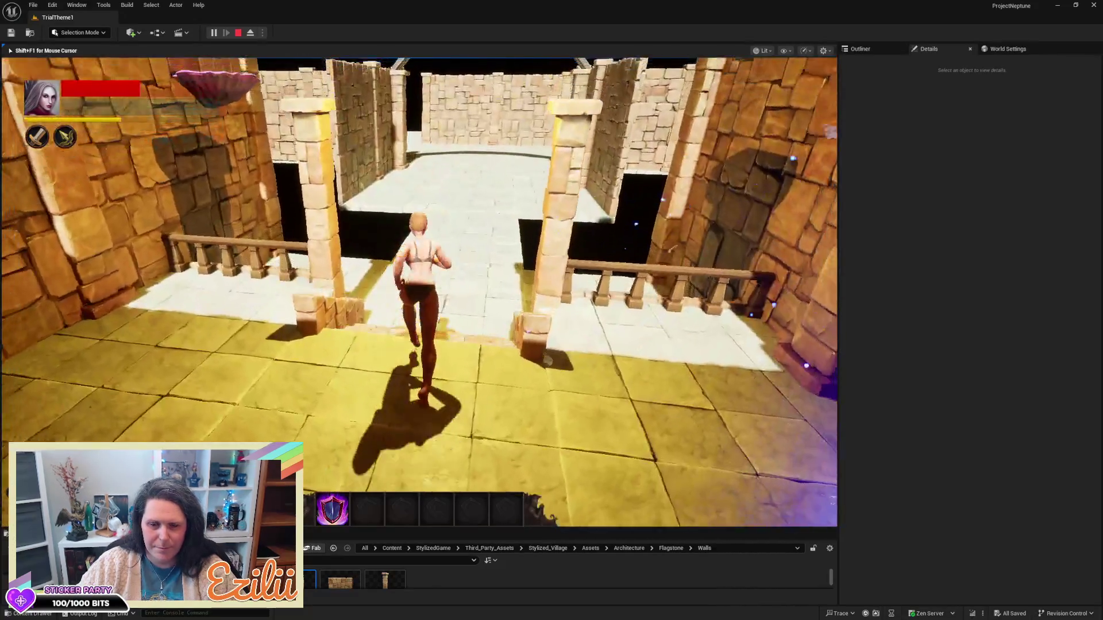
pyautogui.press('w')
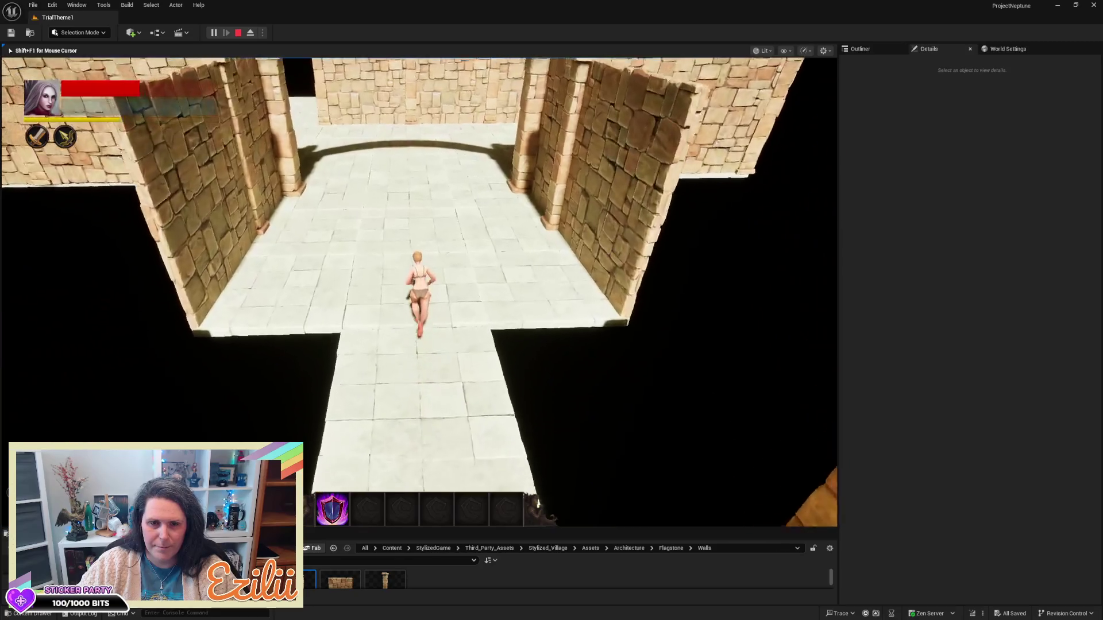
pyautogui.press('w')
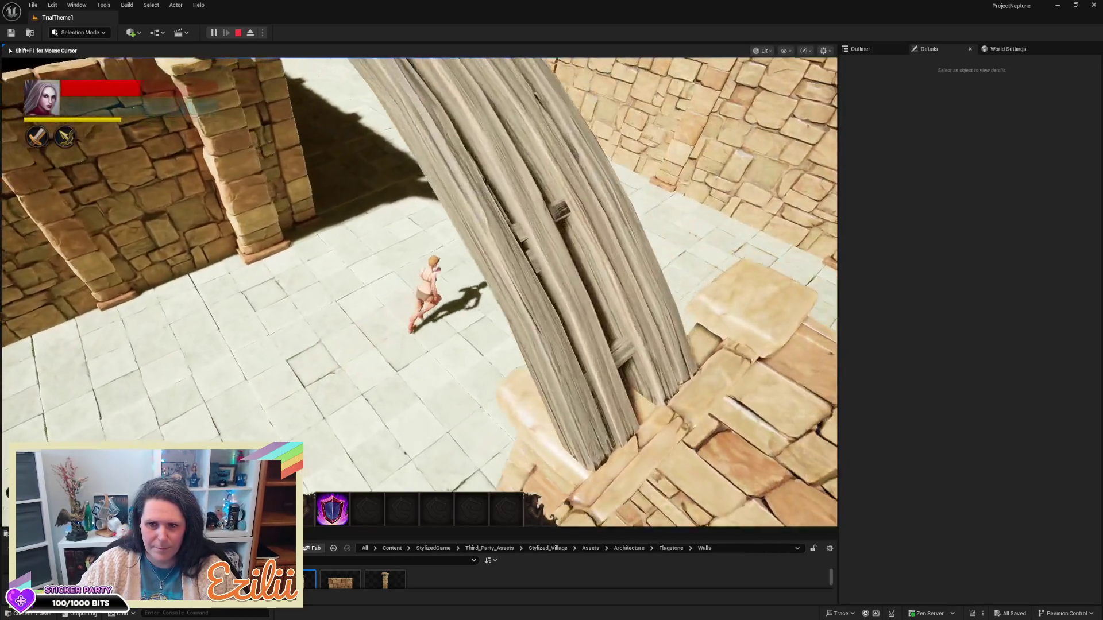
pyautogui.press('w')
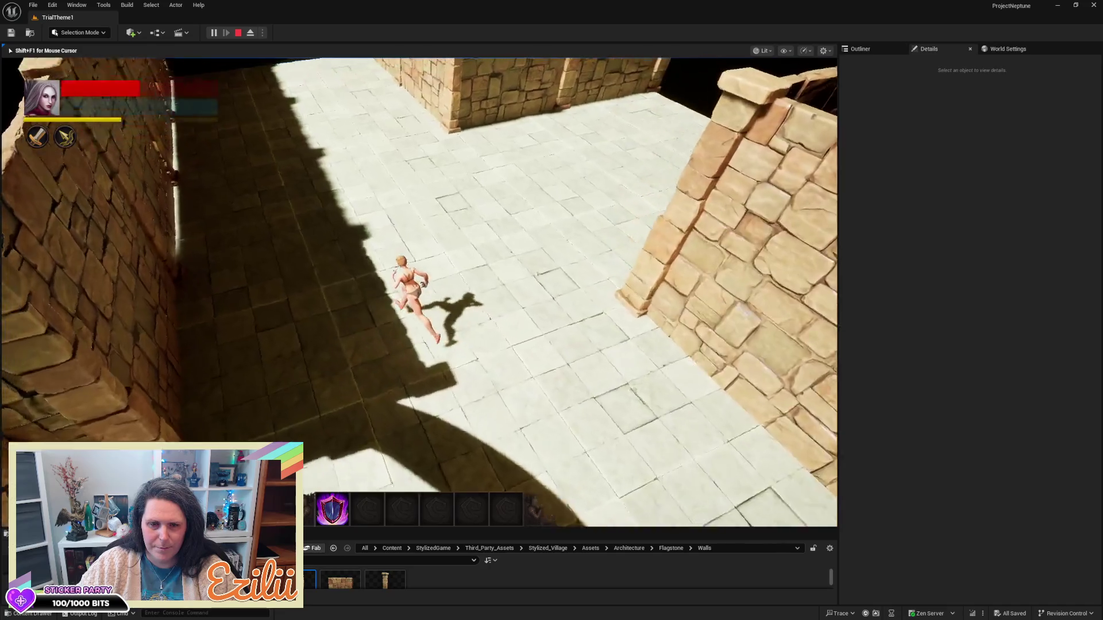
pyautogui.press('w')
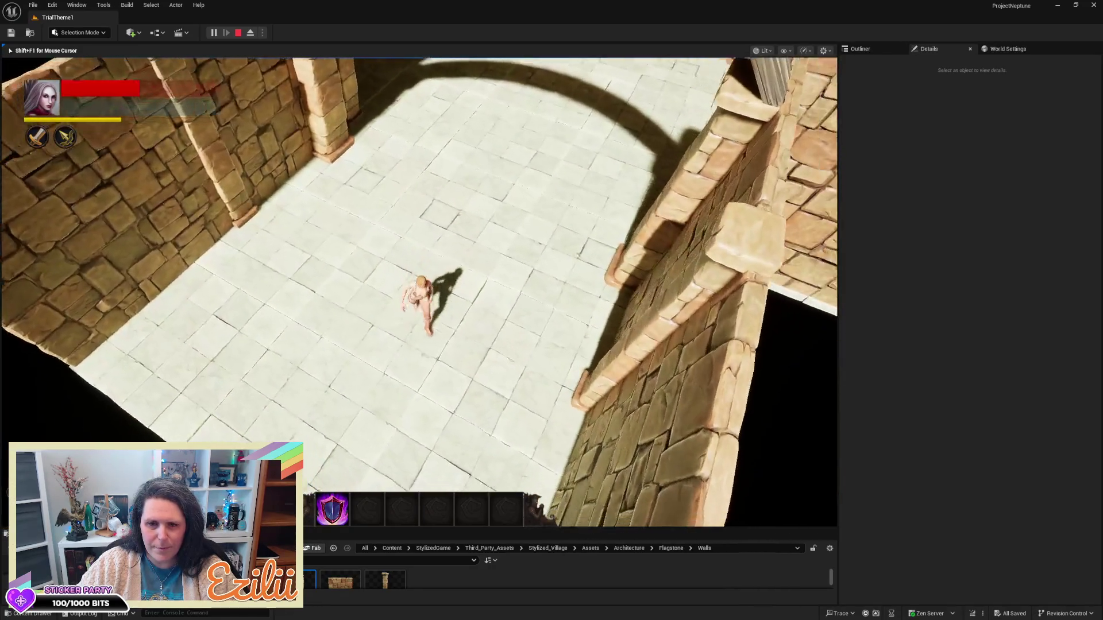
pyautogui.press('Escape')
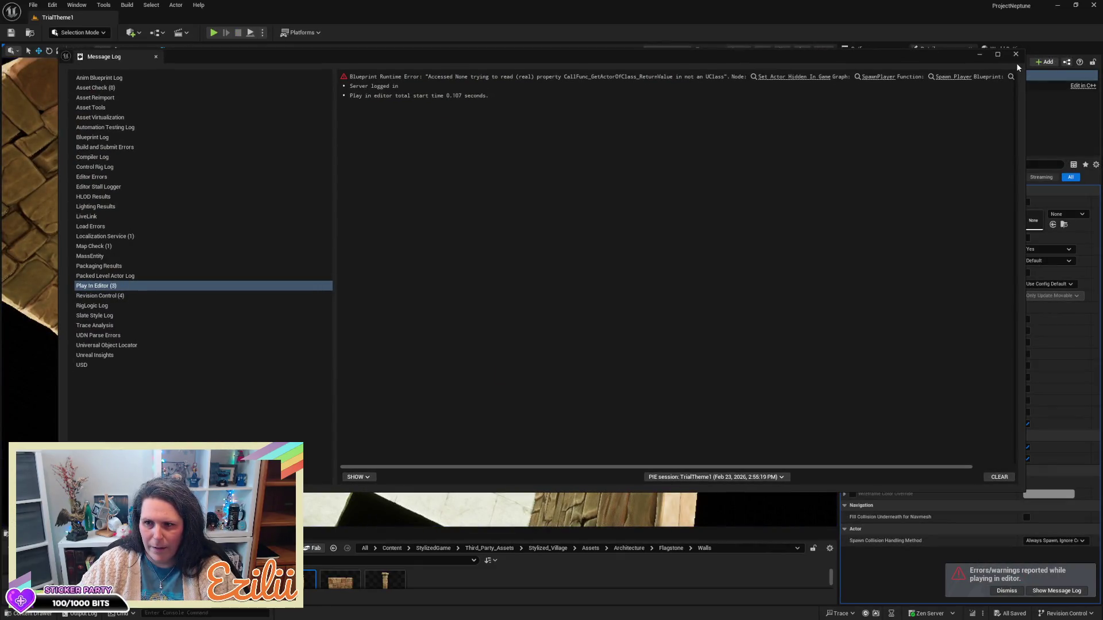
# - Make the arch beam's Custom collision ignore Visibility and Camera, save, and run under it in play mode
pyautogui.click(1016, 55)
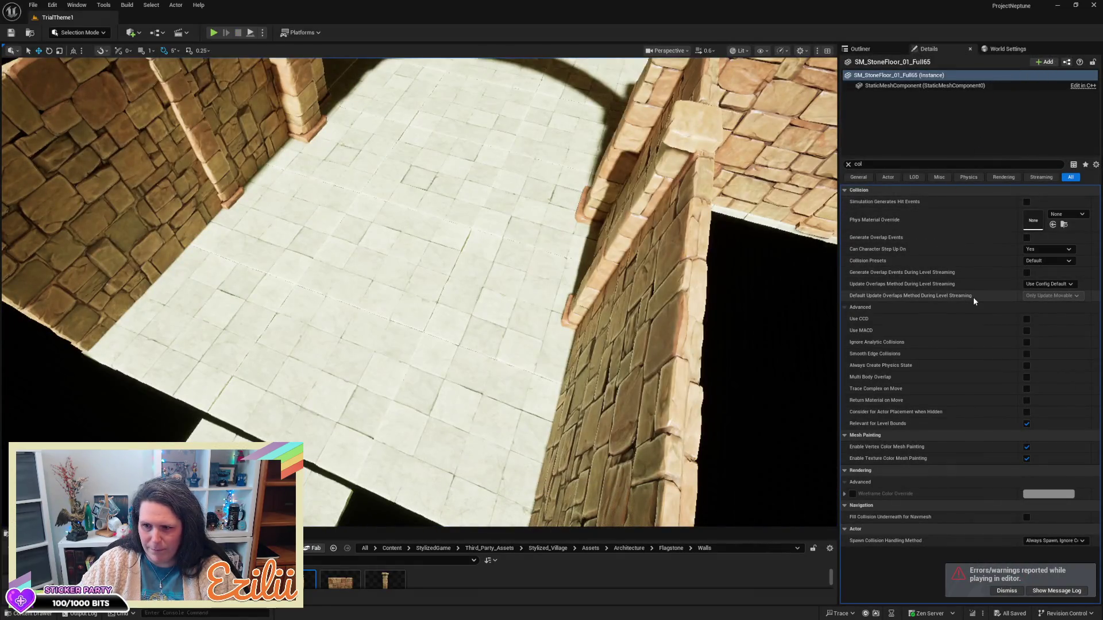
pyautogui.moveTo(357, 250); pyautogui.dragTo(476, 235)
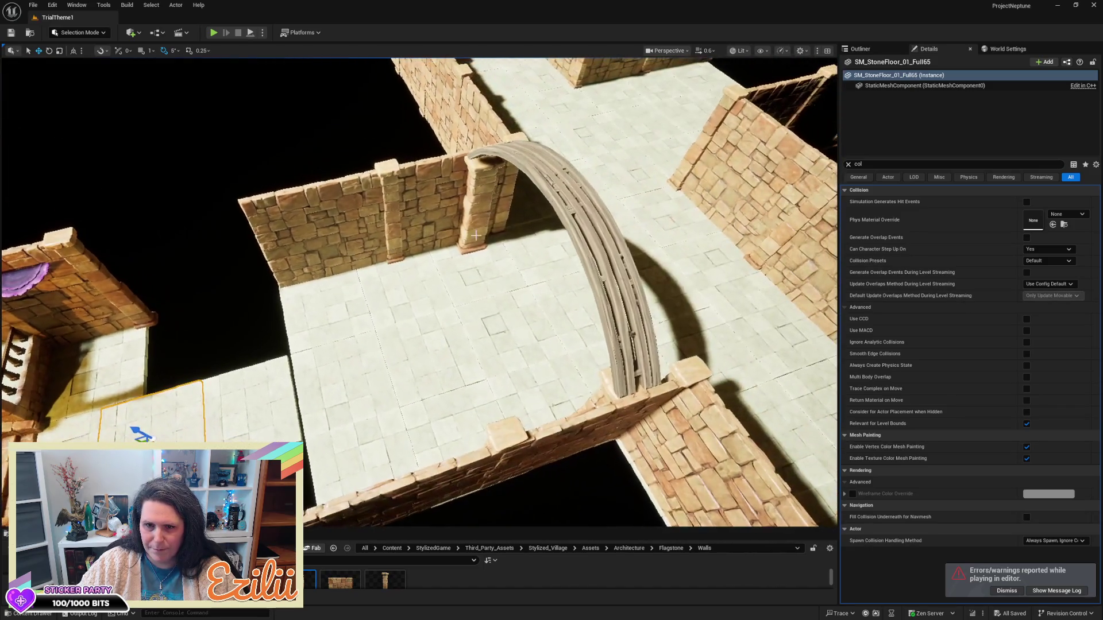
pyautogui.click(570, 223)
pyautogui.moveTo(571, 223); pyautogui.dragTo(570, 223)
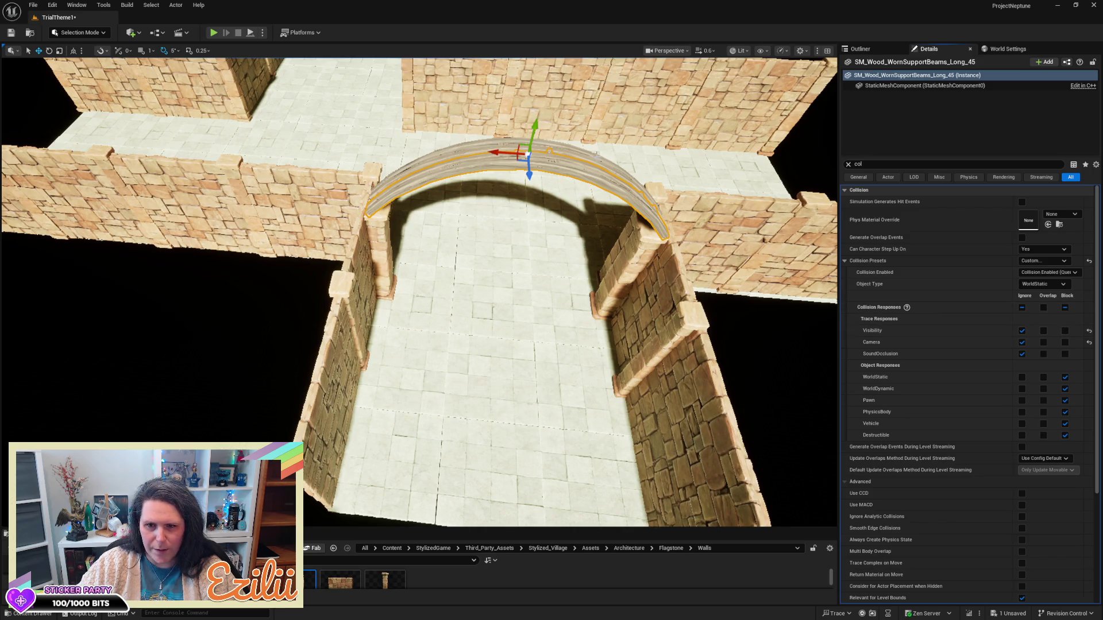
pyautogui.click(517, 146)
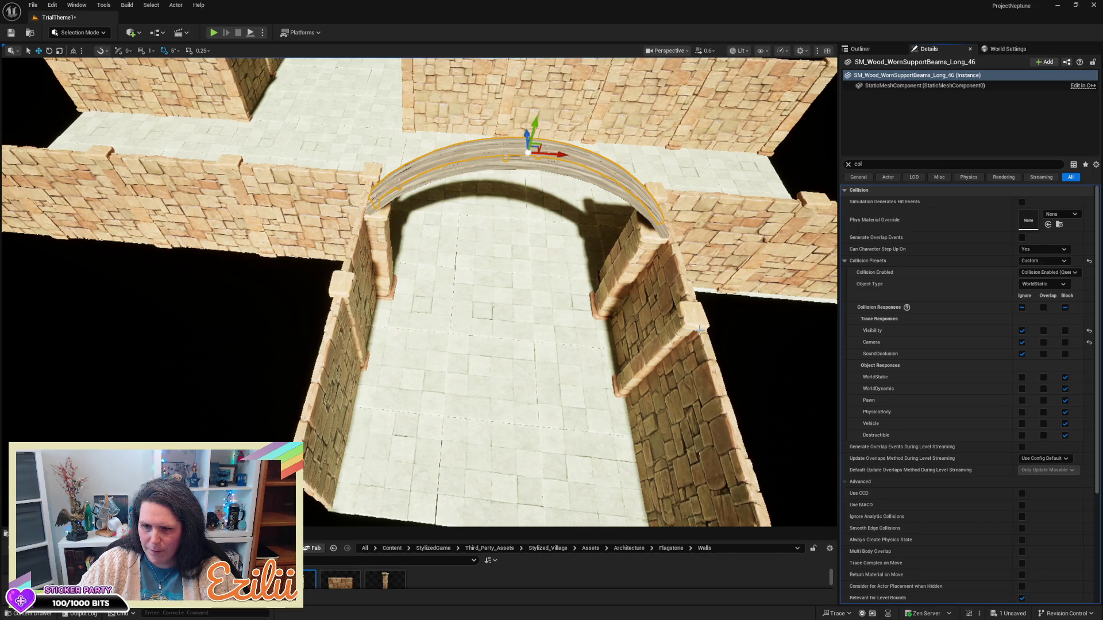
pyautogui.hotkey('ctrl', 's')
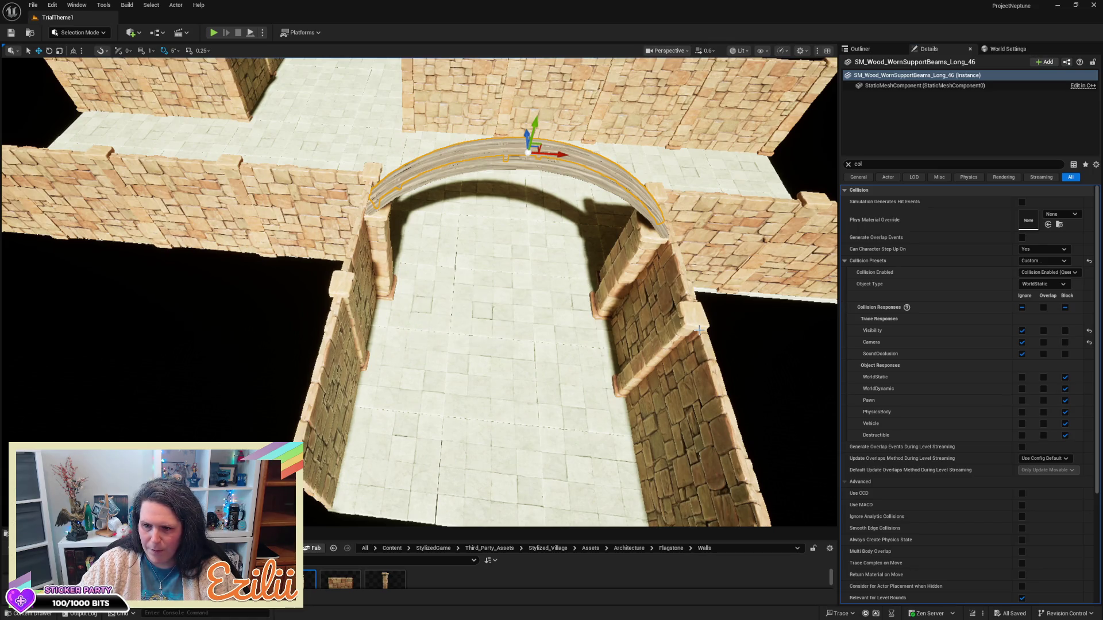
pyautogui.click(213, 32)
pyautogui.press('w')
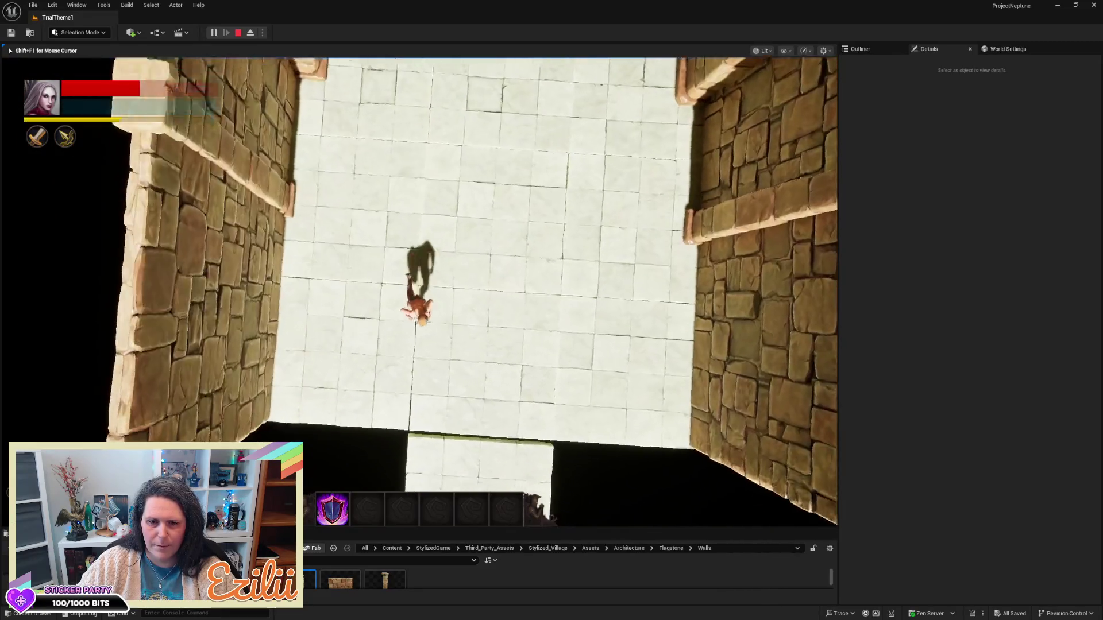
# - Stop playing, set the beam's Visibility response to Overlap, save, and start another play test
pyautogui.press('Escape')
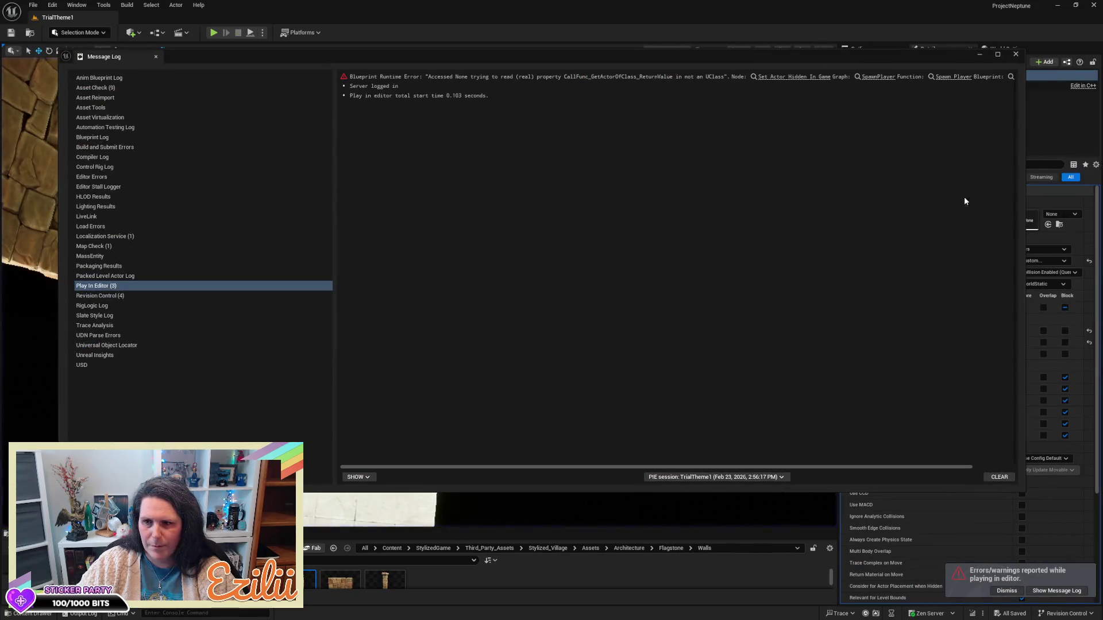
pyautogui.click(1016, 55)
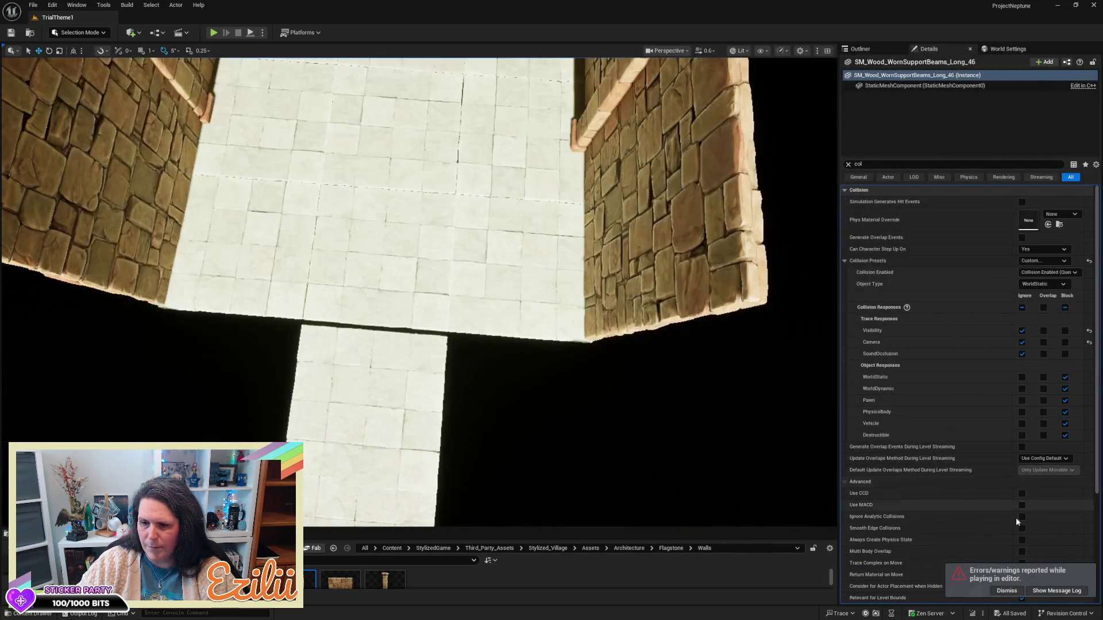
pyautogui.click(1007, 591)
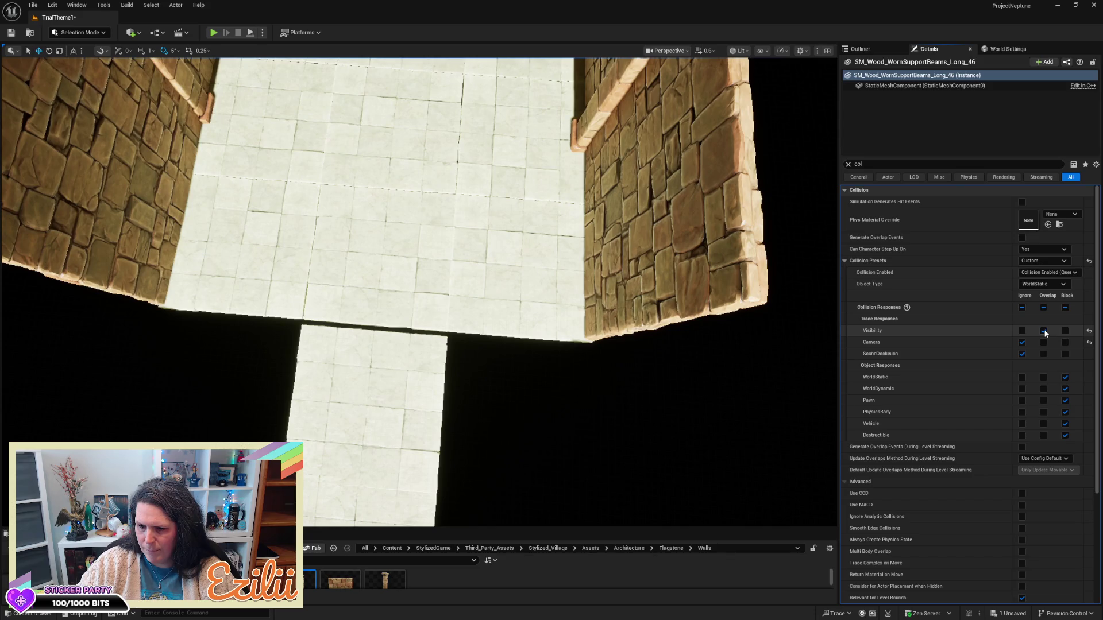
pyautogui.hotkey('ctrl', 's')
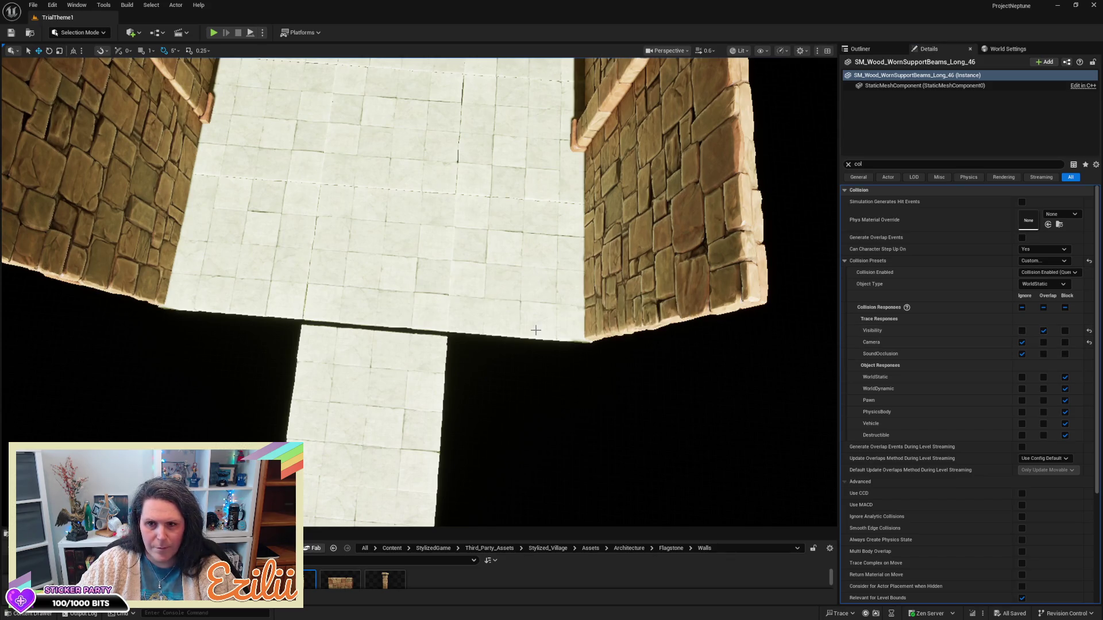
pyautogui.click(214, 33)
# - Run the character up the walkway and across the walled room under the beams, then stop playing
pyautogui.press('w')
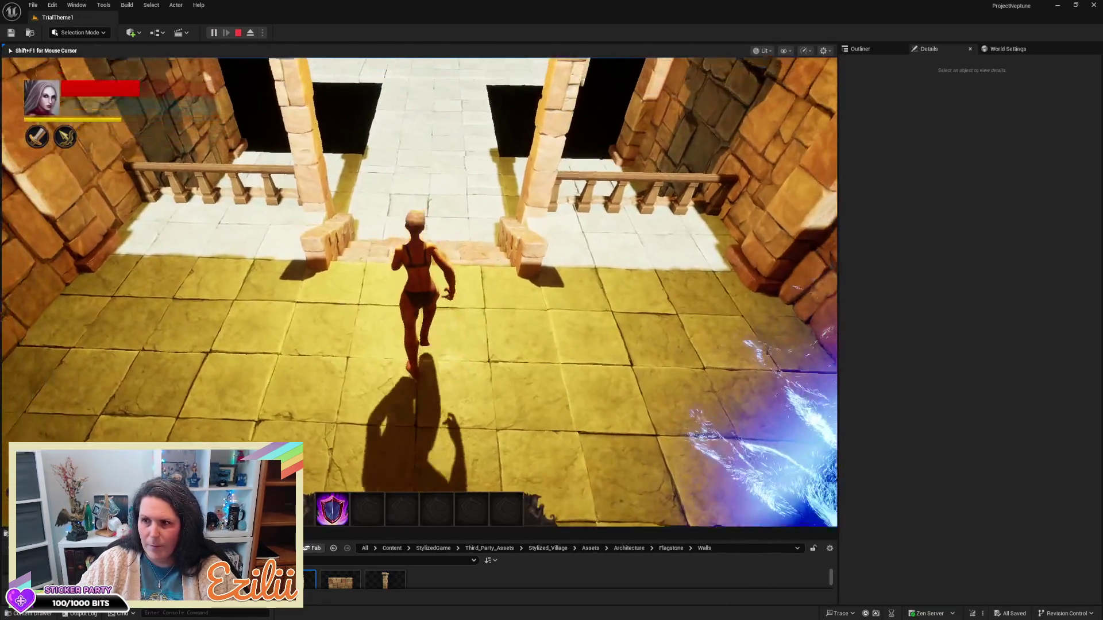
pyautogui.press('w')
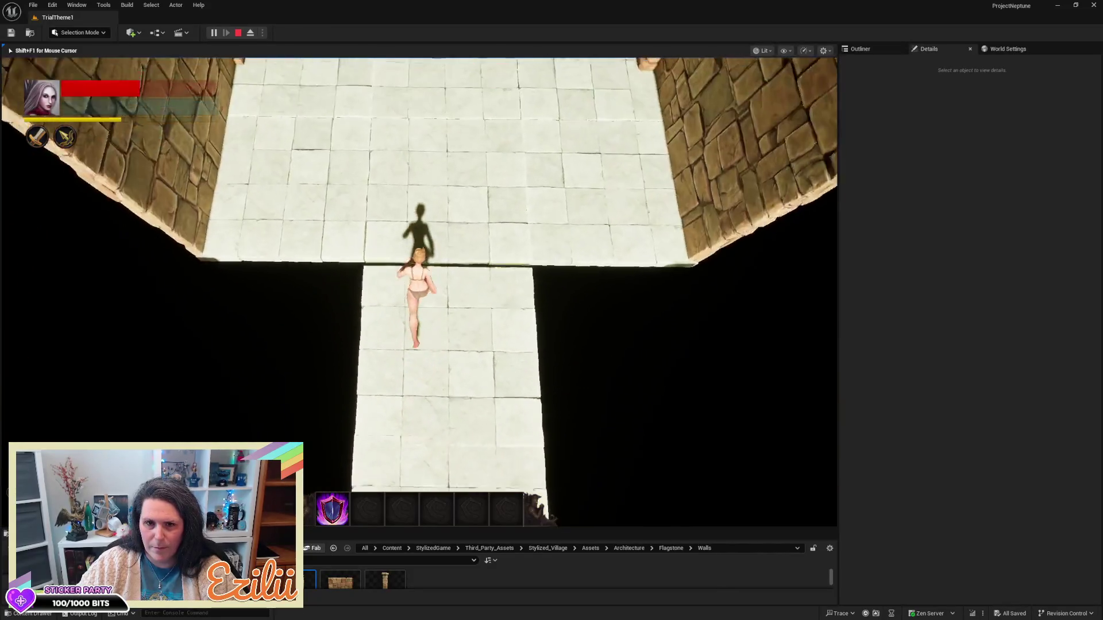
pyautogui.press('w')
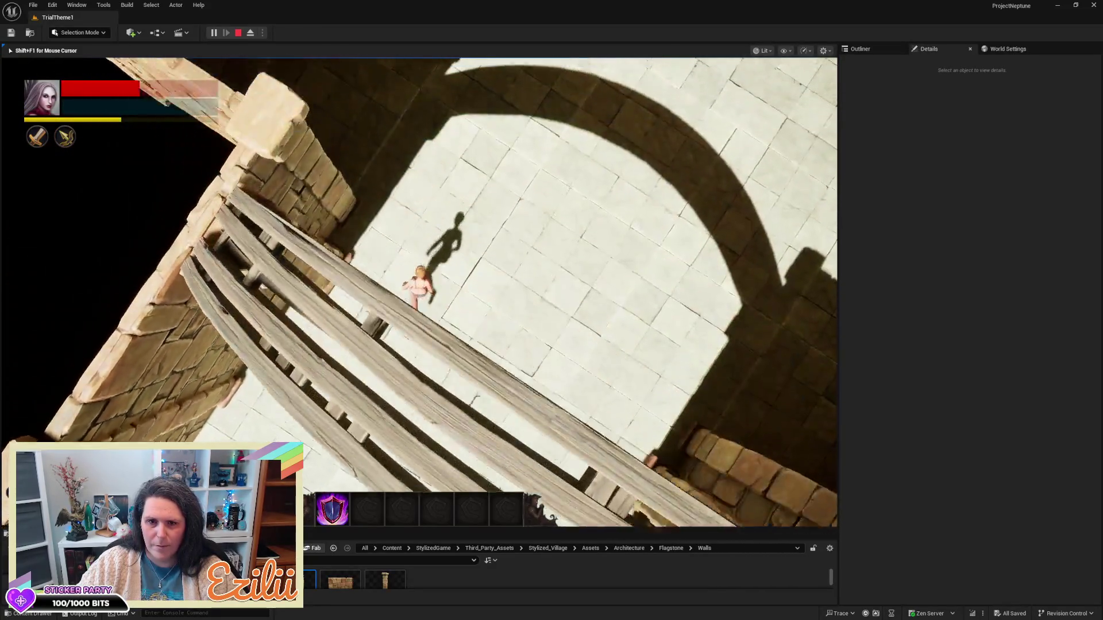
pyautogui.press('w')
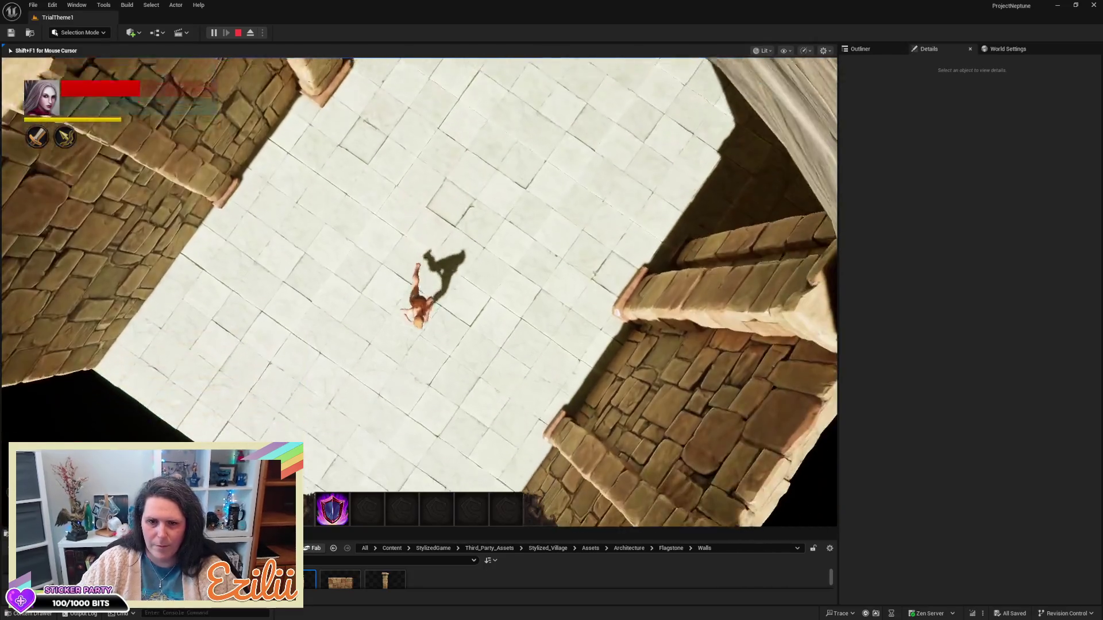
pyautogui.press('w')
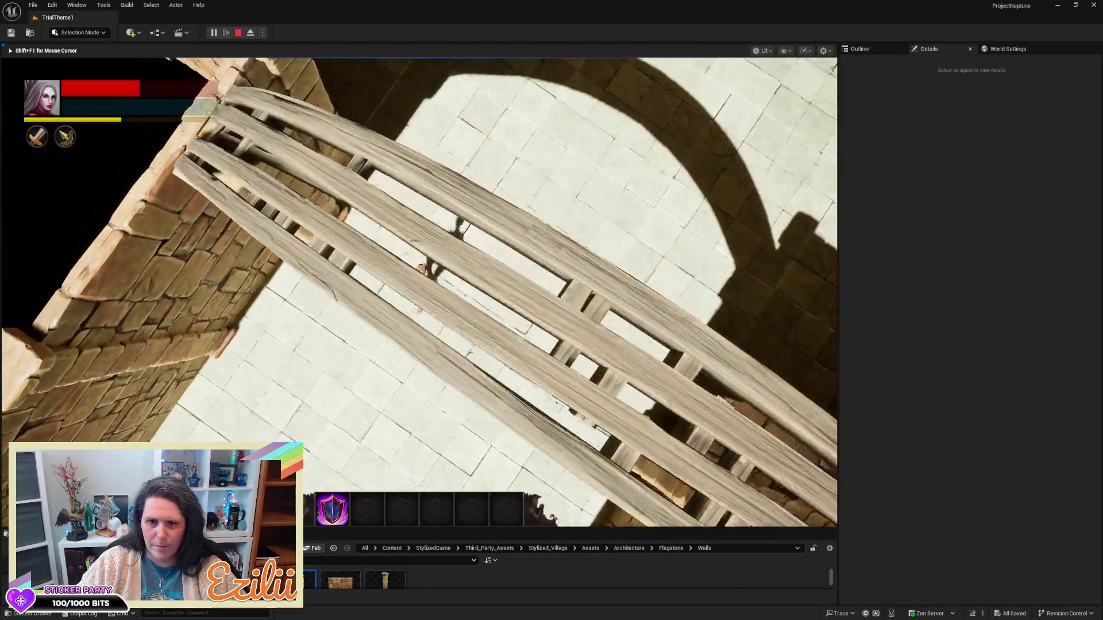
pyautogui.press('w')
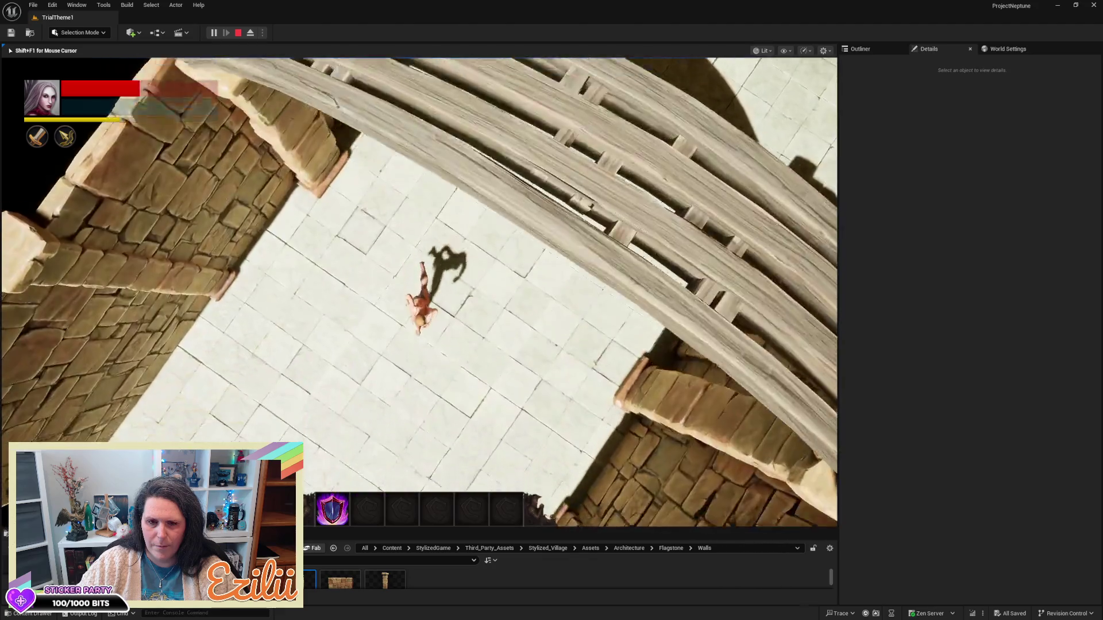
pyautogui.press('Escape')
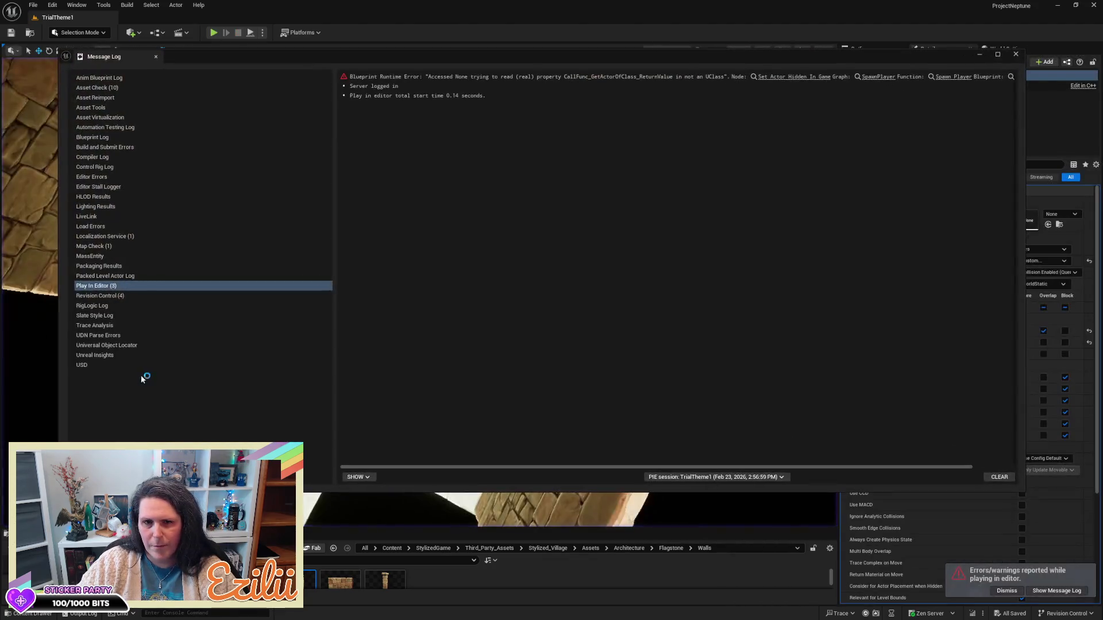
# - Close the Message Log, frame beam _45, and set its Visibility trace response to Block
pyautogui.click(1021, 54)
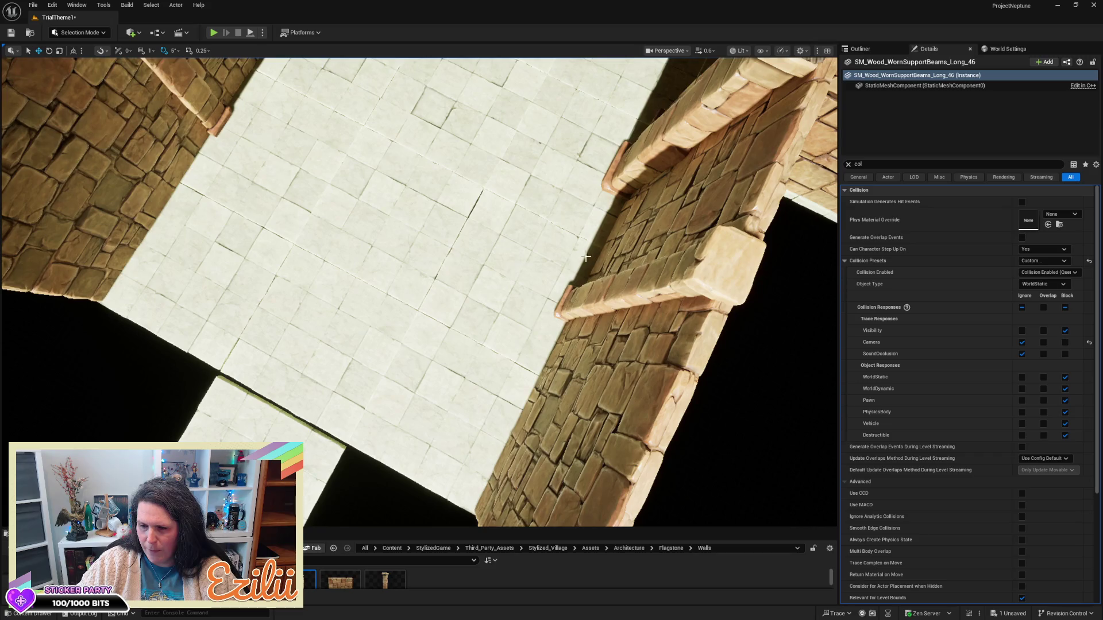
pyautogui.moveTo(419, 287)
pyautogui.mouseDown()
pyautogui.moveTo(391, 279)
pyautogui.moveTo(413, 276)
pyautogui.moveTo(393, 241)
pyautogui.moveTo(432, 212)
pyautogui.mouseUp()
pyautogui.press('f')
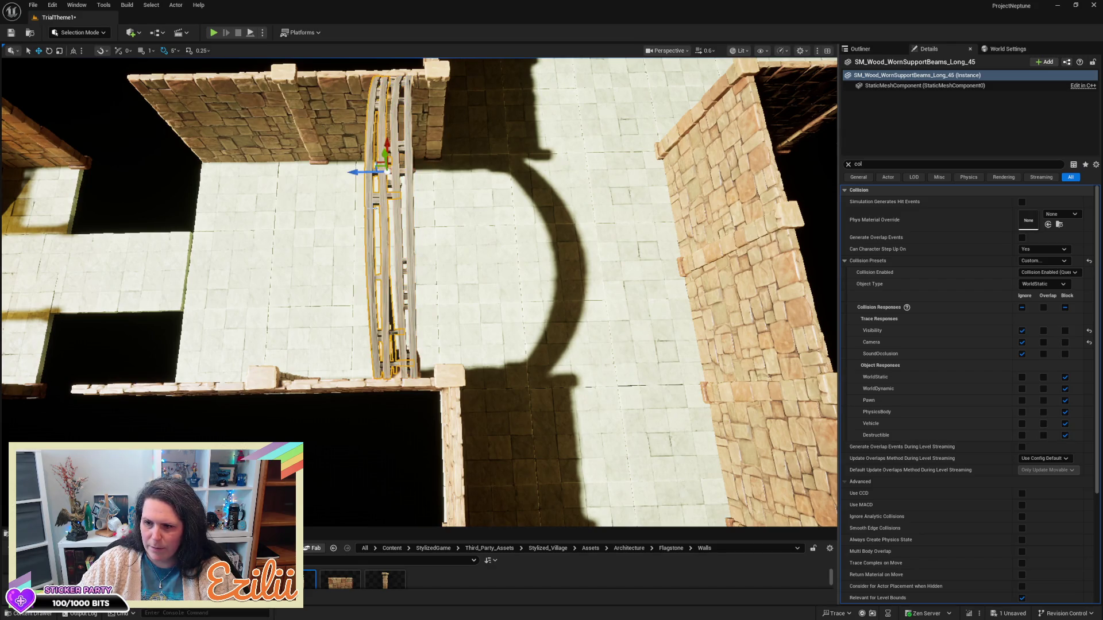
pyautogui.click(1065, 331)
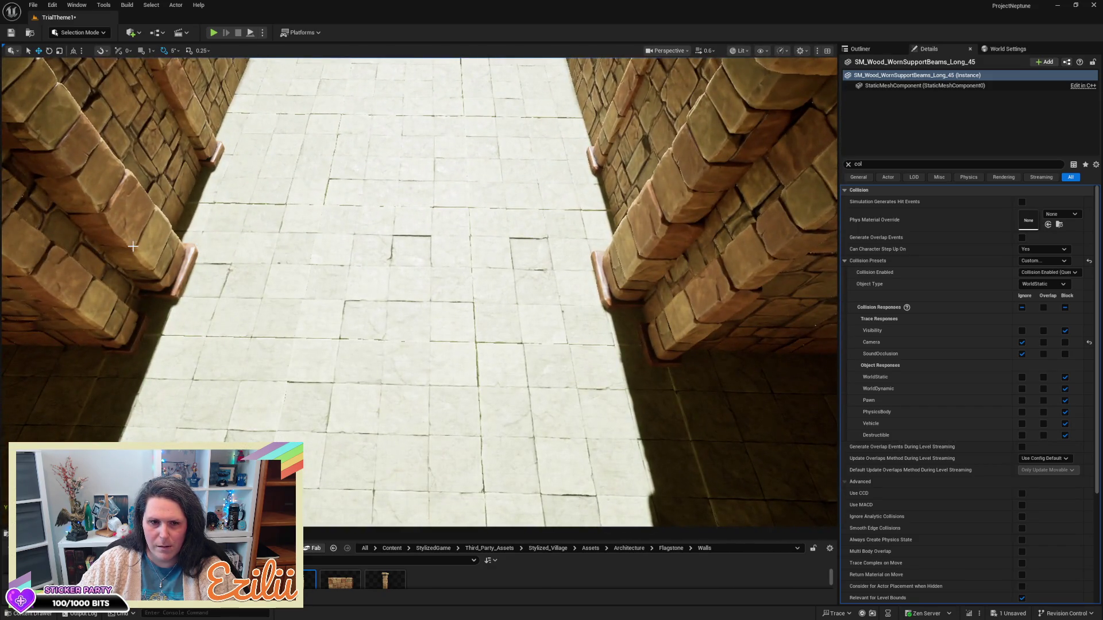
# - Duplicate the arch with both pillar walls and rotate the copy about 85°, then undo the attempt
pyautogui.keyDown('ctrl'); pyautogui.click(133, 246); pyautogui.keyUp('ctrl')
pyautogui.keyDown('ctrl'); pyautogui.click(626, 252); pyautogui.keyUp('ctrl')
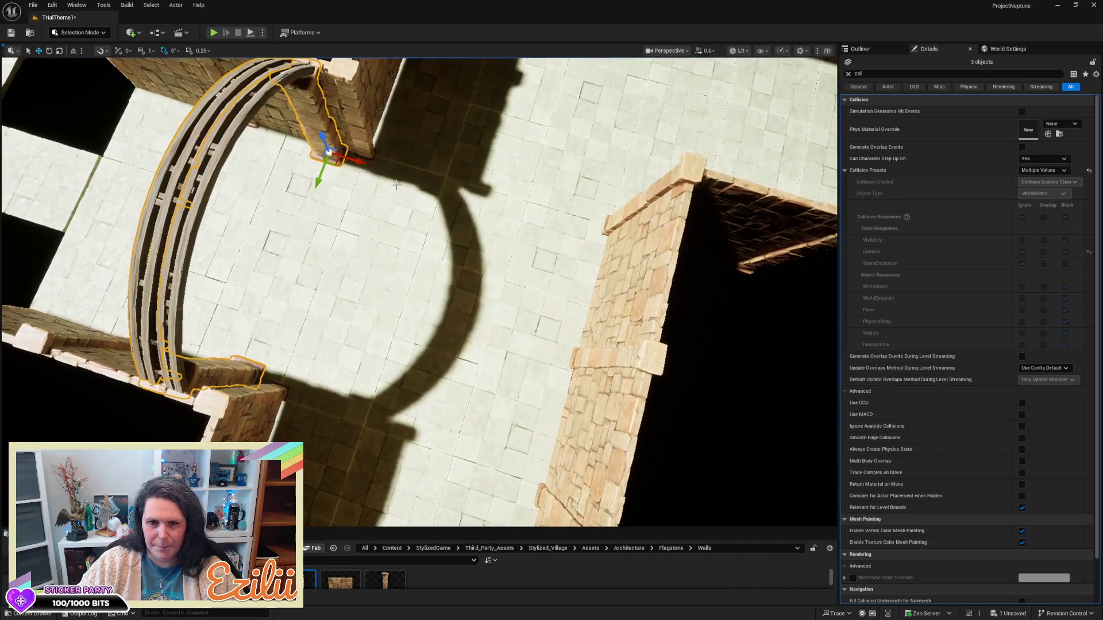
pyautogui.keyDown('alt'); pyautogui.moveTo(357, 163); pyautogui.dragTo(560, 219); pyautogui.keyUp('alt')
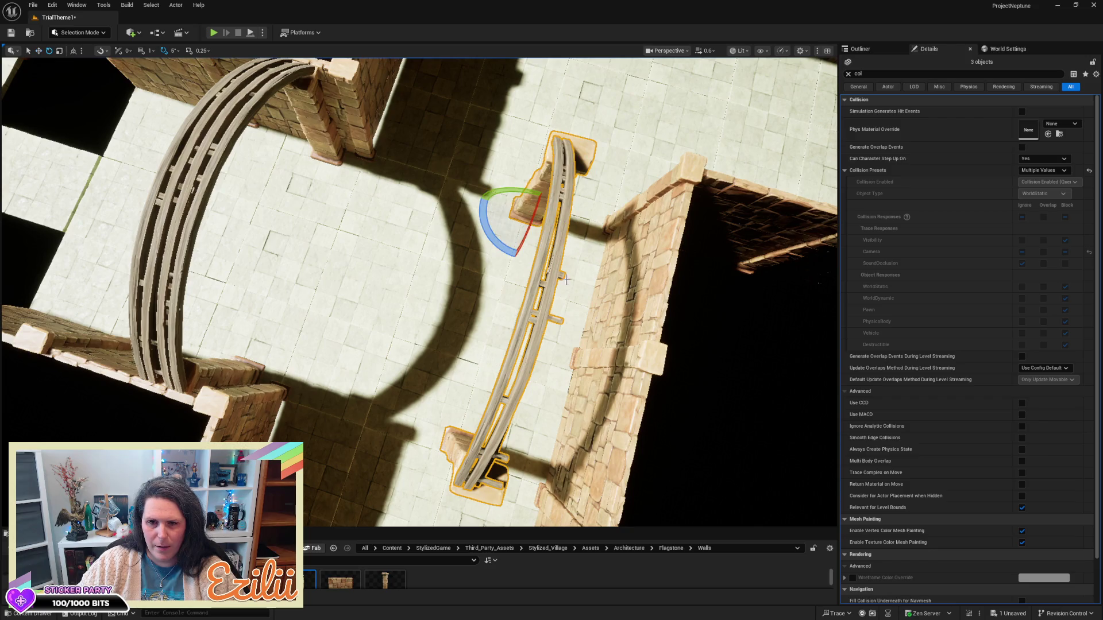
pyautogui.moveTo(485, 234)
pyautogui.mouseDown()
pyautogui.moveTo(485, 172)
pyautogui.moveTo(475, 235)
pyautogui.moveTo(576, 223)
pyautogui.mouseUp()
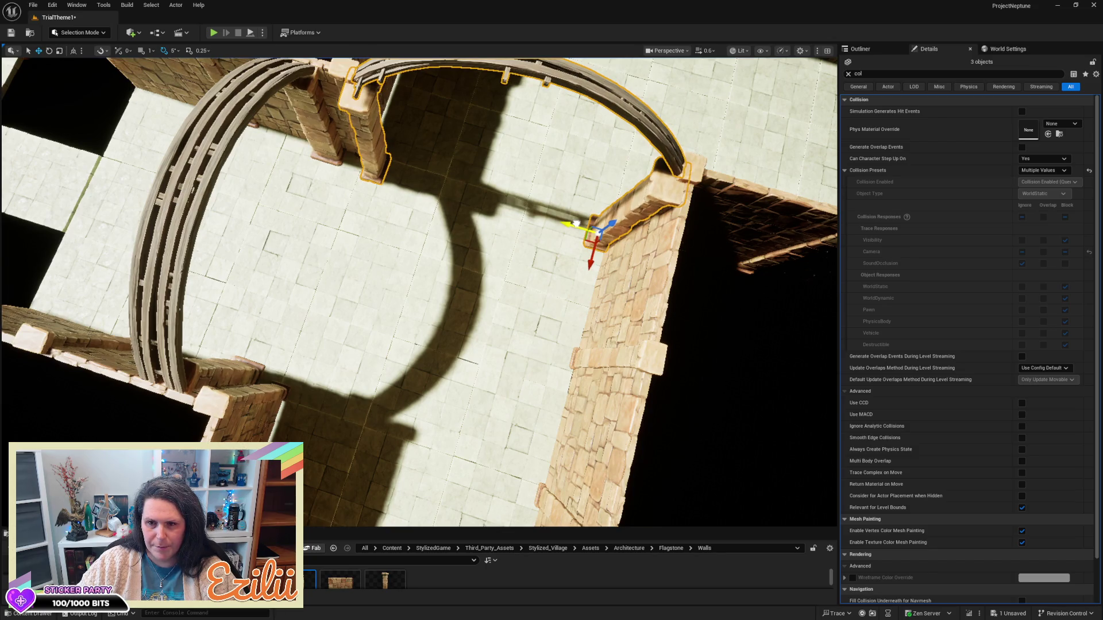
pyautogui.moveTo(419, 288)
pyautogui.mouseDown()
pyautogui.moveTo(350, 287)
pyautogui.moveTo(339, 307)
pyautogui.mouseUp()
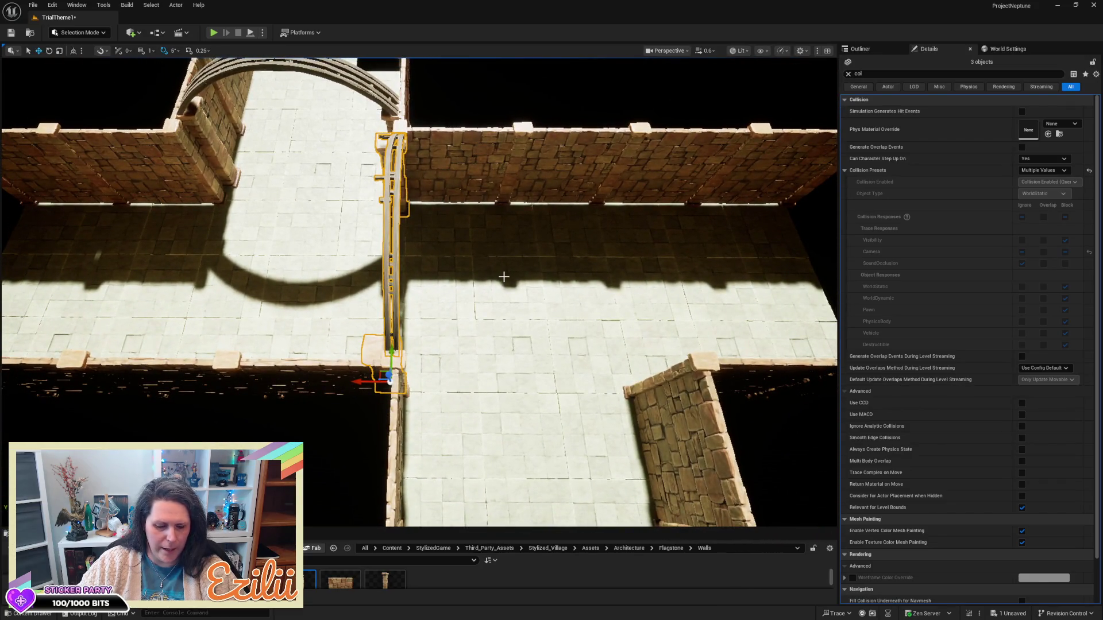
pyautogui.hotkey('ctrl', 'z')
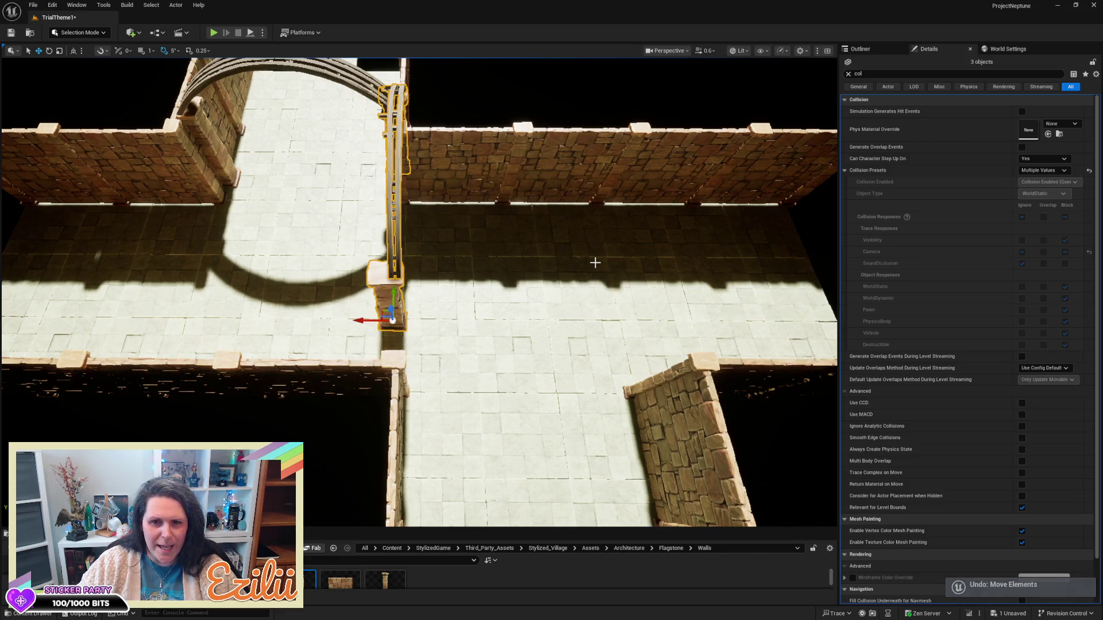
pyautogui.hotkey('ctrl', 'z')
pyautogui.hotkey('ctrl', 'z')
pyautogui.moveTo(549, 257); pyautogui.dragTo(475, 233)
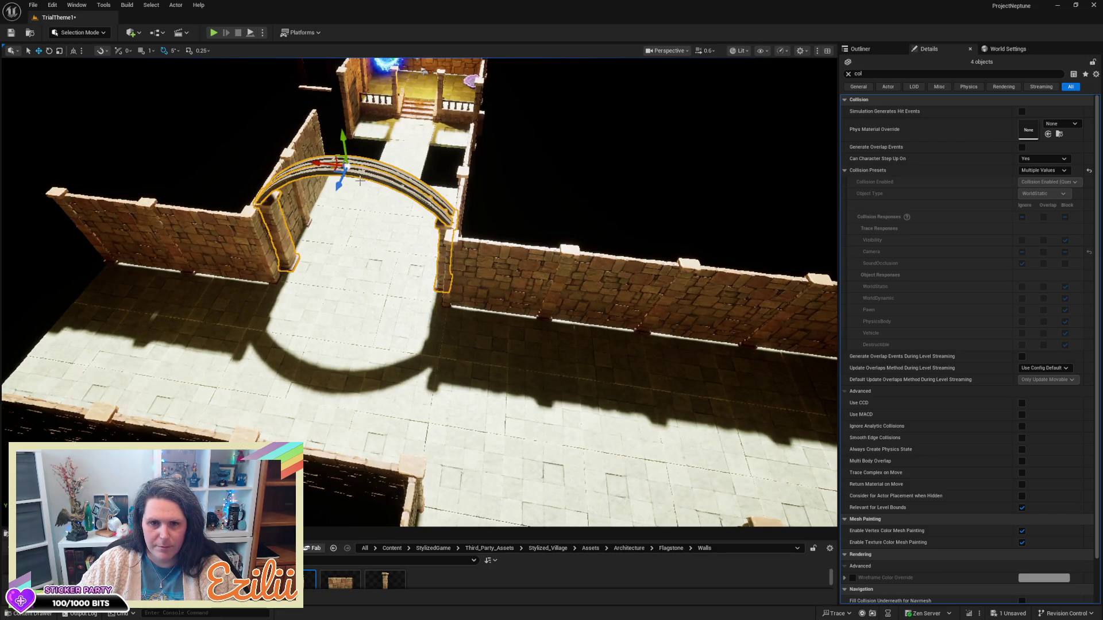
# - Duplicate the arch again, rotate the copy 90° beside the right wall, and undo the last moves
pyautogui.moveTo(337, 181); pyautogui.dragTo(248, 276)
pyautogui.press('e')
pyautogui.moveTo(309, 294); pyautogui.dragTo(306, 296)
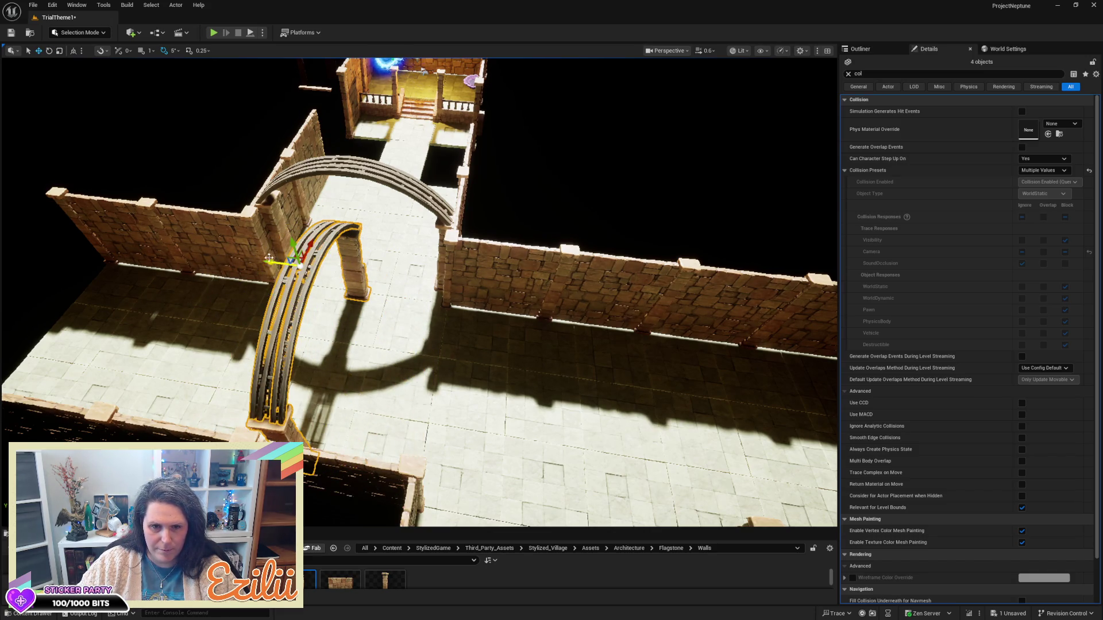
pyautogui.moveTo(268, 259); pyautogui.dragTo(397, 297)
pyautogui.moveTo(601, 363)
pyautogui.mouseDown()
pyautogui.moveTo(477, 394)
pyautogui.moveTo(603, 362)
pyautogui.mouseUp()
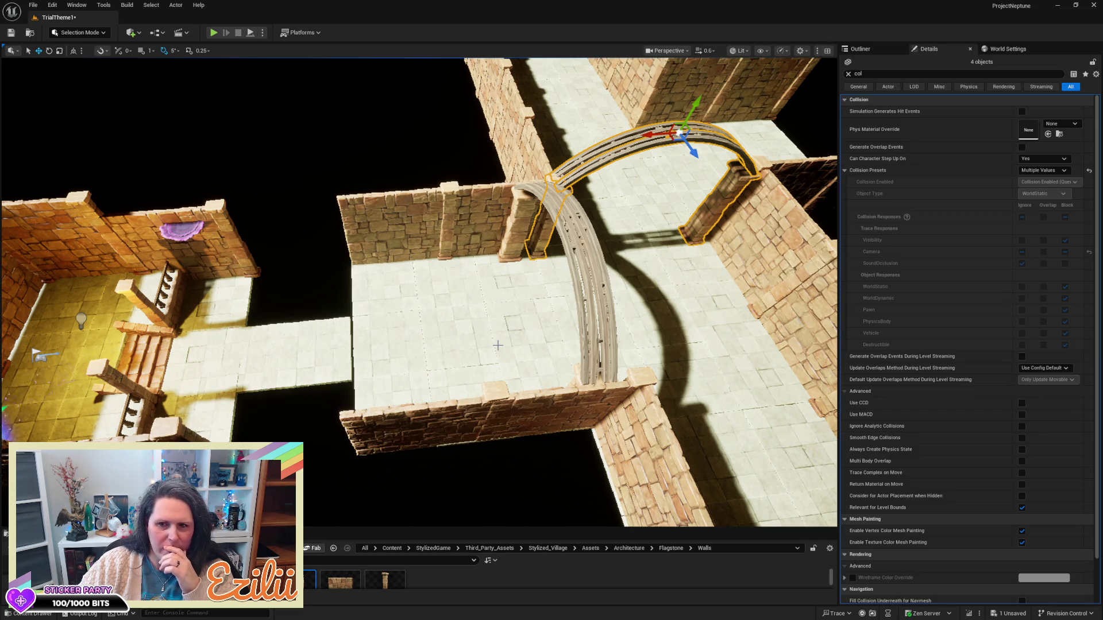
pyautogui.hotkey('ctrl', 'z')
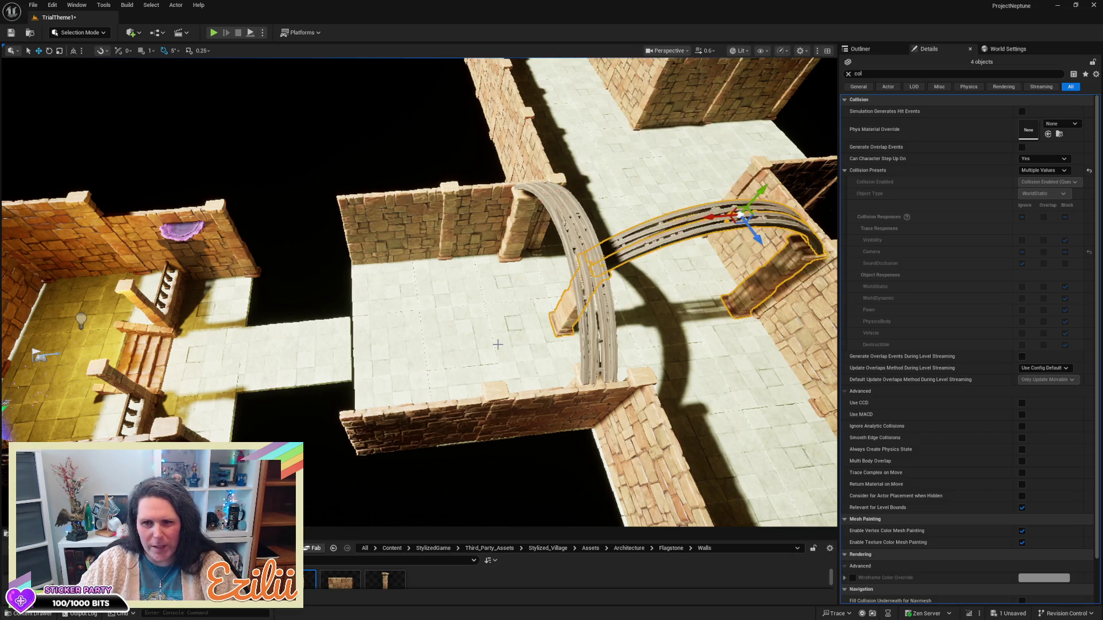
pyautogui.press('Delete')
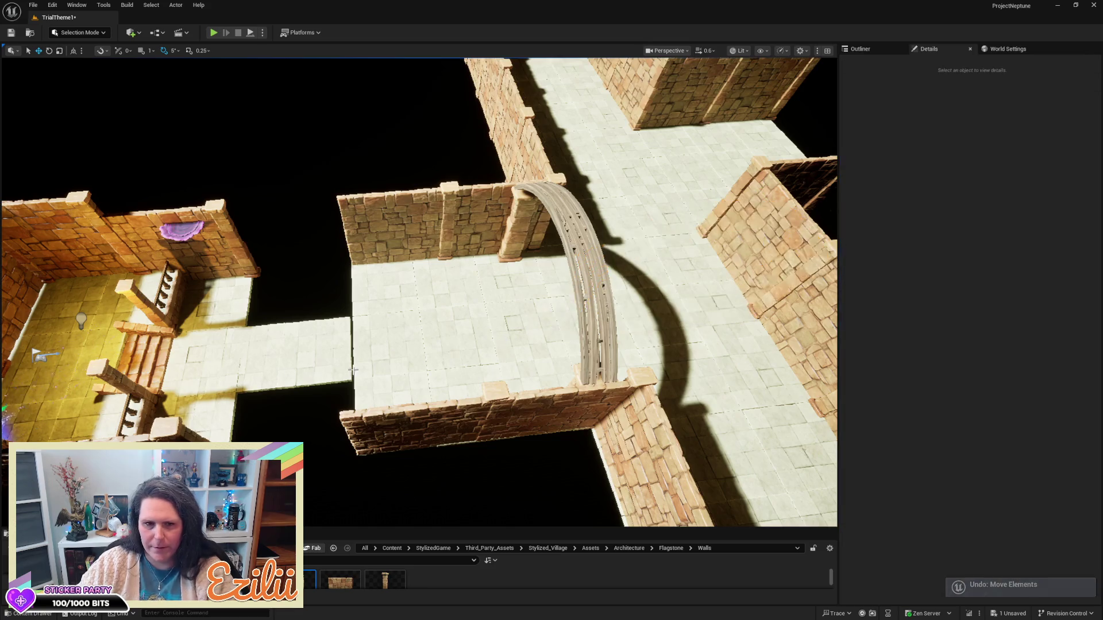
# - Delete both walkway floor tiles between the small room and the arch room, then select the arch's left pillar
pyautogui.moveTo(390, 305)
pyautogui.mouseDown()
pyautogui.moveTo(345, 300)
pyautogui.moveTo(310, 253)
pyautogui.mouseUp()
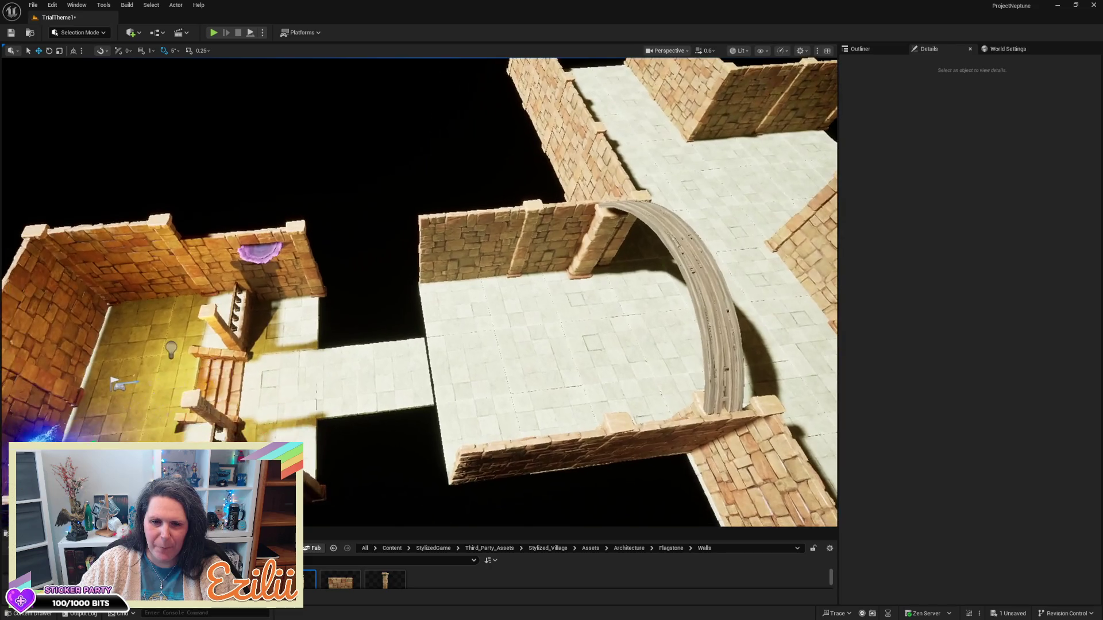
pyautogui.click(357, 375)
pyautogui.press('Delete')
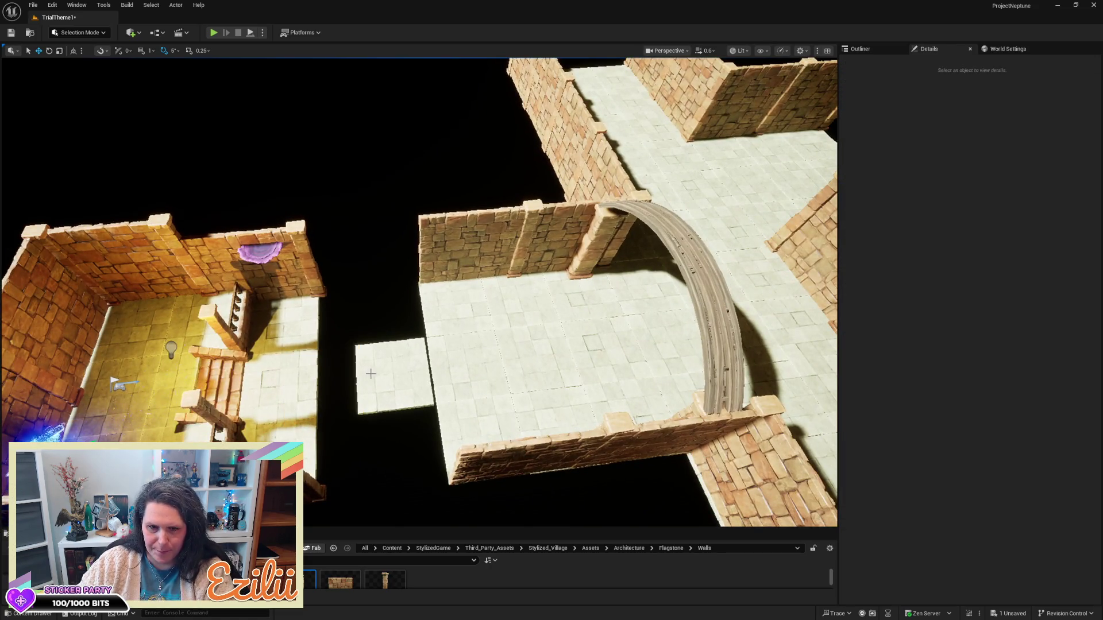
pyautogui.click(376, 374)
pyautogui.press('Delete')
pyautogui.moveTo(540, 334)
pyautogui.mouseDown()
pyautogui.moveTo(488, 313)
pyautogui.moveTo(421, 188)
pyautogui.mouseUp()
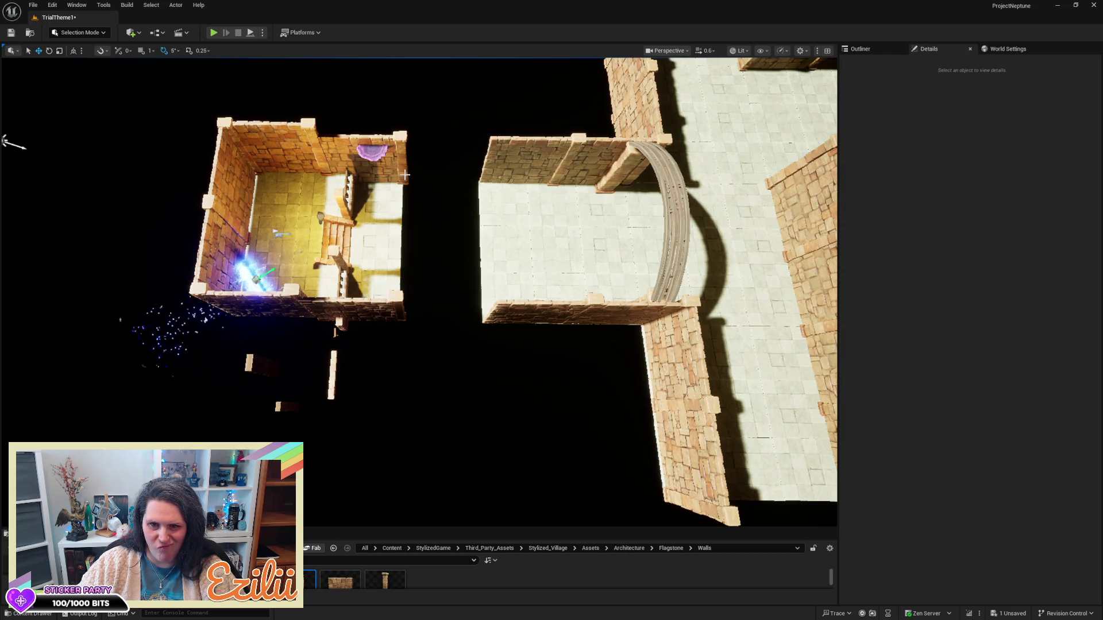
pyautogui.click(624, 172)
# - Select both arch pillars and the wooden arch together to check their collision in Details
pyautogui.moveTo(623, 172)
pyautogui.mouseDown()
pyautogui.moveTo(494, 175)
pyautogui.moveTo(445, 214)
pyautogui.mouseUp()
pyautogui.keyDown('ctrl'); pyautogui.click(444, 221); pyautogui.keyUp('ctrl')
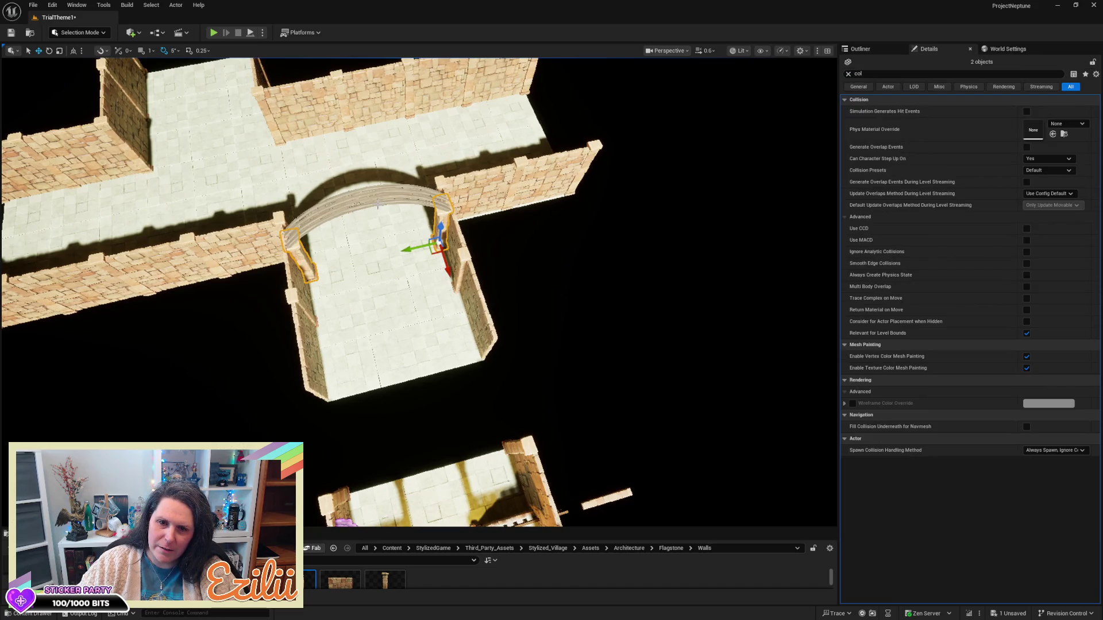
pyautogui.keyDown('ctrl'); pyautogui.click(377, 204); pyautogui.keyUp('ctrl')
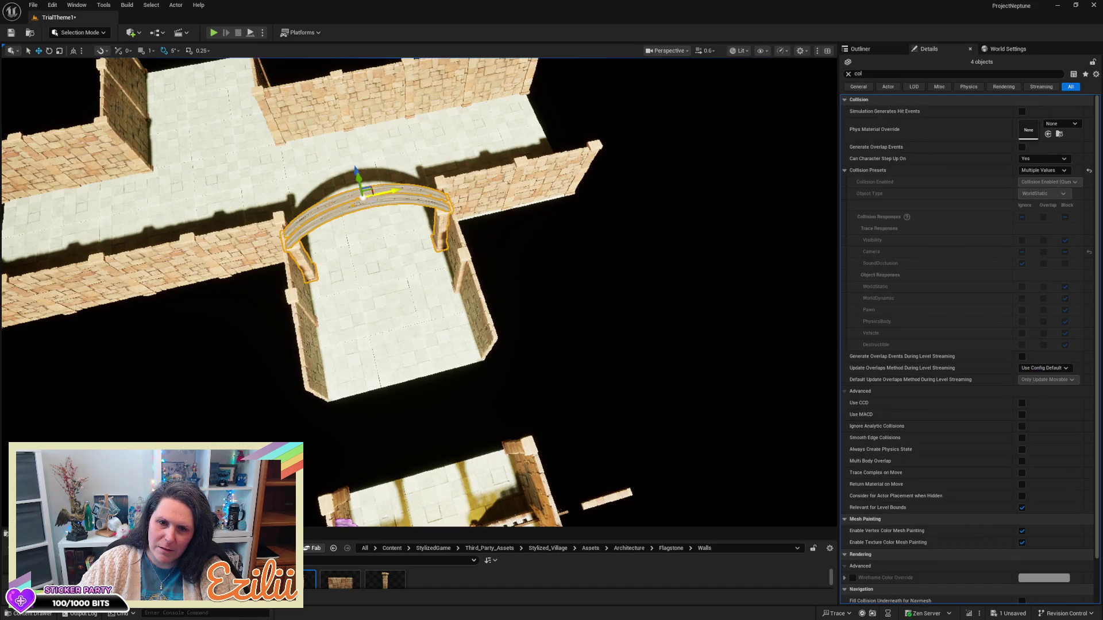
pyautogui.moveTo(382, 183)
pyautogui.mouseDown()
pyautogui.moveTo(442, 181)
pyautogui.moveTo(549, 203)
pyautogui.moveTo(415, 236)
pyautogui.moveTo(382, 255)
pyautogui.mouseUp()
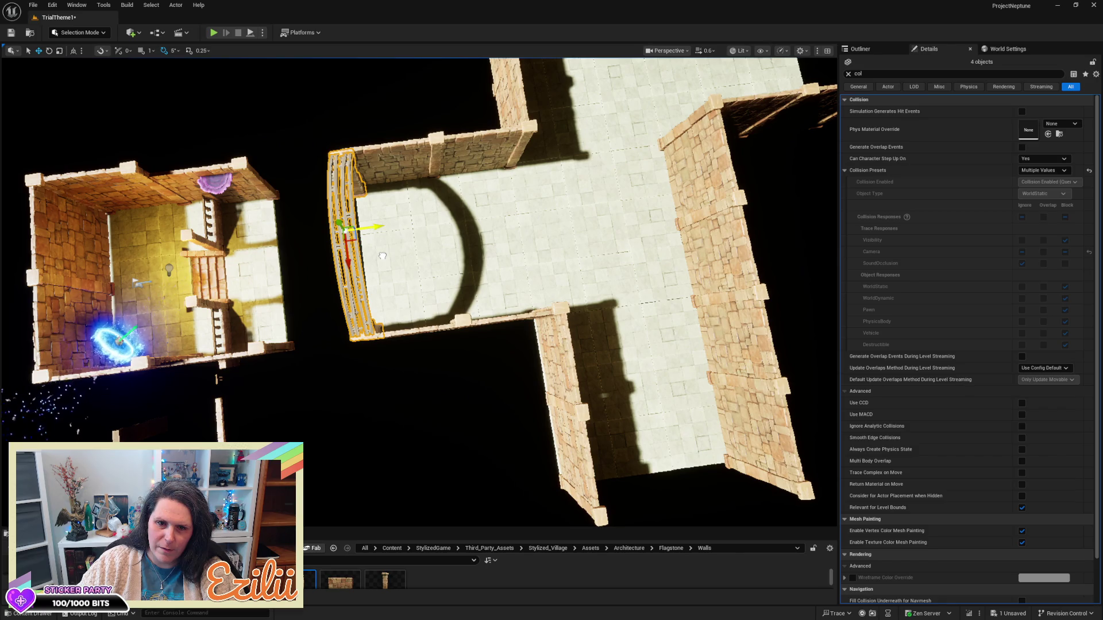
# - Drag the two SupportBulwark wall pieces from the room's corner out past its right side
pyautogui.click(247, 164)
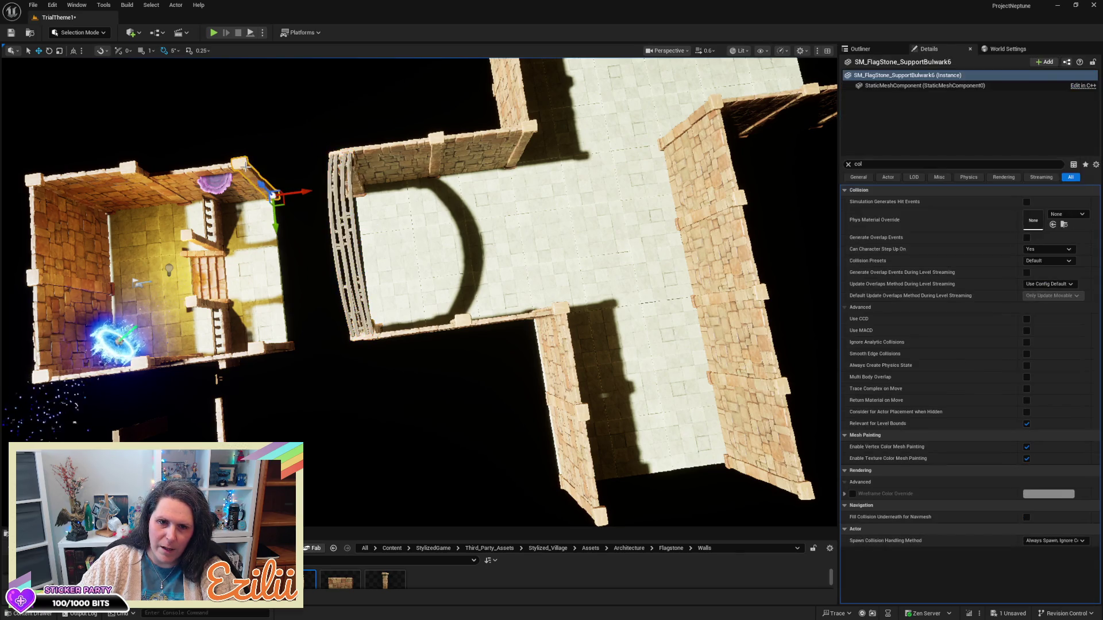
pyautogui.keyDown('ctrl'); pyautogui.click(267, 349); pyautogui.keyUp('ctrl')
pyautogui.moveTo(359, 348); pyautogui.dragTo(537, 341)
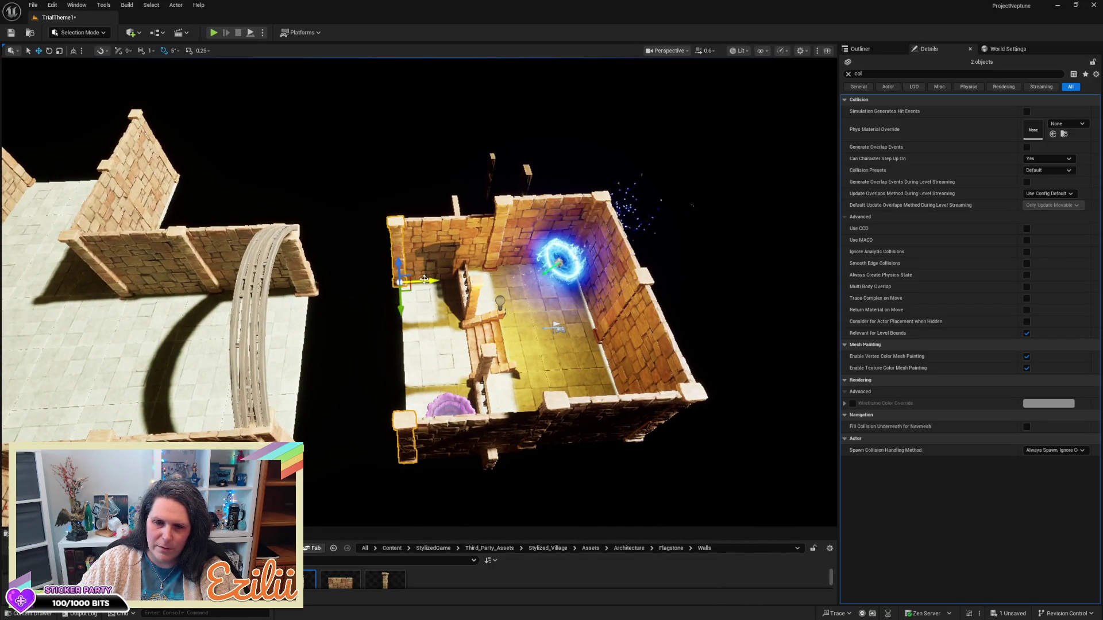
pyautogui.moveTo(424, 281); pyautogui.dragTo(712, 276)
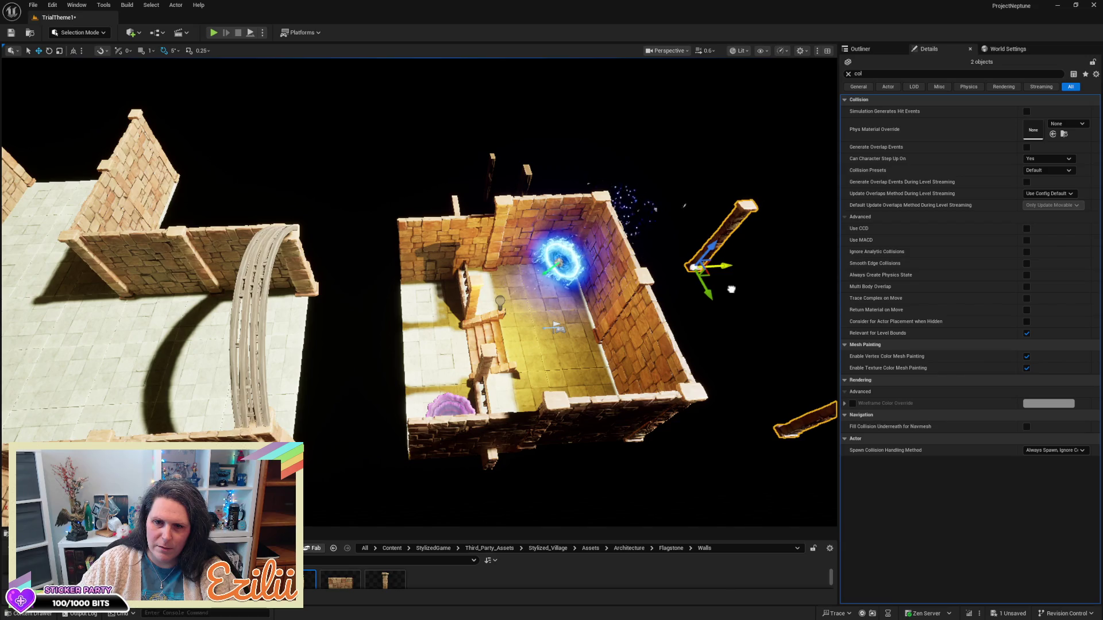
pyautogui.scroll(3, 712, 276)
pyautogui.moveTo(420, 288)
pyautogui.mouseDown()
pyautogui.moveTo(420, 218)
pyautogui.moveTo(376, 233)
pyautogui.mouseUp()
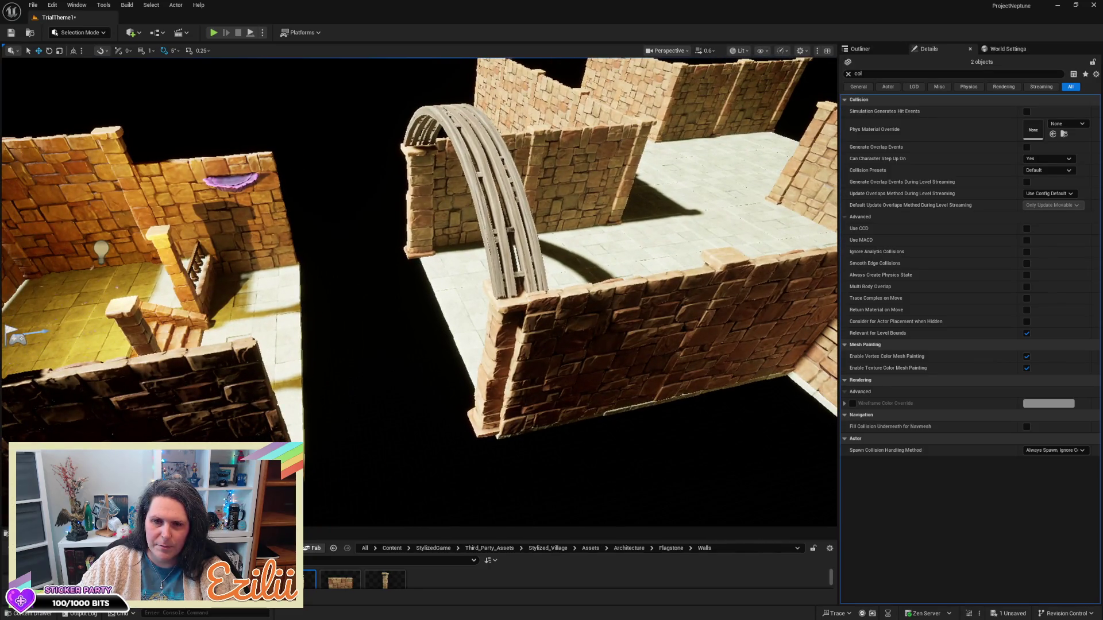
pyautogui.moveTo(377, 233)
pyautogui.mouseDown()
pyautogui.moveTo(437, 218)
pyautogui.moveTo(428, 242)
pyautogui.moveTo(459, 254)
pyautogui.mouseUp()
pyautogui.click(437, 255)
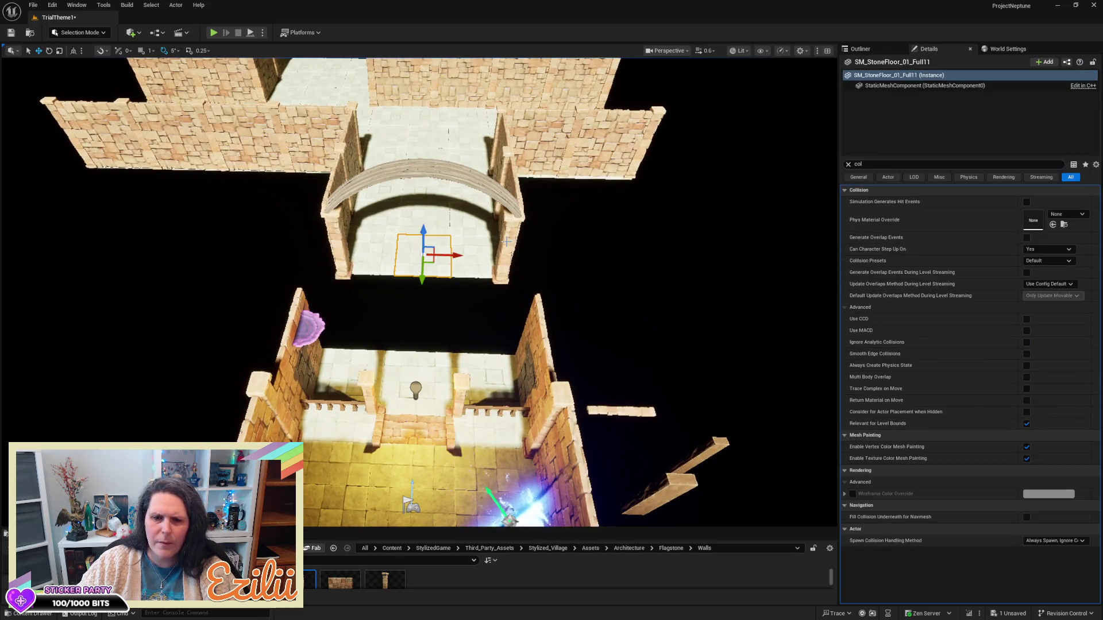
# - Alt-drag a copy of the corridor floor tile into the gap between the rooms, then start Play
pyautogui.moveTo(423, 275); pyautogui.dragTo(415, 324)
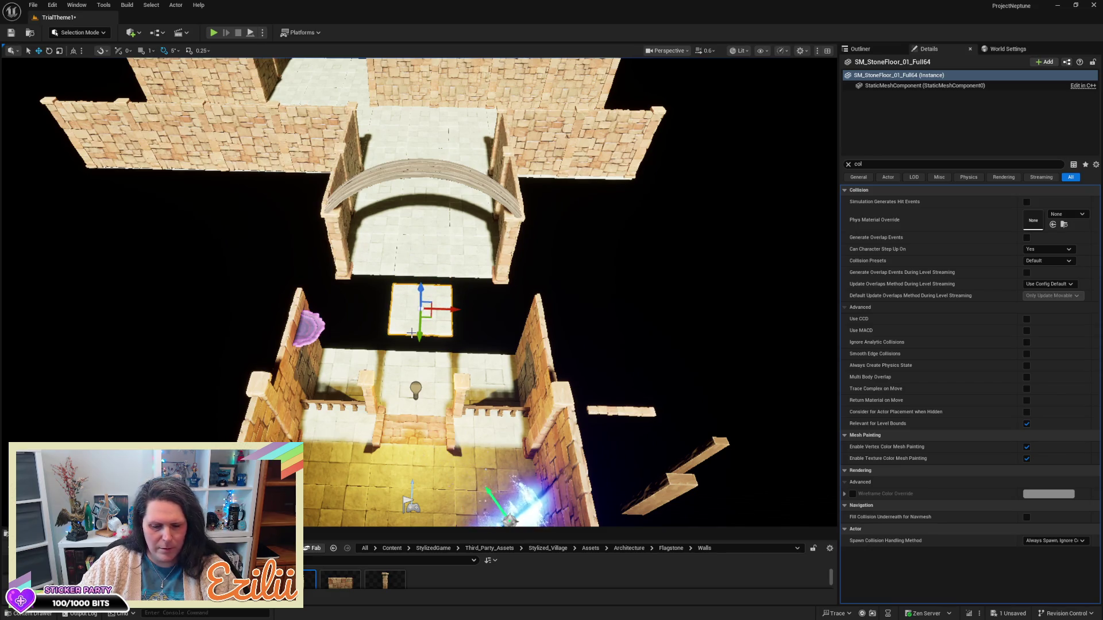
pyautogui.moveTo(448, 315)
pyautogui.mouseDown()
pyautogui.moveTo(517, 320)
pyautogui.moveTo(479, 302)
pyautogui.mouseUp()
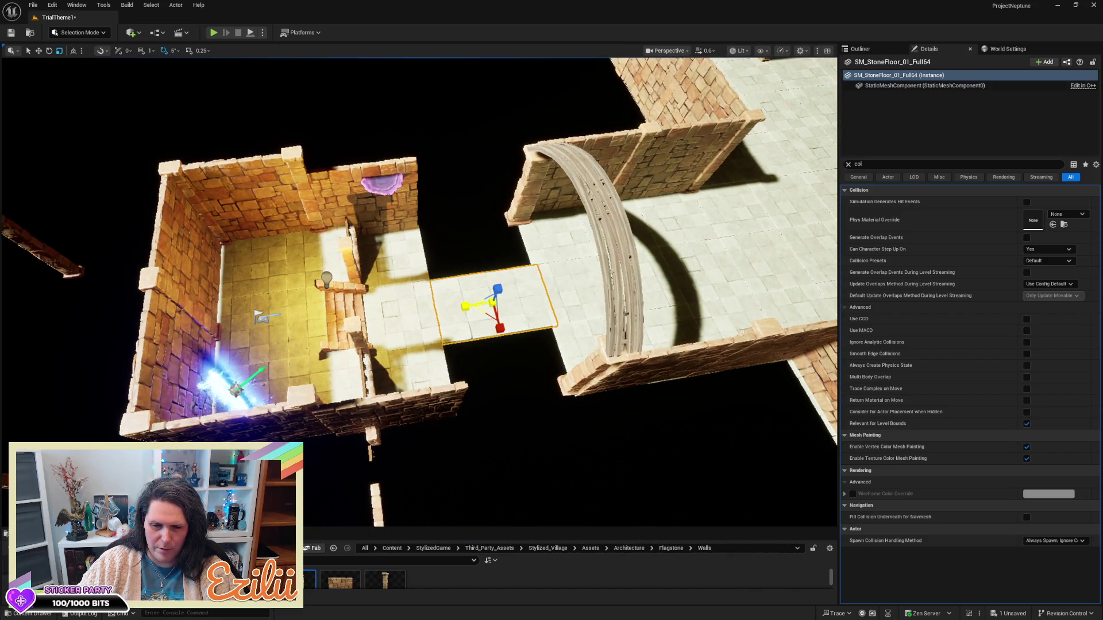
pyautogui.moveTo(596, 335)
pyautogui.mouseDown()
pyautogui.moveTo(517, 330)
pyautogui.moveTo(517, 255)
pyautogui.moveTo(488, 287)
pyautogui.mouseUp()
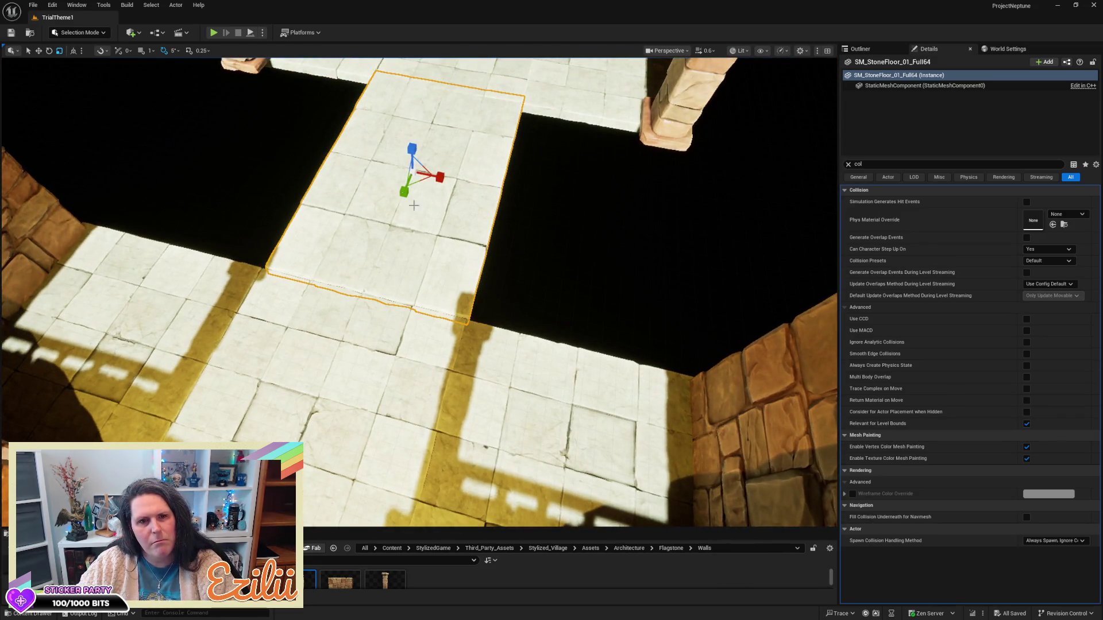
pyautogui.click(213, 33)
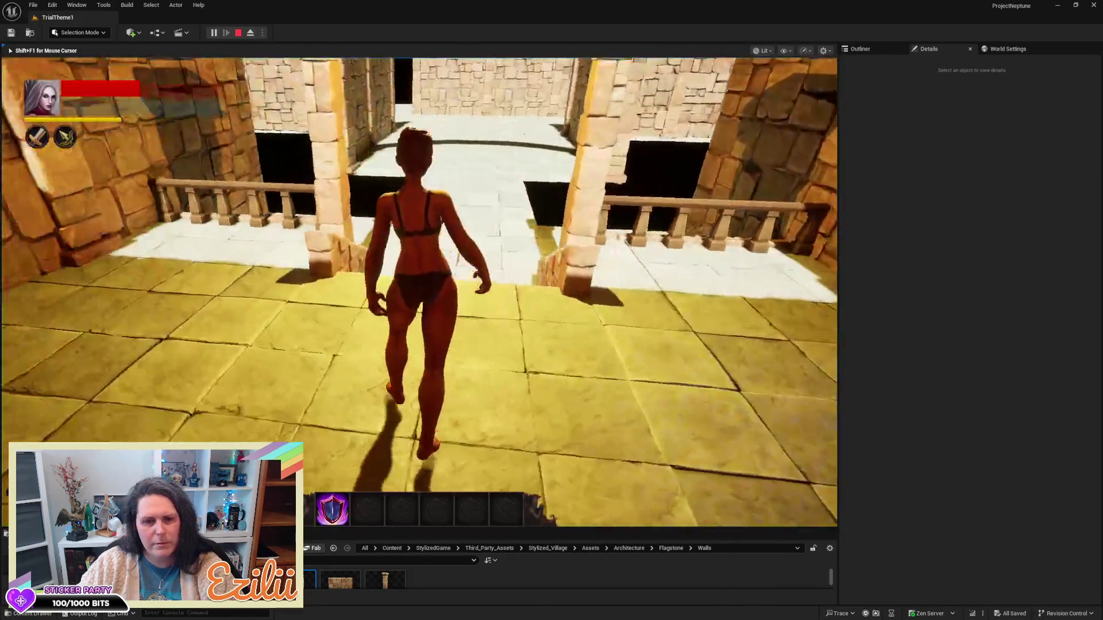
# - Run the character through the gateway, weaving down the corridor toward the portal, then stop with Esc
pyautogui.press('w')
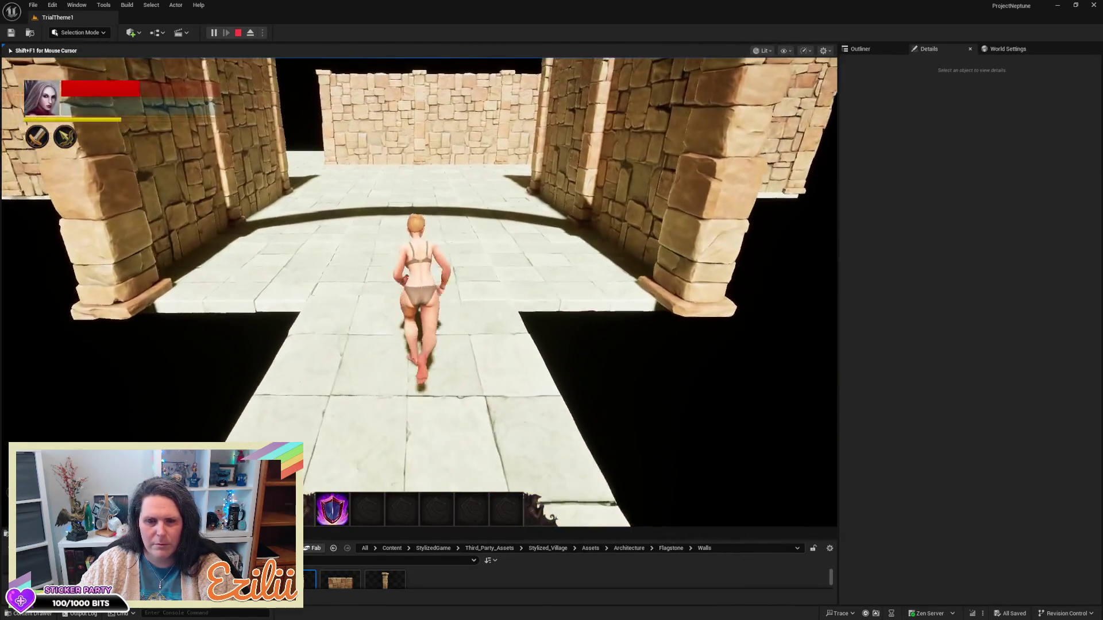
pyautogui.press('d')
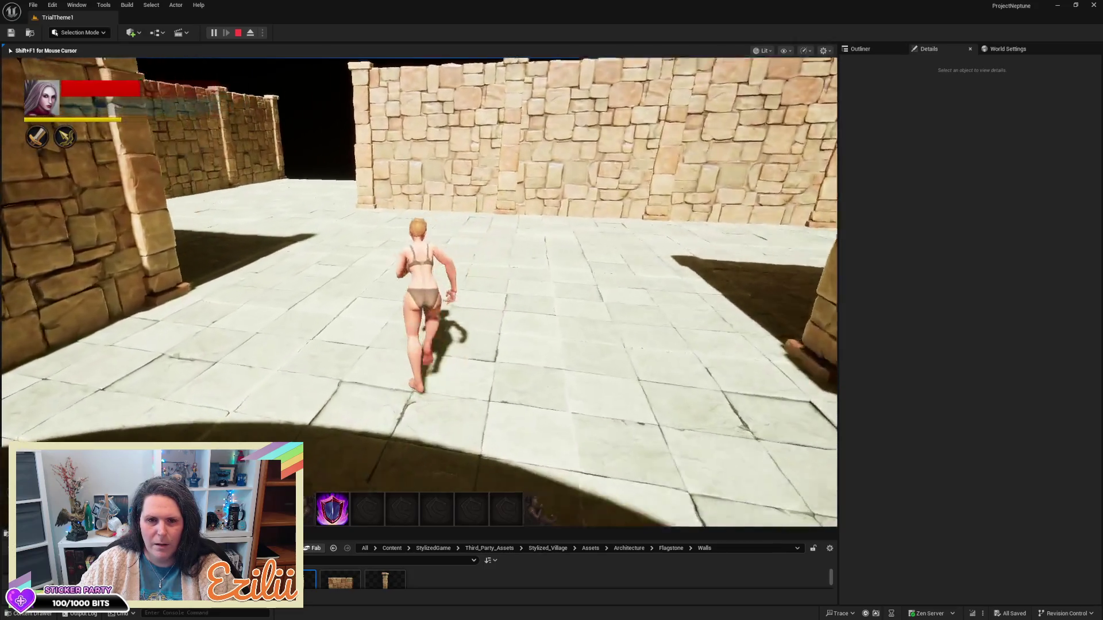
pyautogui.press('a')
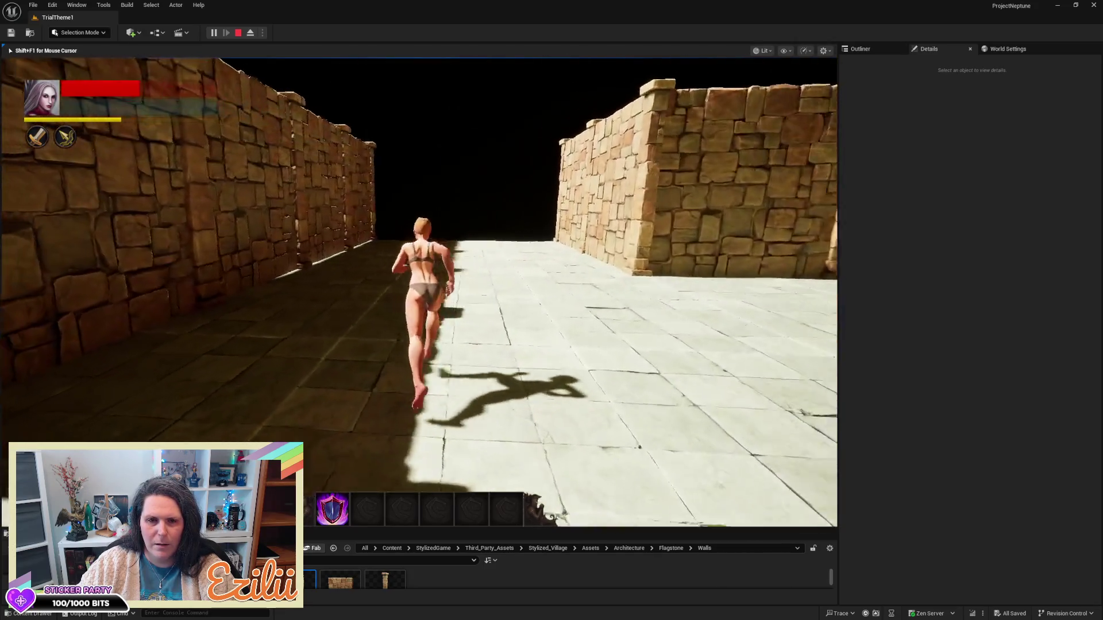
pyautogui.press('d')
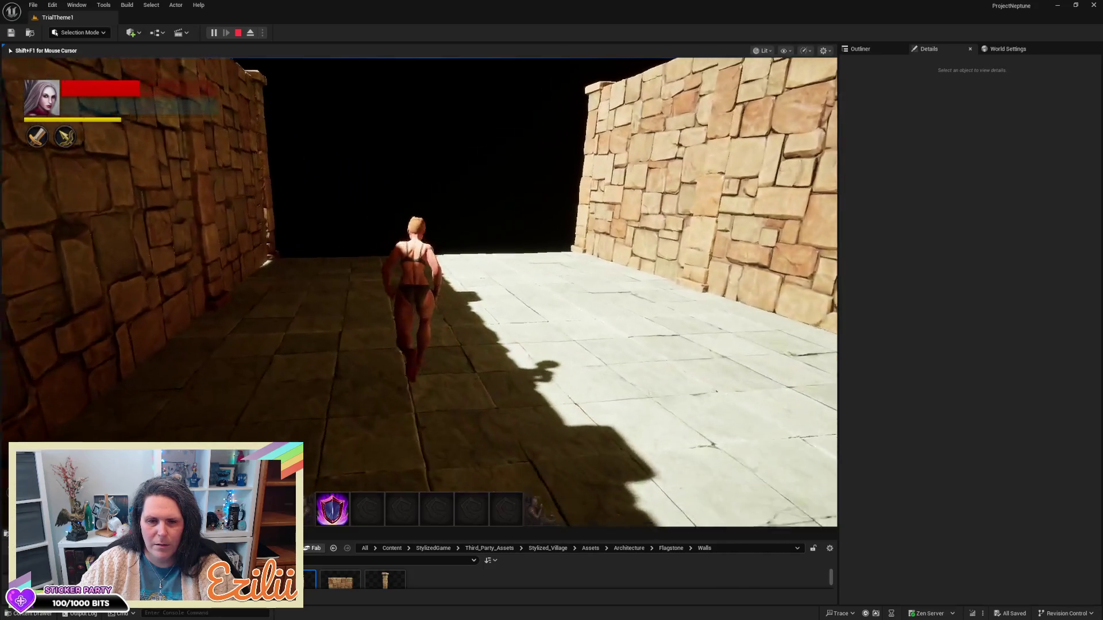
pyautogui.press('a')
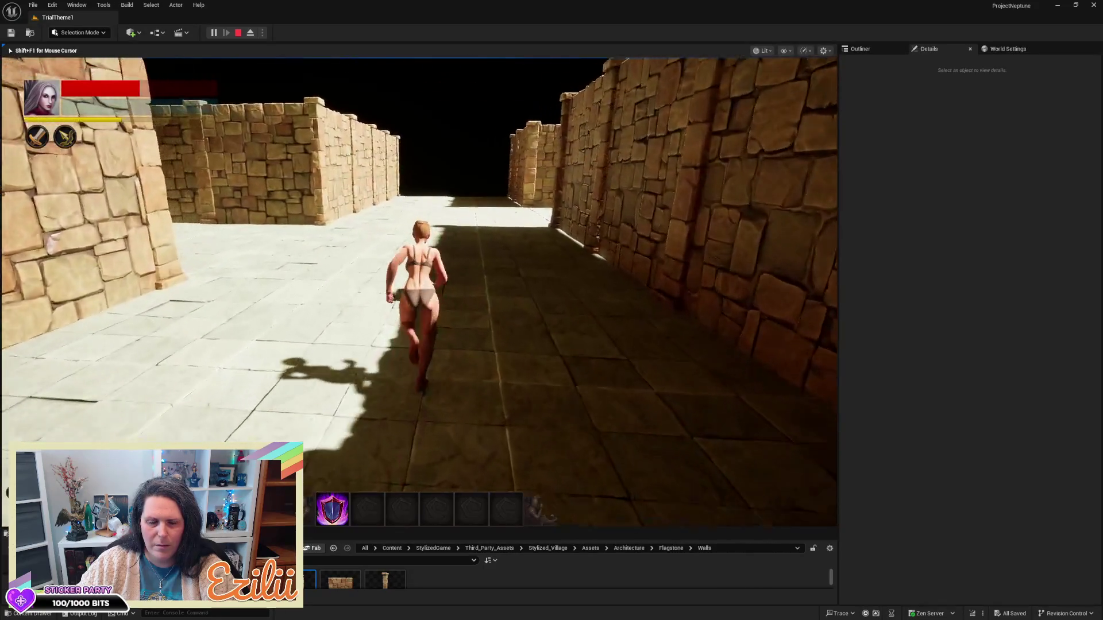
pyautogui.press('d')
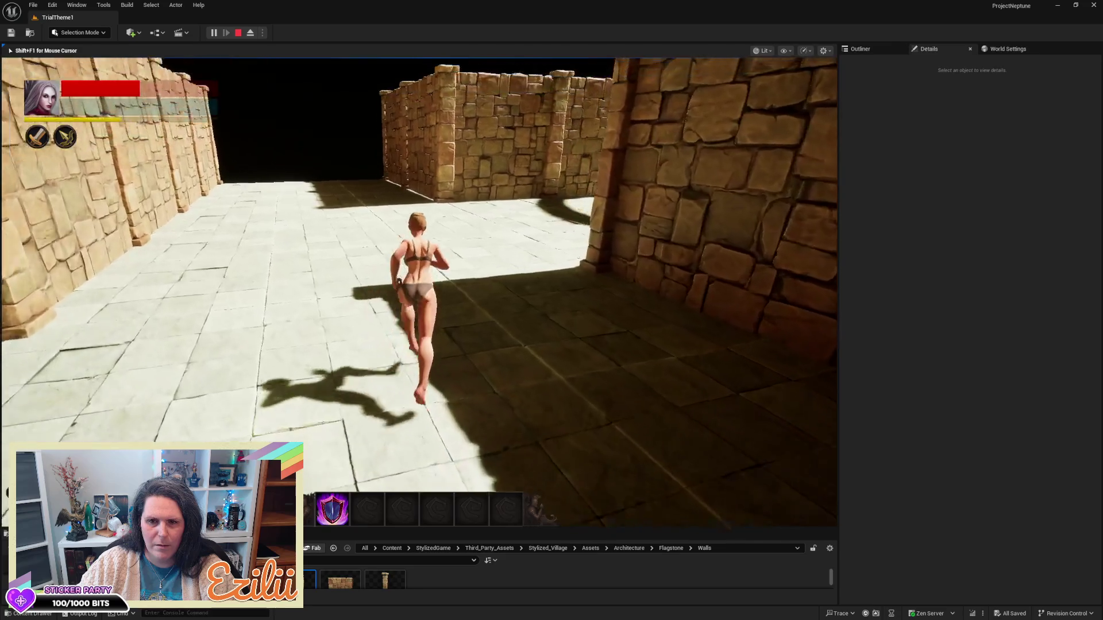
pyautogui.press('a')
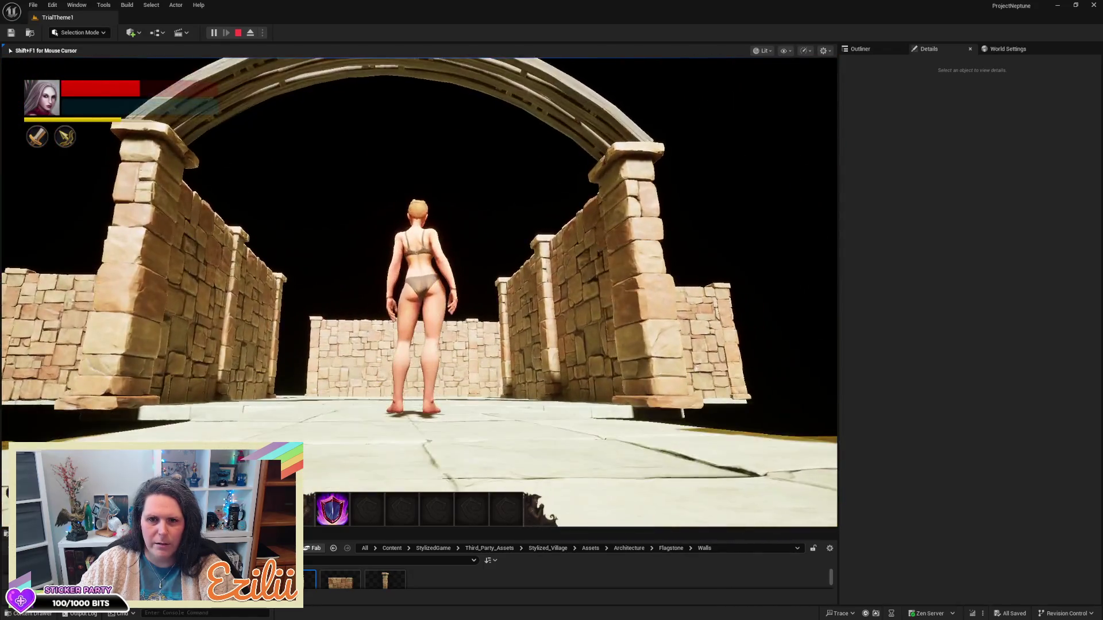
pyautogui.press('Escape')
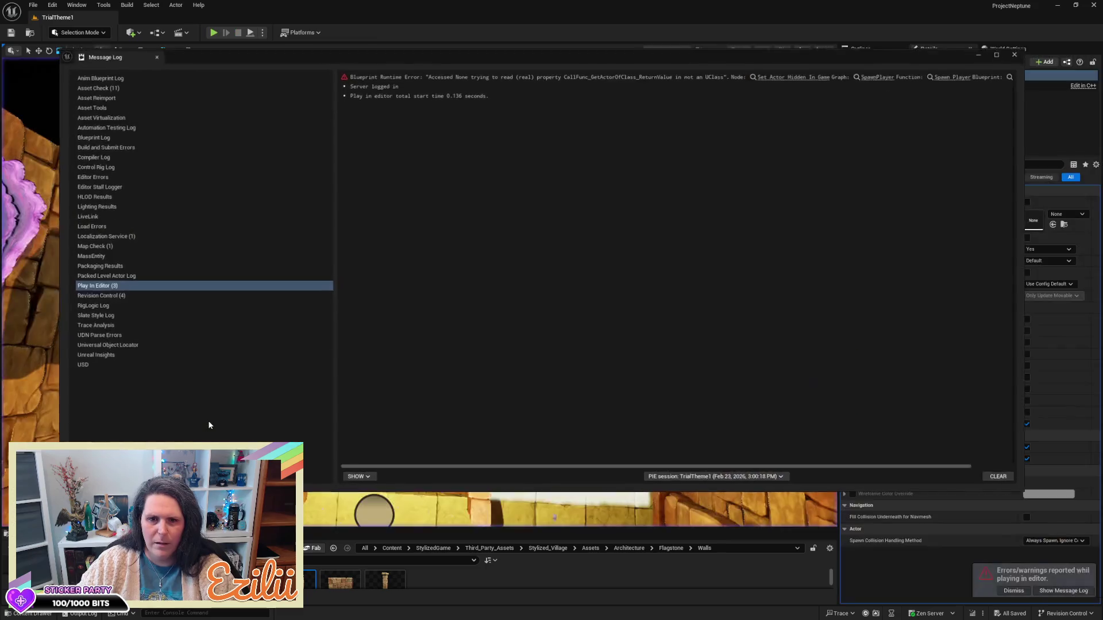
# - Clear and close the Message Log and dismiss the errors notification
pyautogui.click(999, 478)
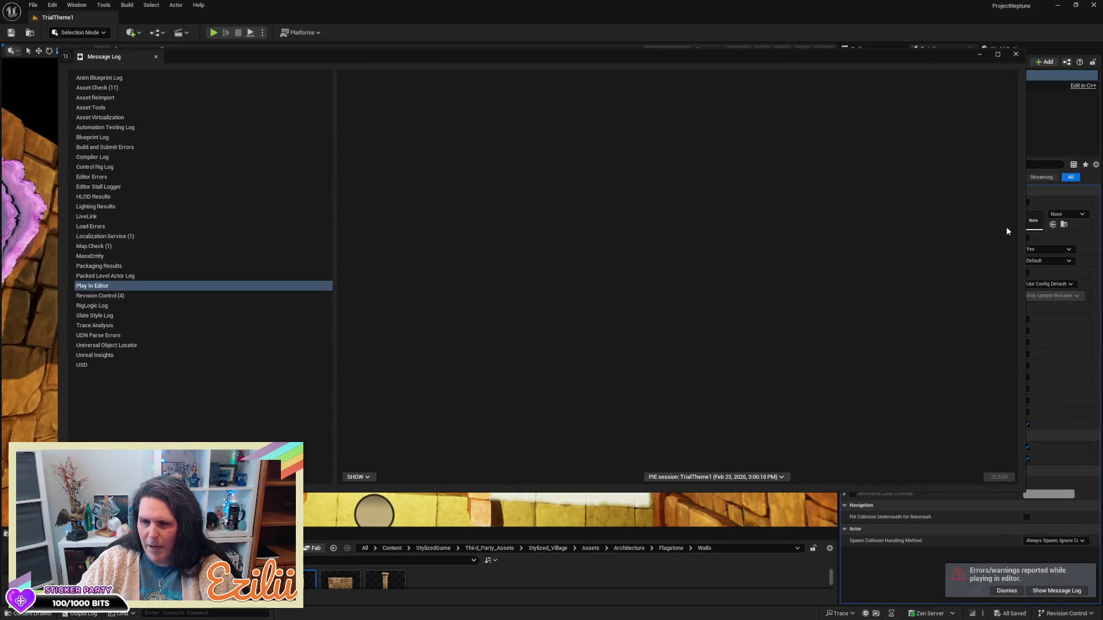
pyautogui.click(1021, 55)
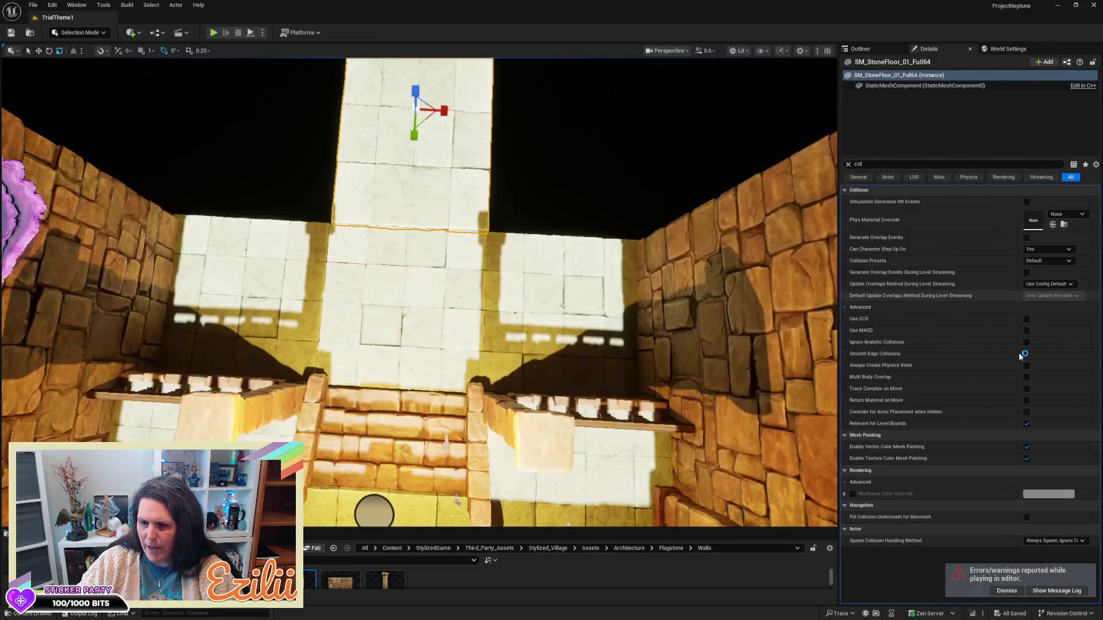
pyautogui.click(999, 595)
# - Focus on the selected walkway floor tile and delete it
pyautogui.press('f')
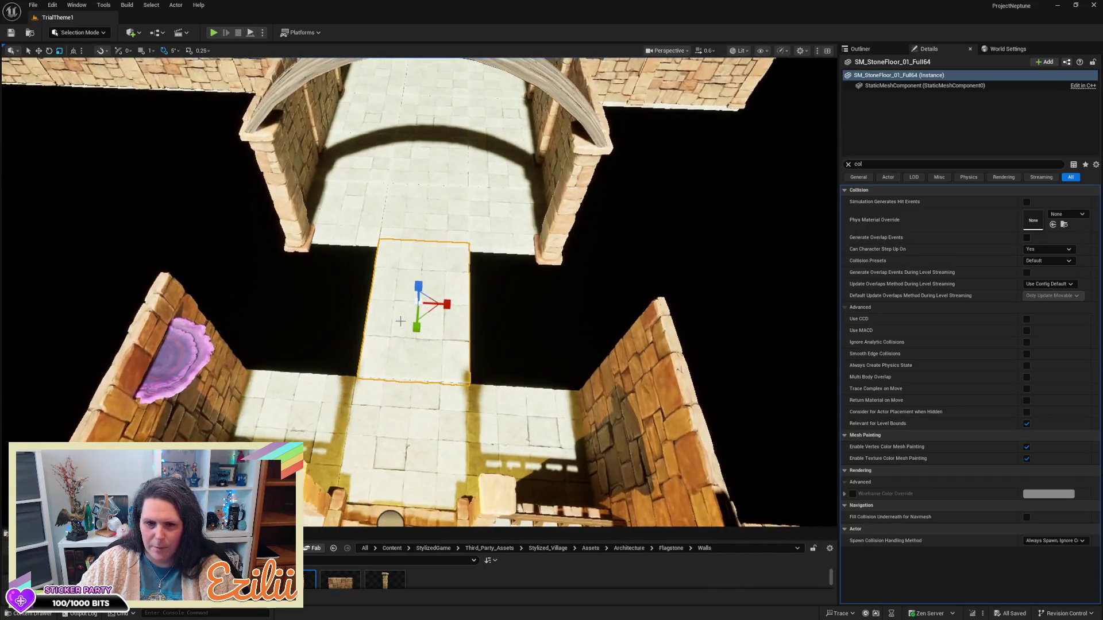
pyautogui.press('Delete')
pyautogui.scroll(-5, 401, 321)
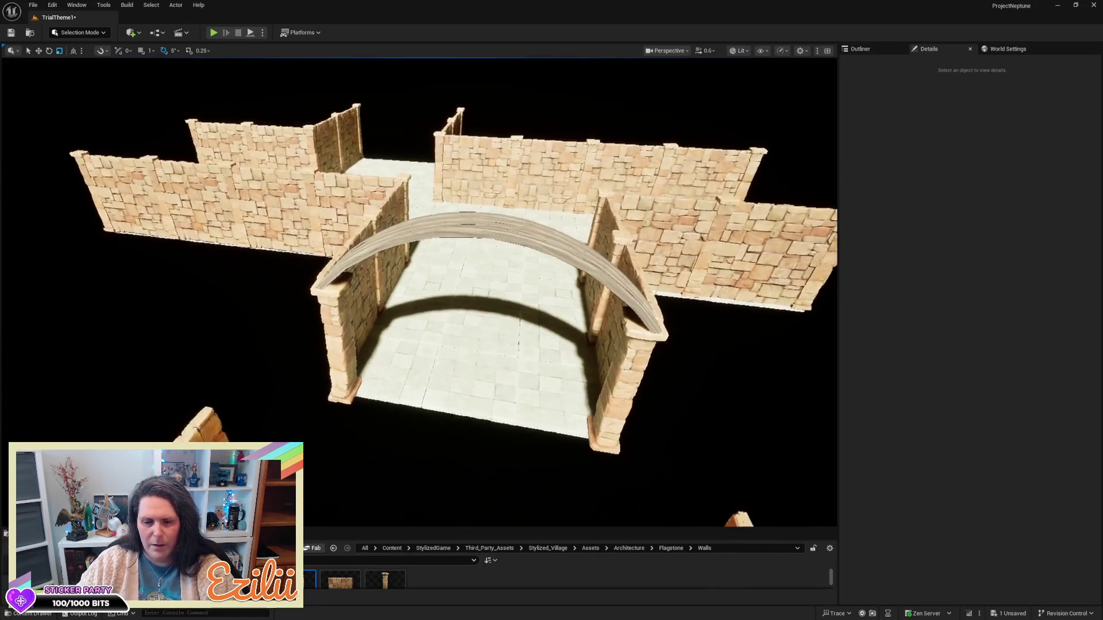
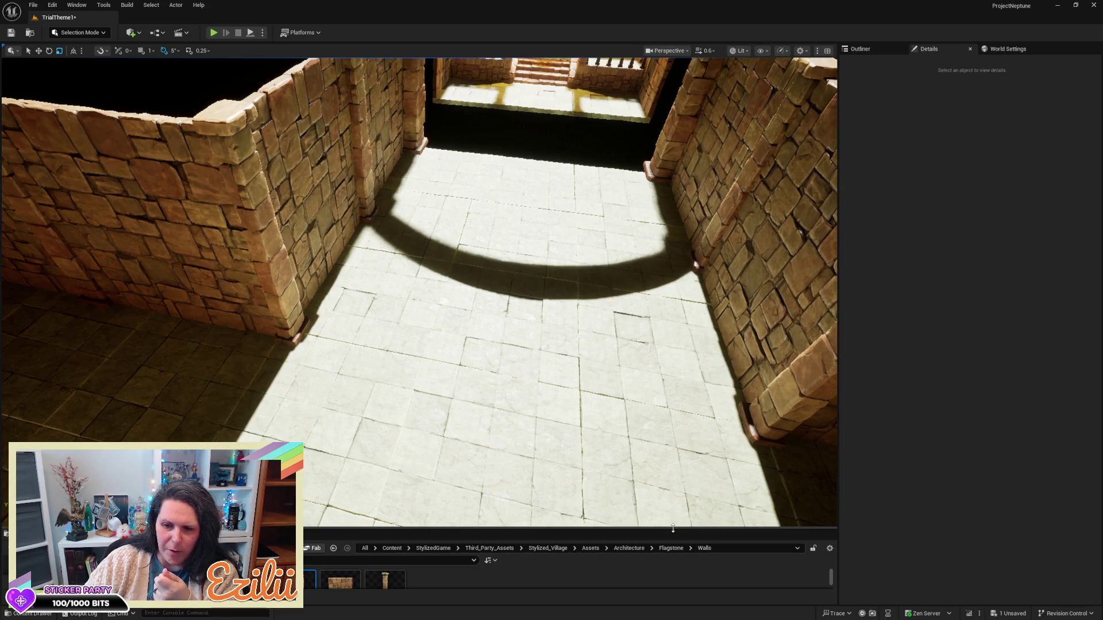
# - Return the asset browser to the top-level Content folder and enlarge it to fill most of the screen
pyautogui.moveTo(673, 529); pyautogui.dragTo(670, 450)
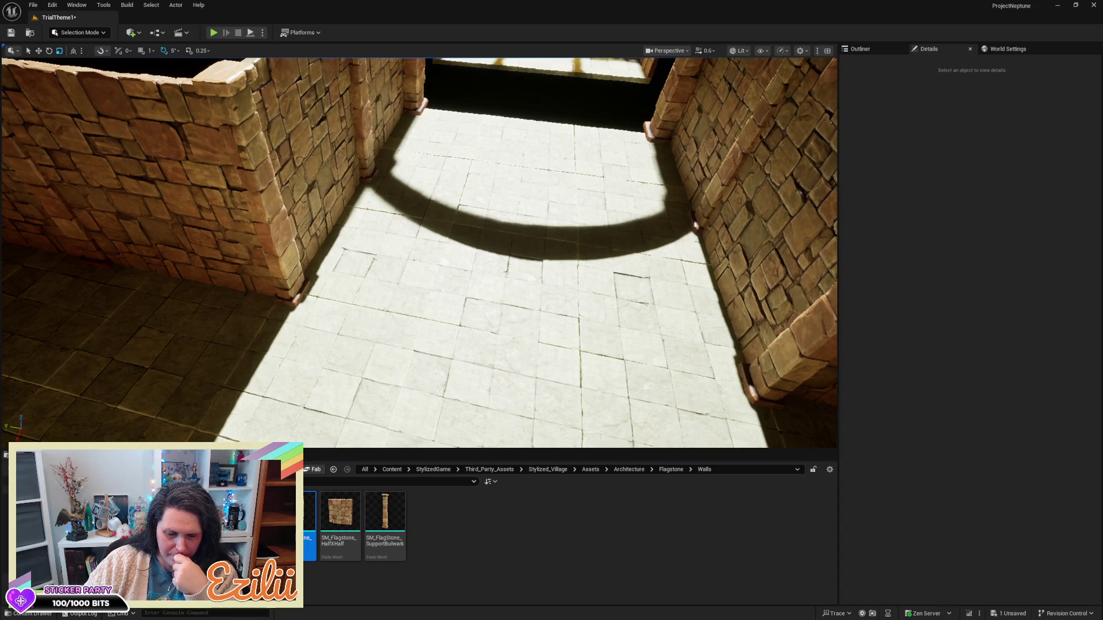
pyautogui.hotkey('alt', 'Left')
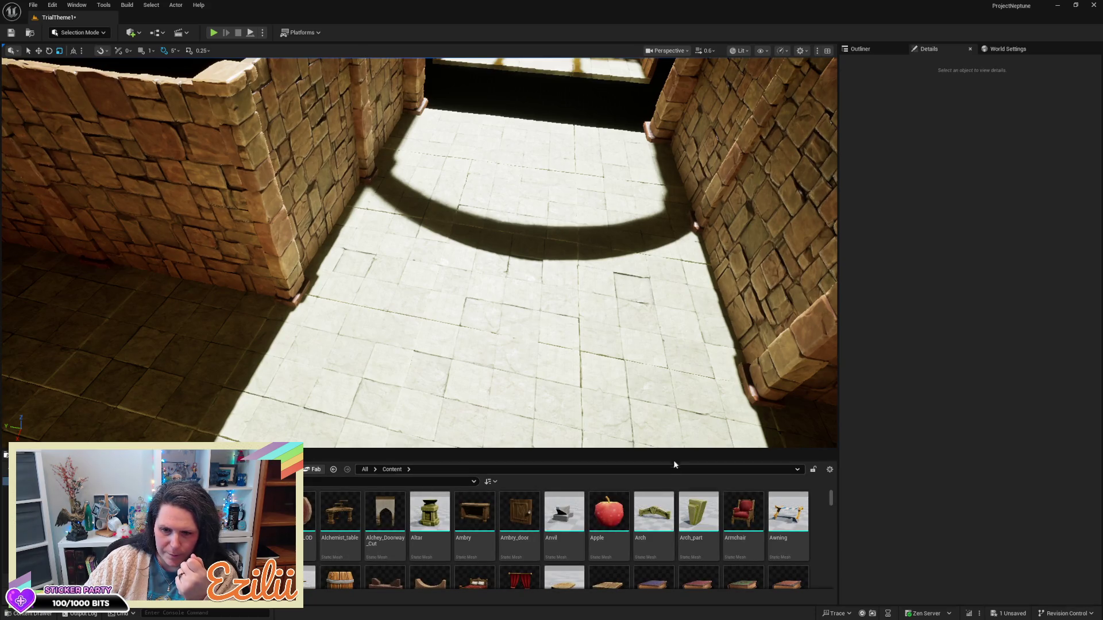
pyautogui.moveTo(678, 450); pyautogui.dragTo(678, 125)
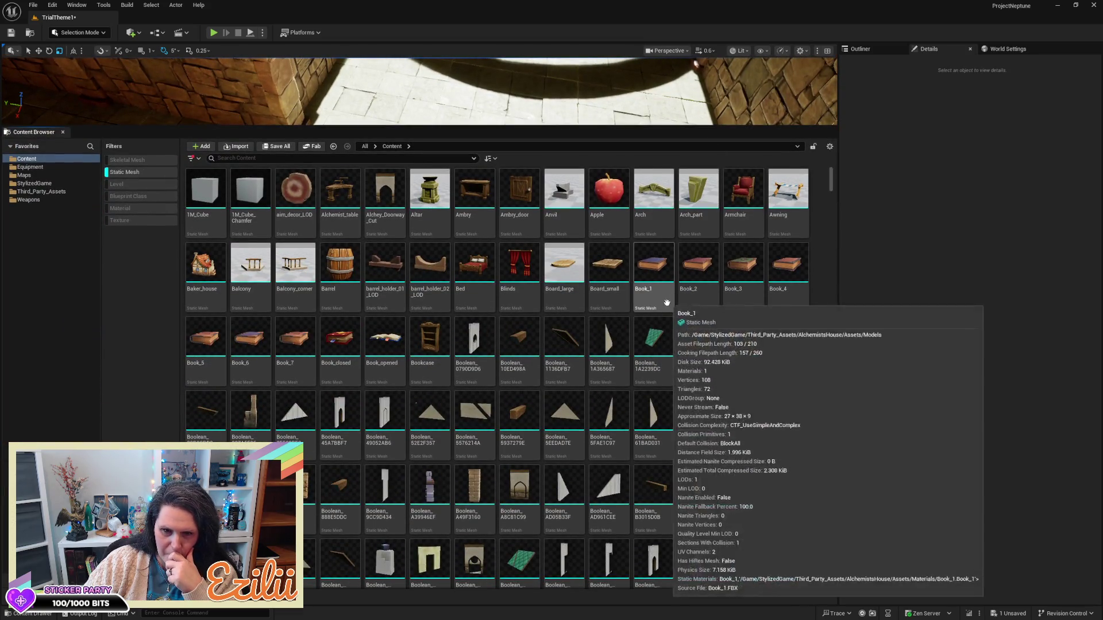
# - Scroll down through the project's static mesh assets to find props like the brazier
pyautogui.scroll(-1, 747, 425)
pyautogui.scroll(-3, 814, 439)
pyautogui.scroll(-1, 815, 439)
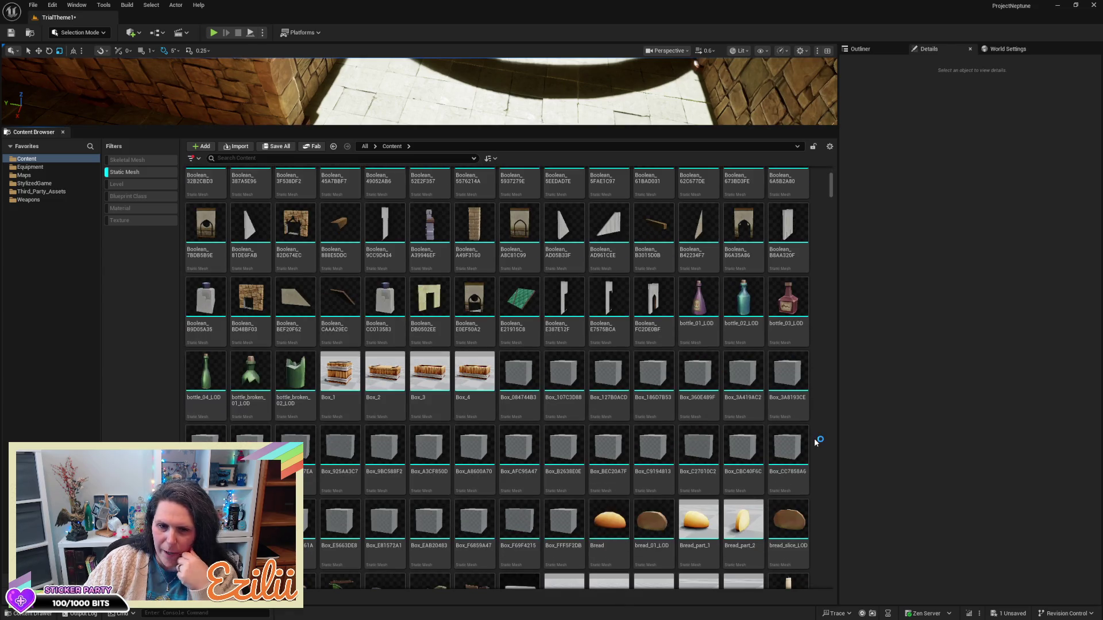
pyautogui.scroll(-4, 815, 440)
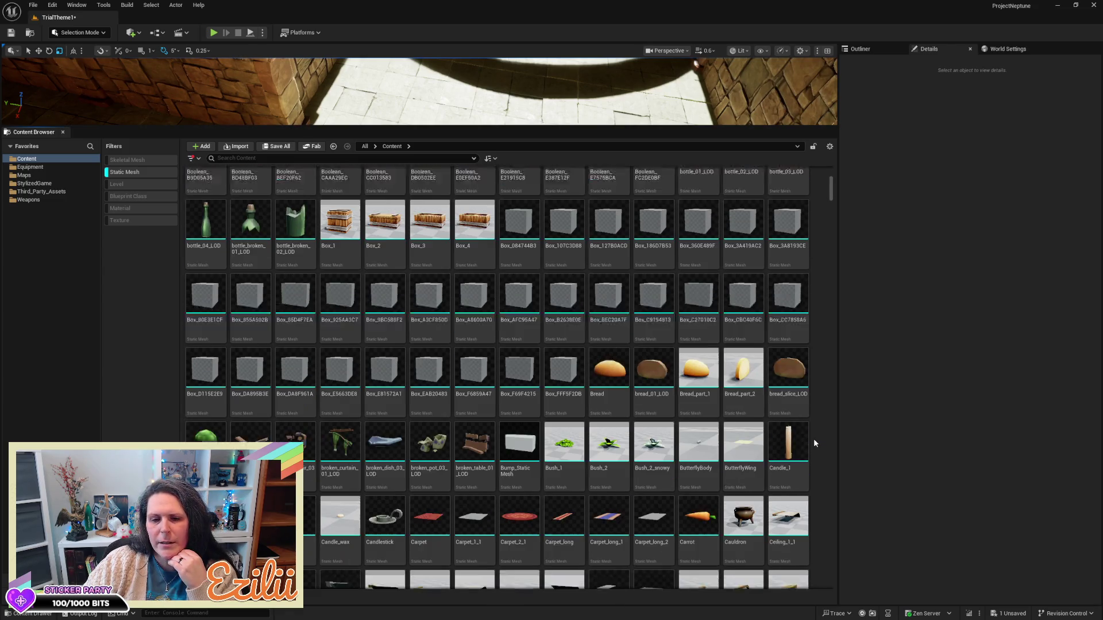
pyautogui.scroll(-1, 814, 439)
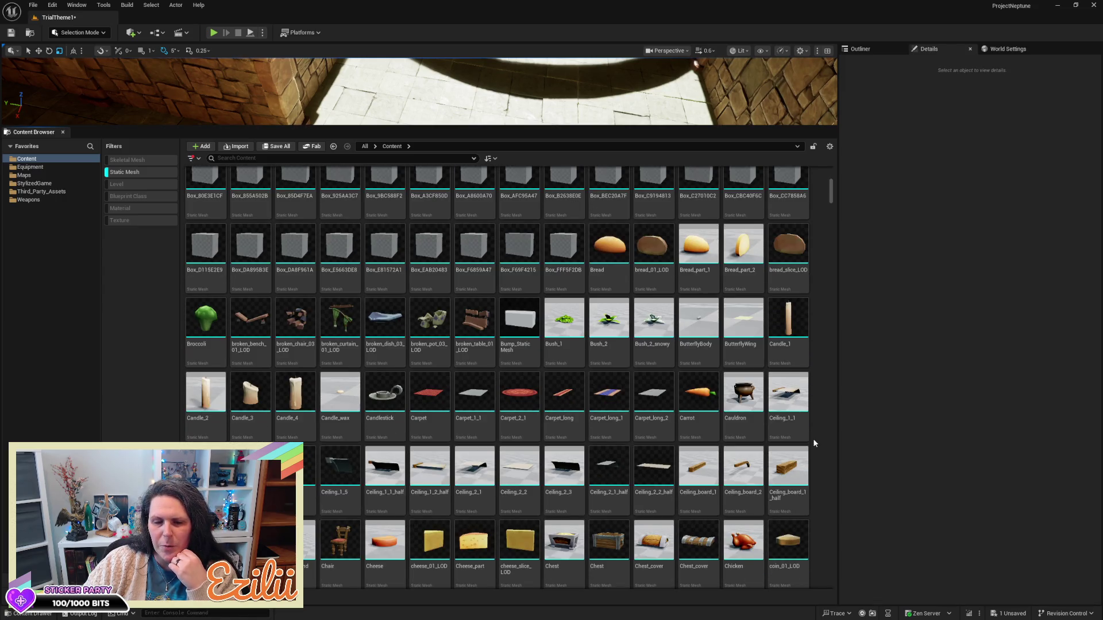
pyautogui.scroll(-1, 815, 439)
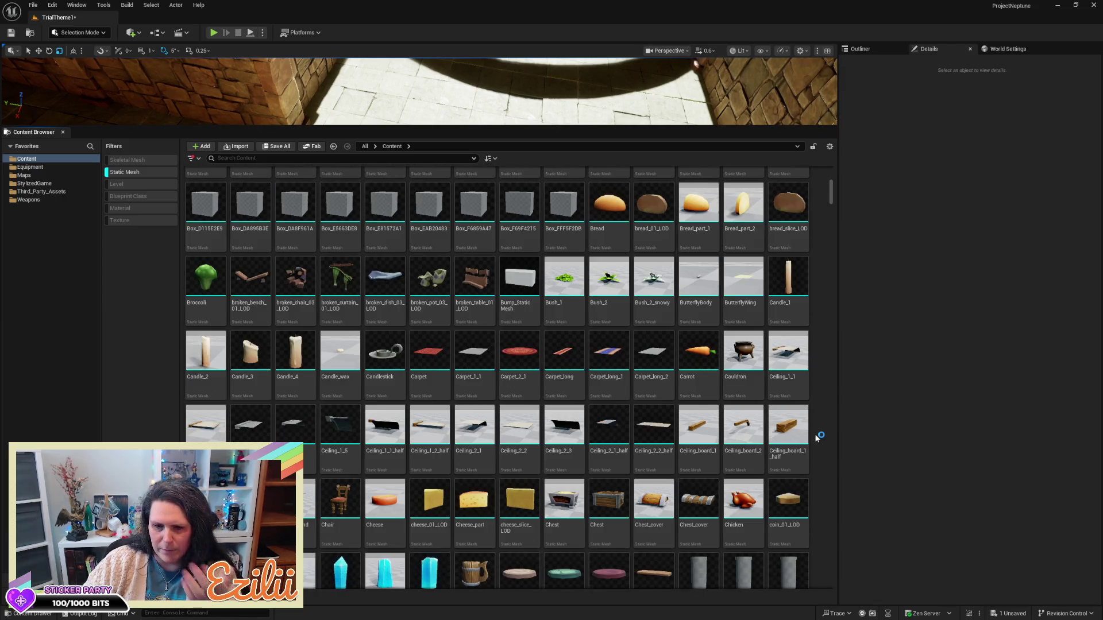
pyautogui.scroll(-2, 816, 438)
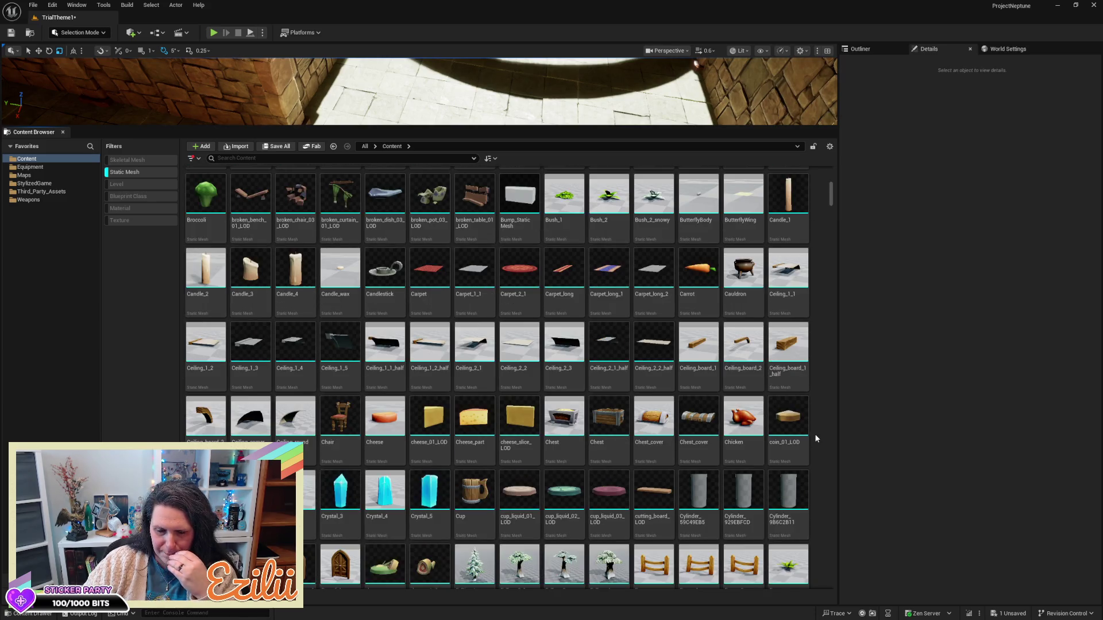
pyautogui.scroll(-5, 816, 439)
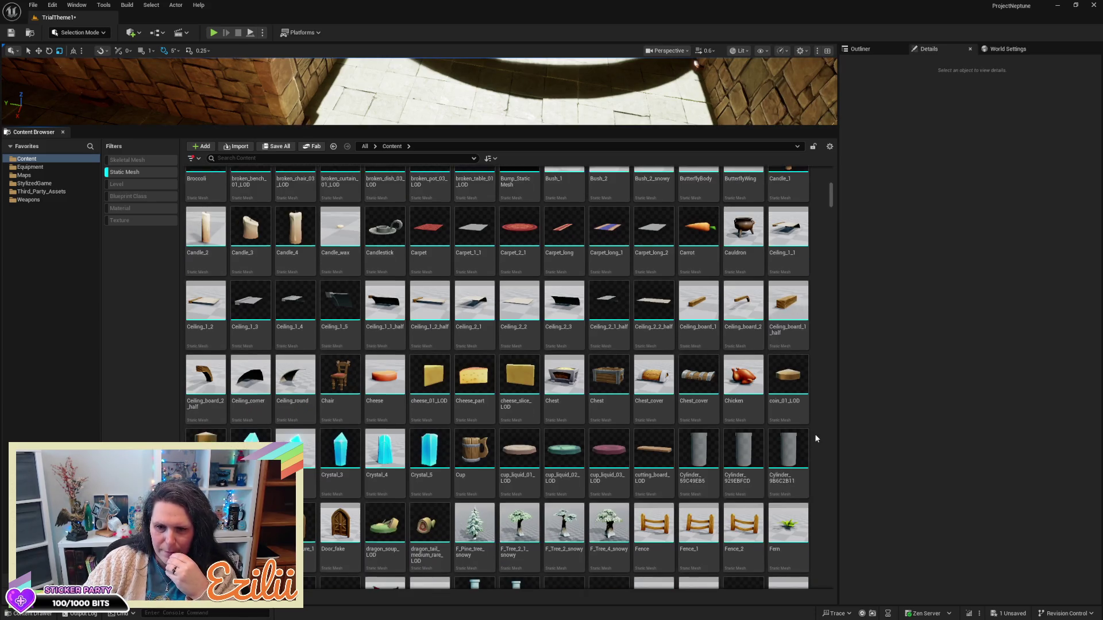
pyautogui.scroll(-5, 816, 439)
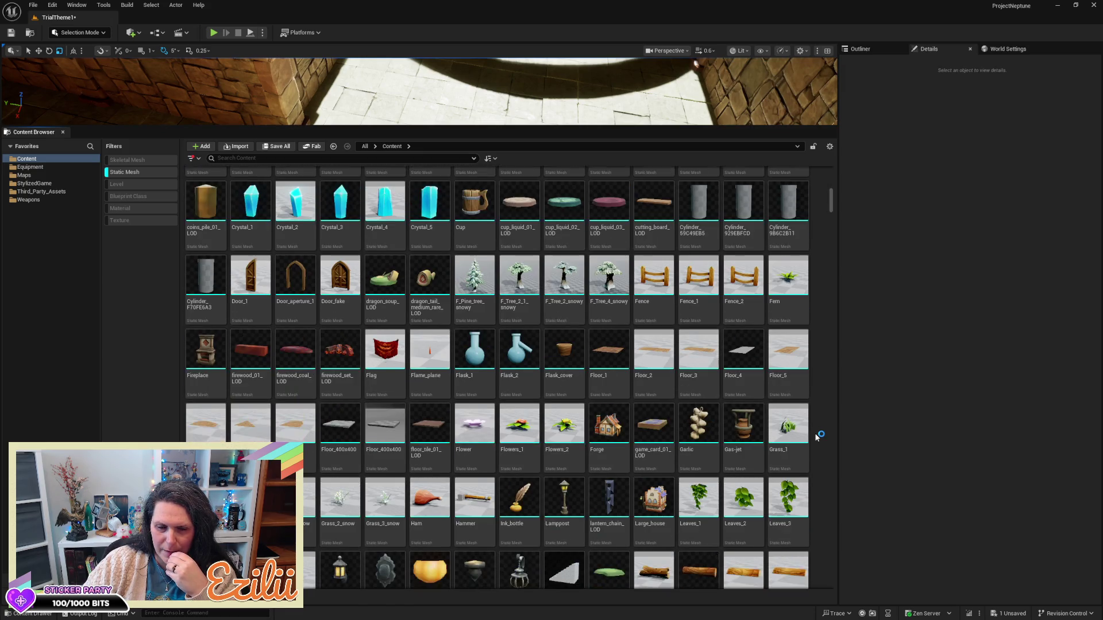
pyautogui.scroll(-1, 816, 439)
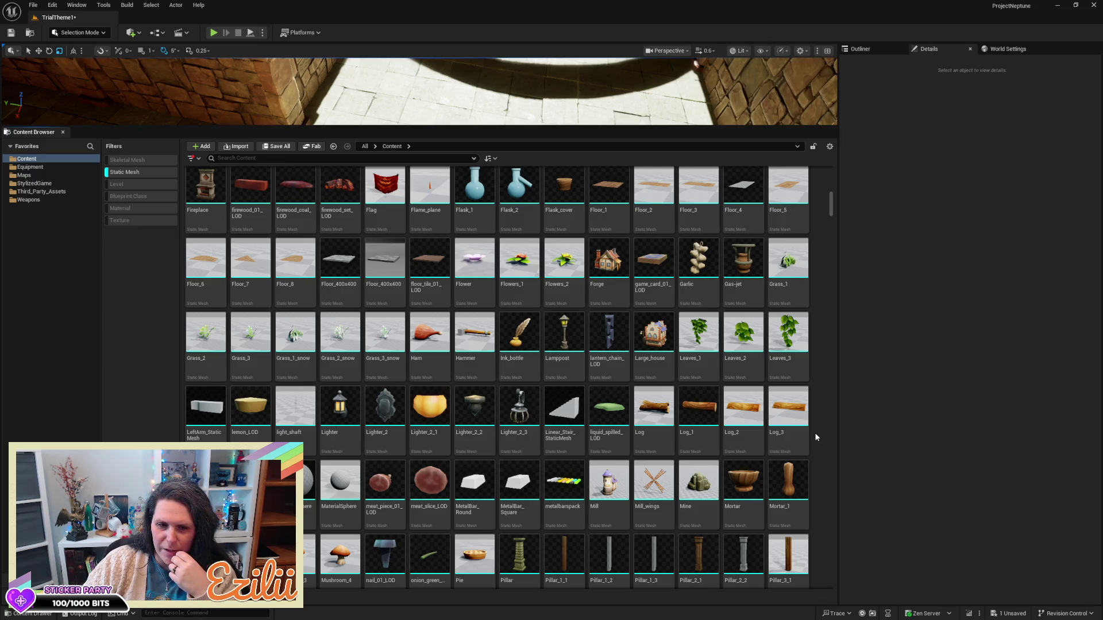
pyautogui.scroll(-4, 816, 438)
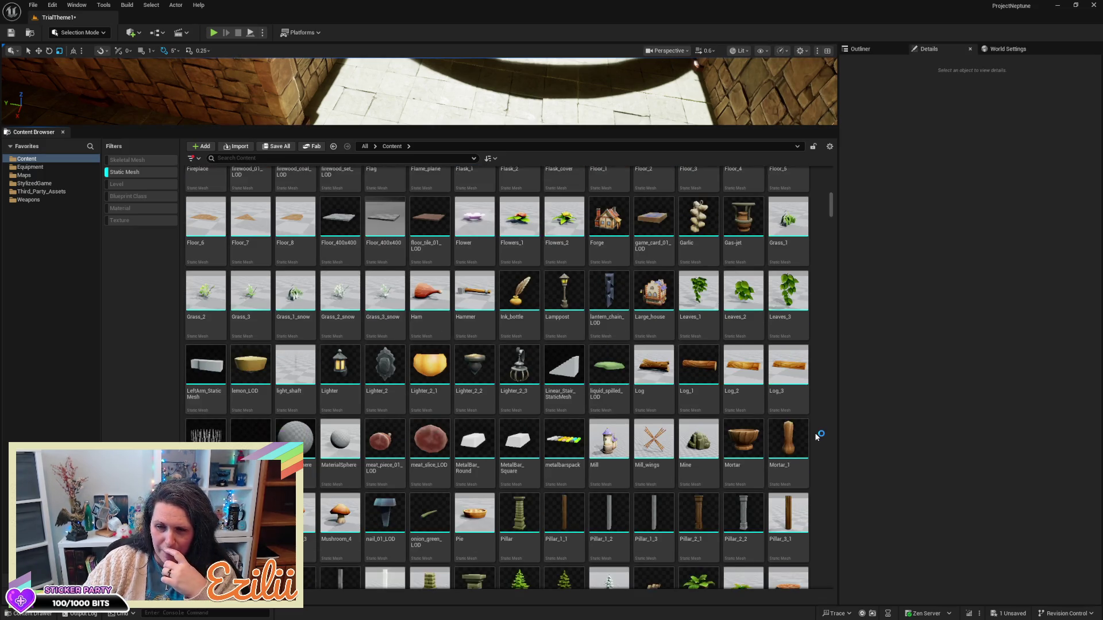
pyautogui.scroll(-2, 816, 437)
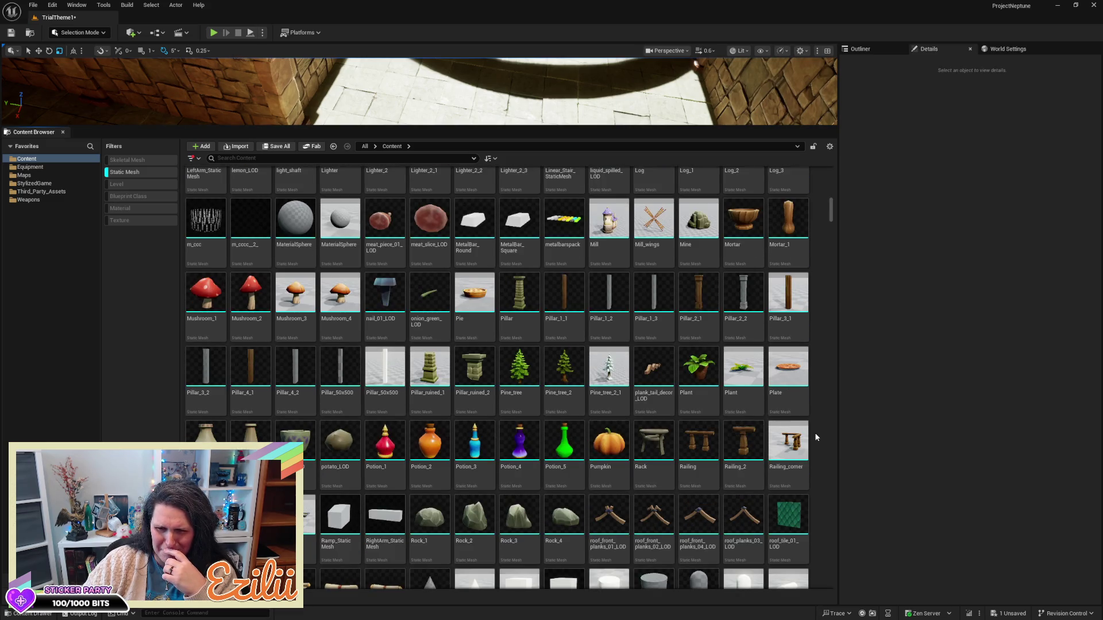
pyautogui.scroll(-7, 816, 437)
pyautogui.scroll(-5, 816, 436)
pyautogui.scroll(-2, 816, 437)
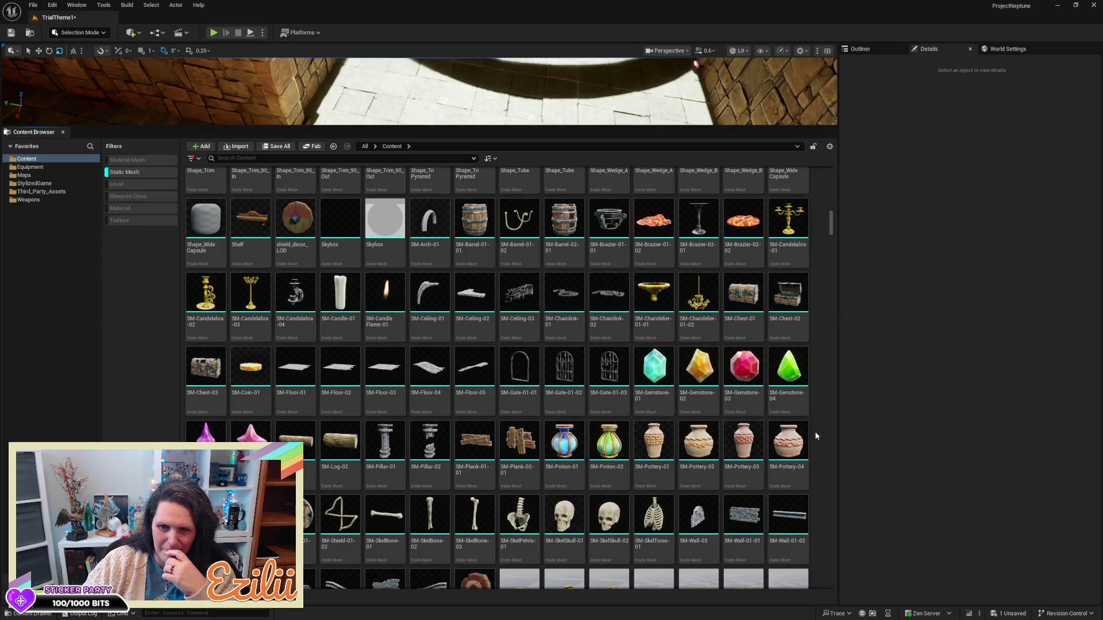
pyautogui.scroll(-5, 817, 435)
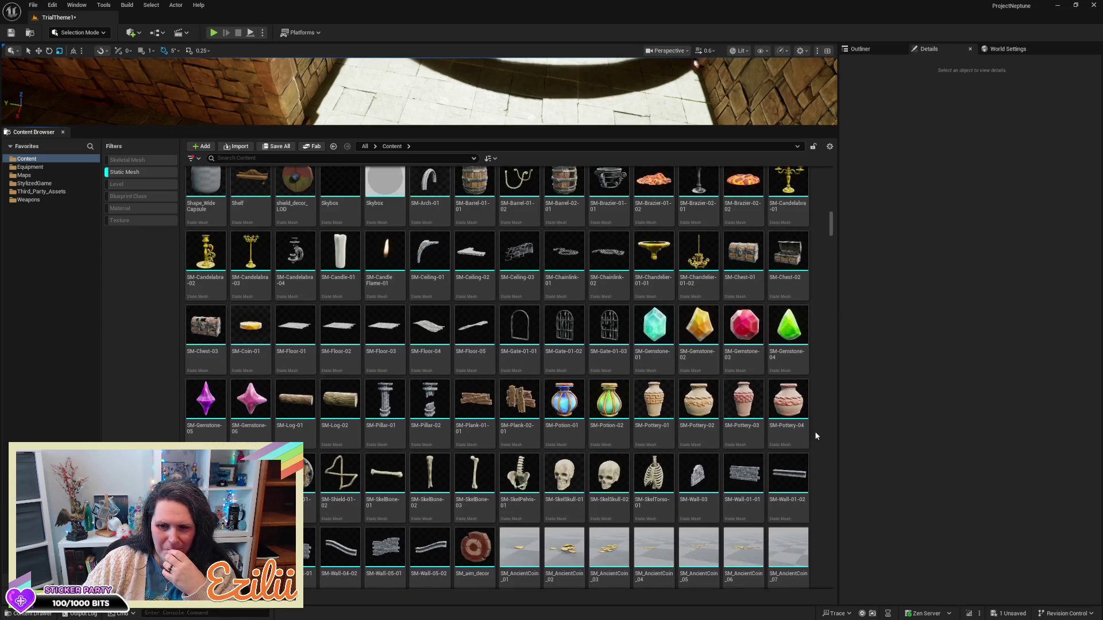
pyautogui.scroll(-6, 815, 437)
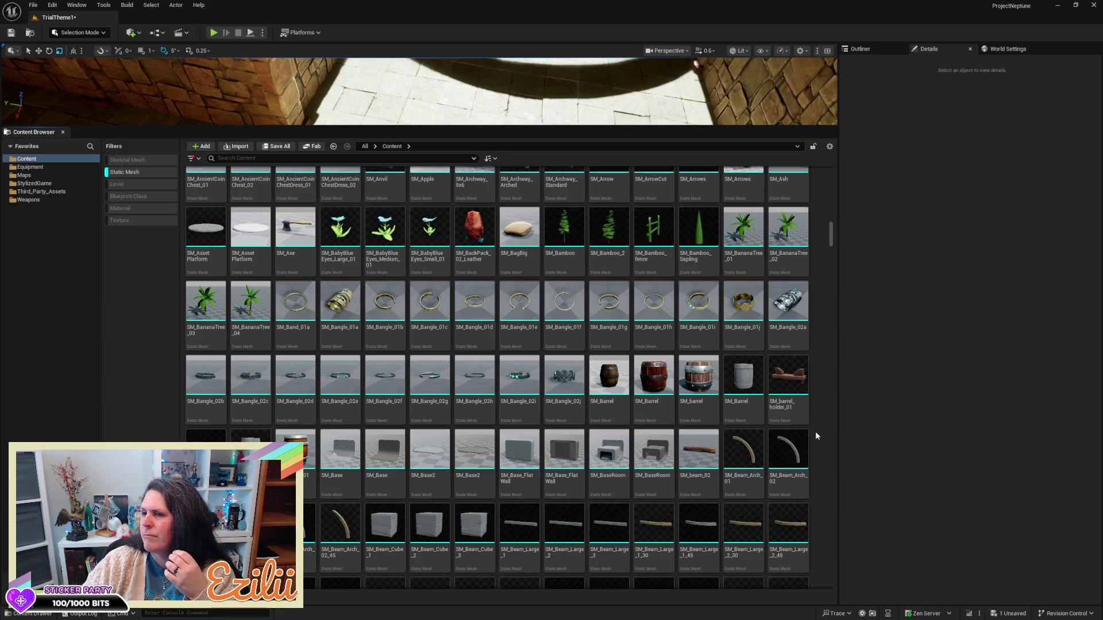
pyautogui.scroll(-3, 816, 436)
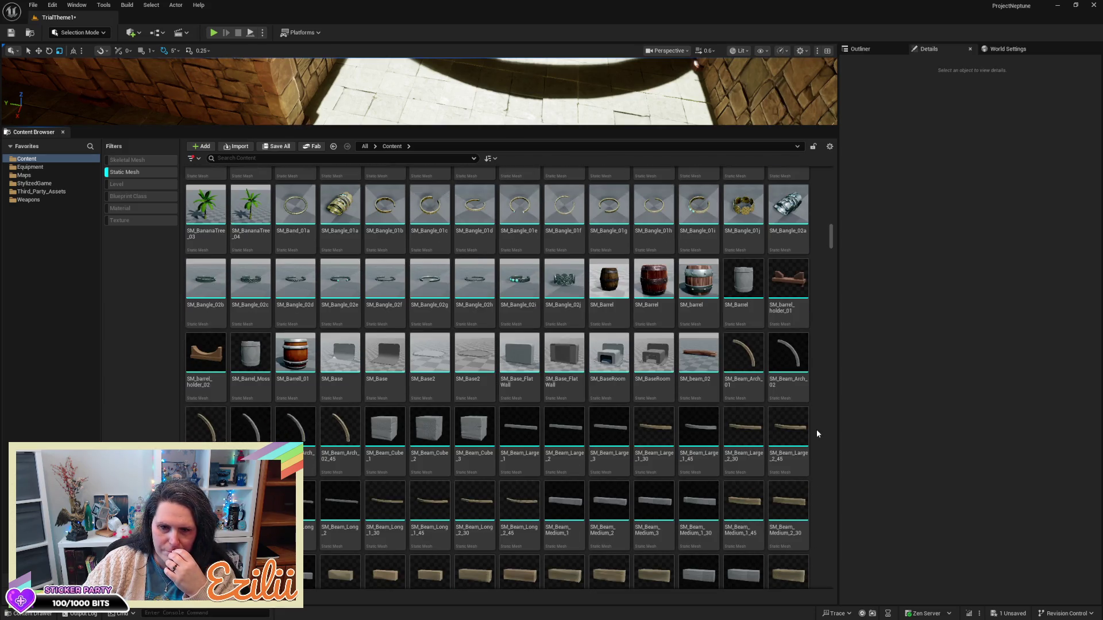
pyautogui.scroll(-1, 817, 433)
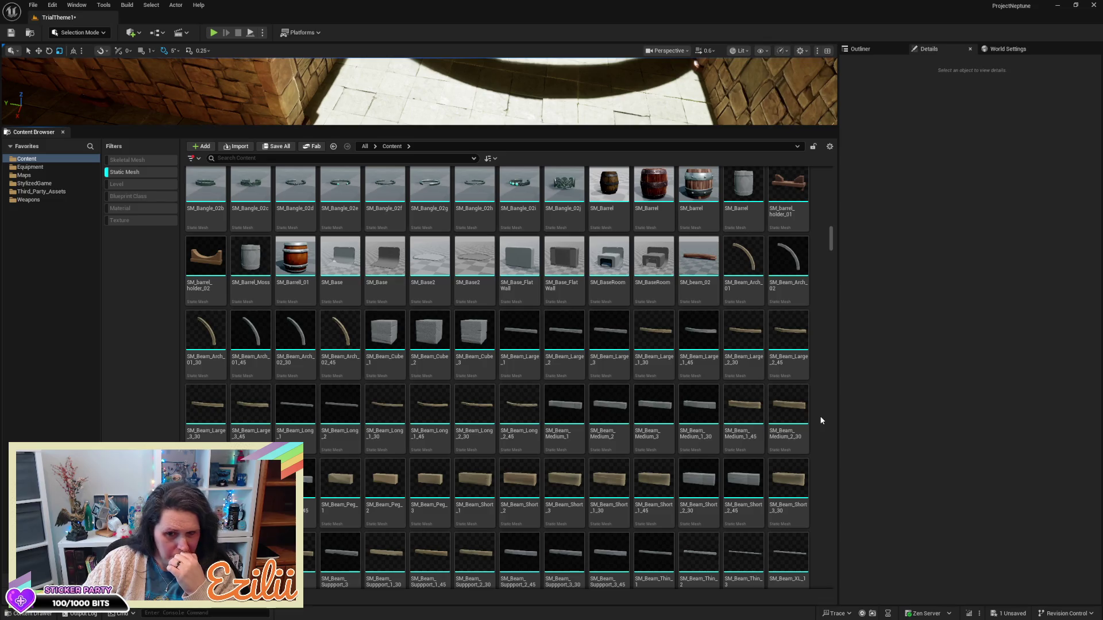
pyautogui.scroll(-5, 824, 415)
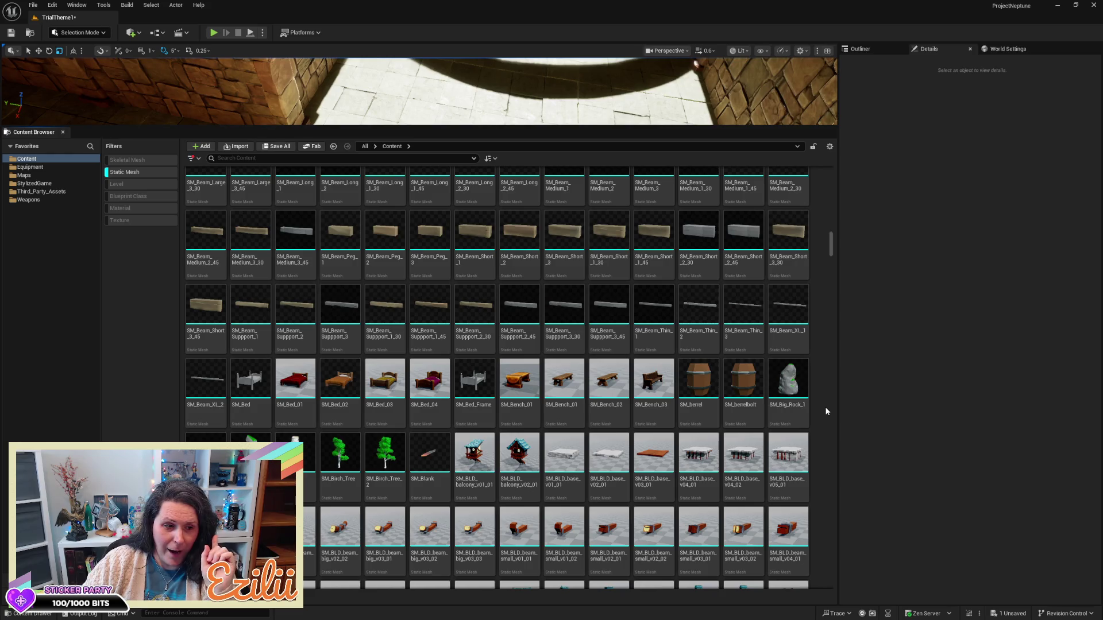
pyautogui.scroll(-3, 735, 423)
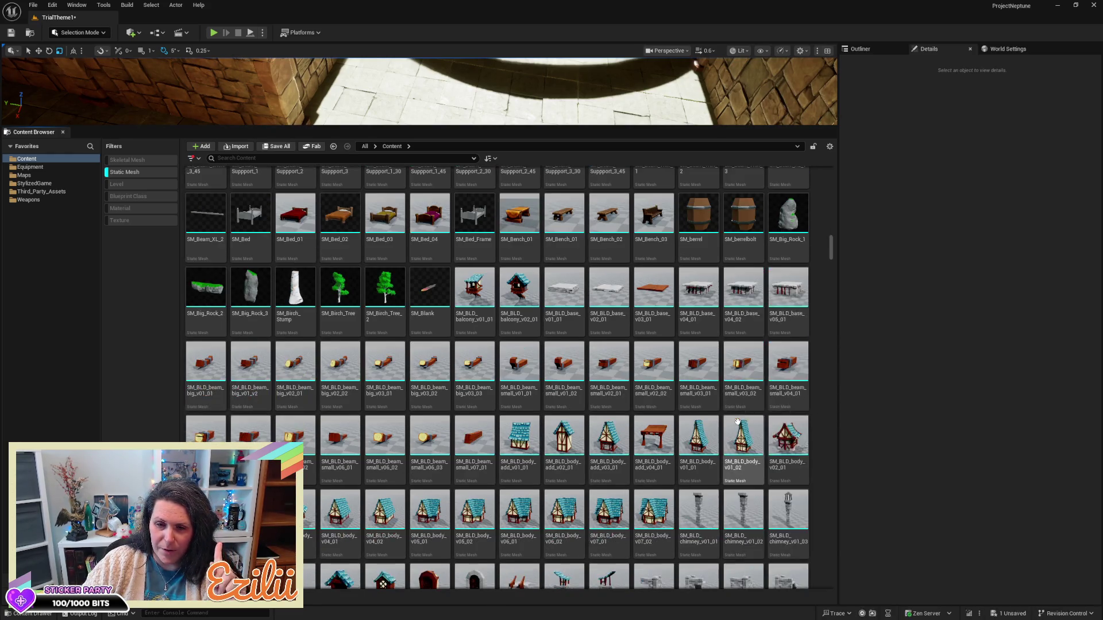
pyautogui.scroll(-5, 737, 422)
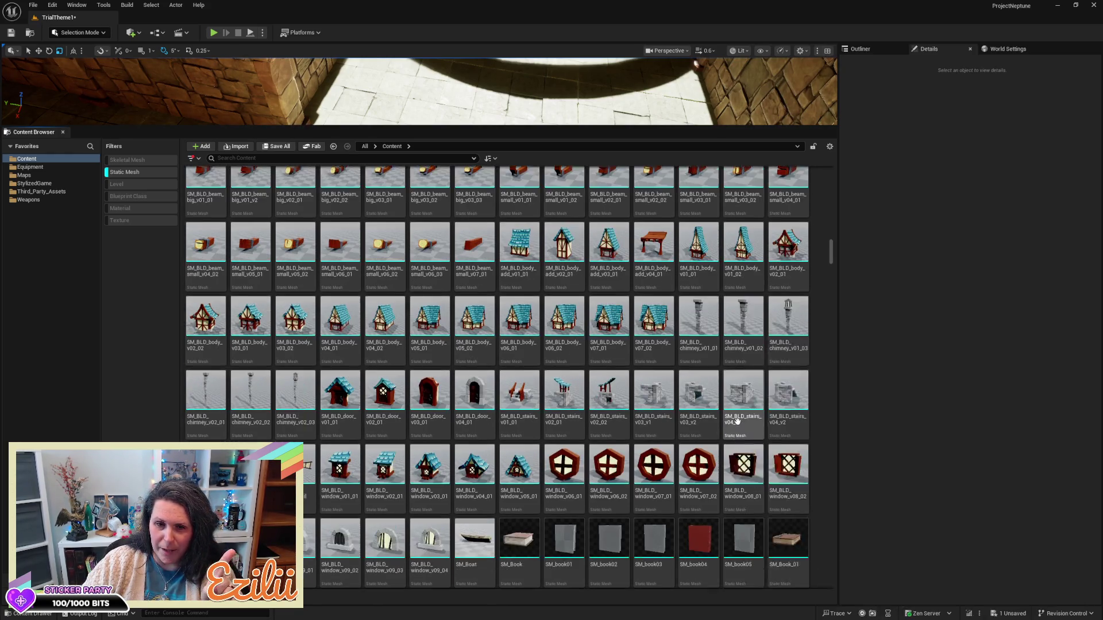
pyautogui.scroll(-4, 737, 422)
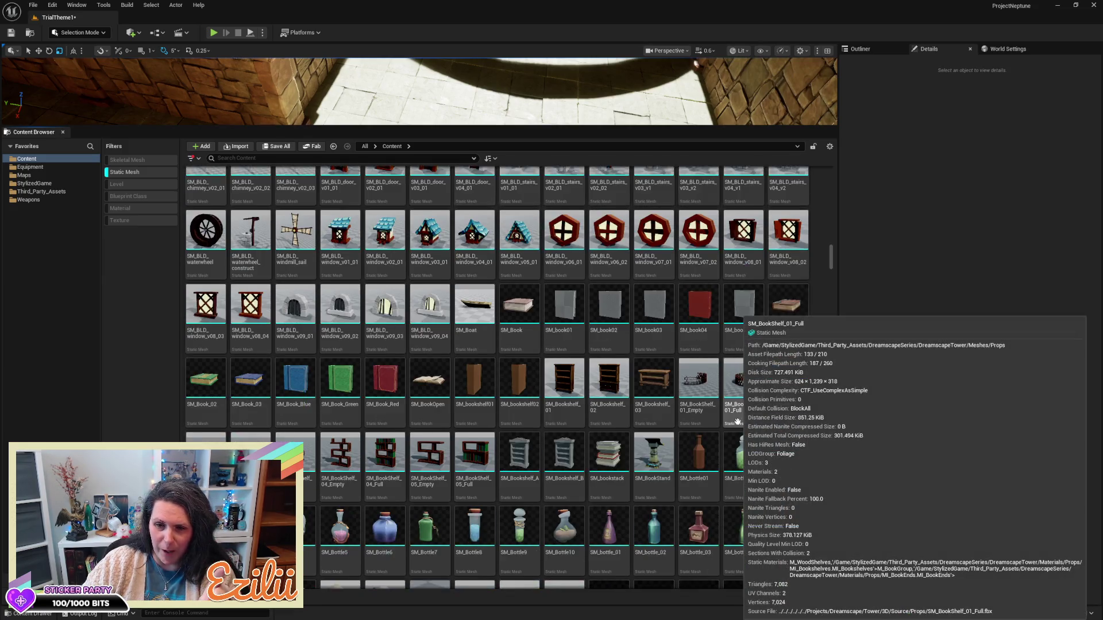
pyautogui.scroll(-2, 832, 430)
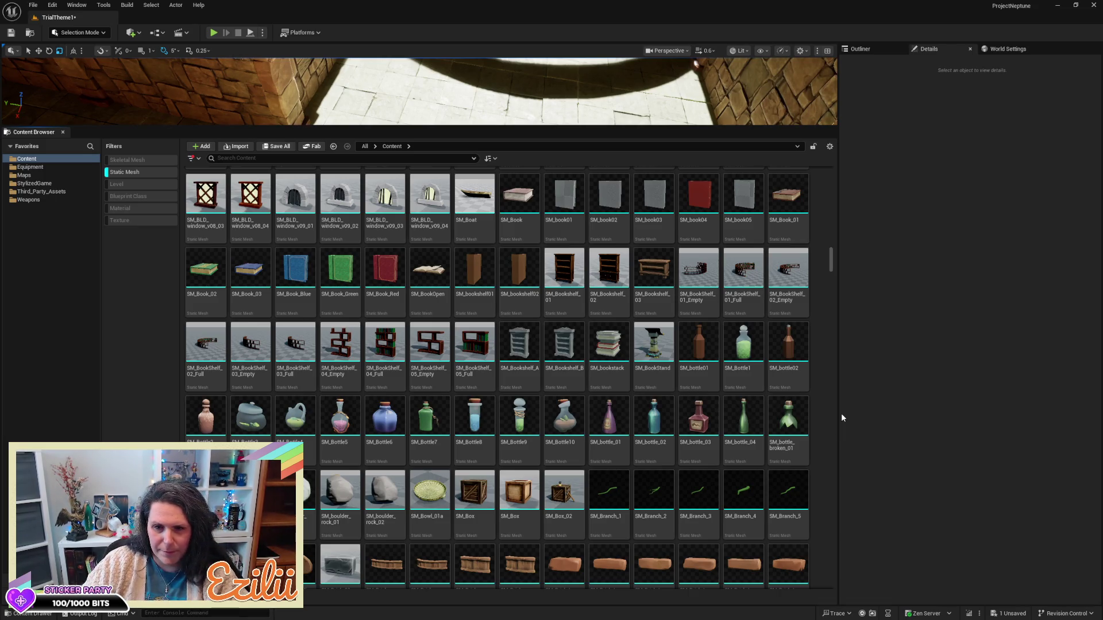
pyautogui.scroll(-2, 786, 405)
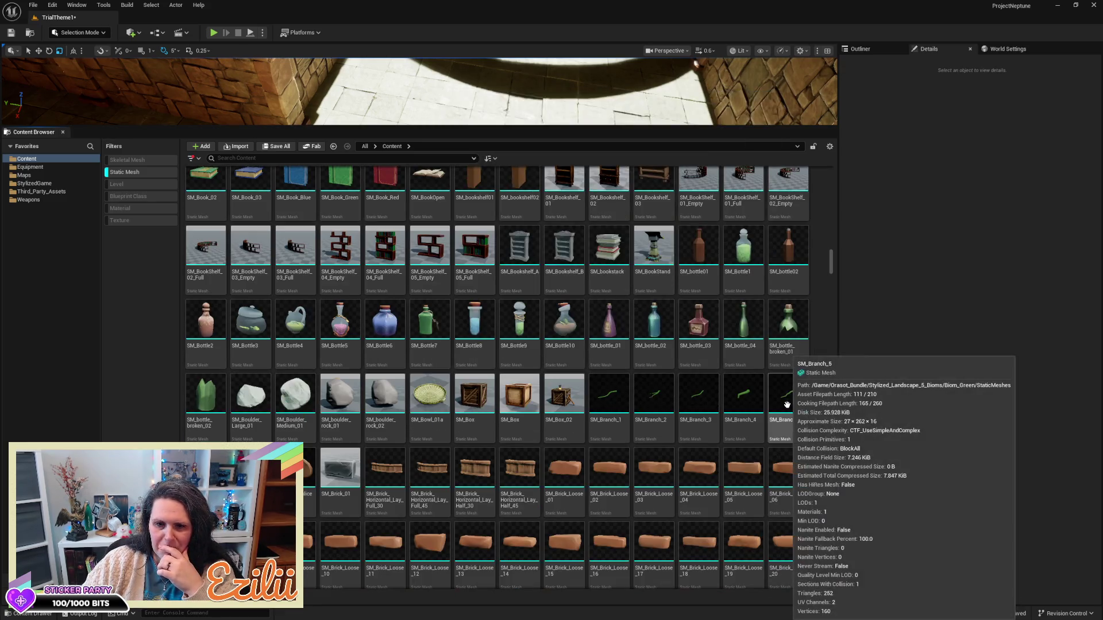
pyautogui.scroll(-2, 824, 426)
pyautogui.scroll(-6, 825, 428)
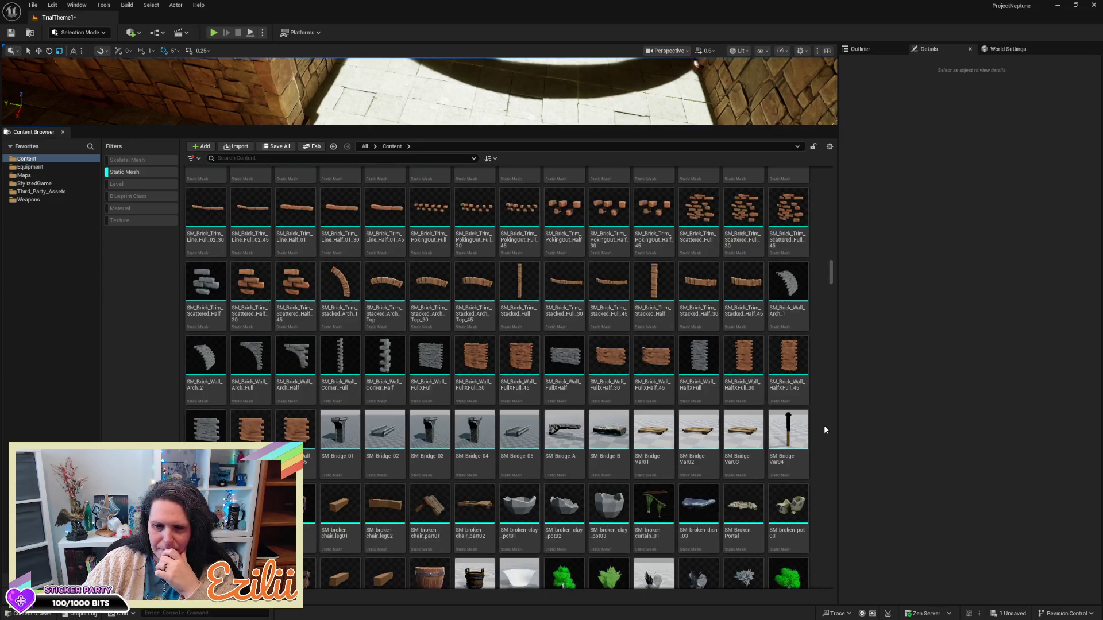
pyautogui.moveTo(789, 286)
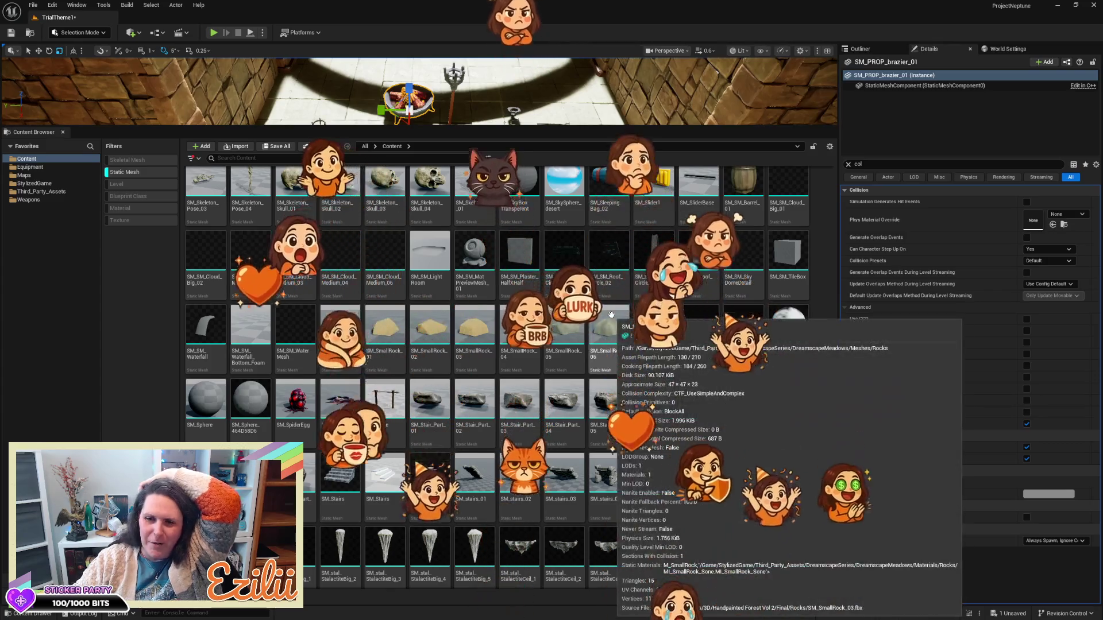
pyautogui.scroll(-2, 611, 314)
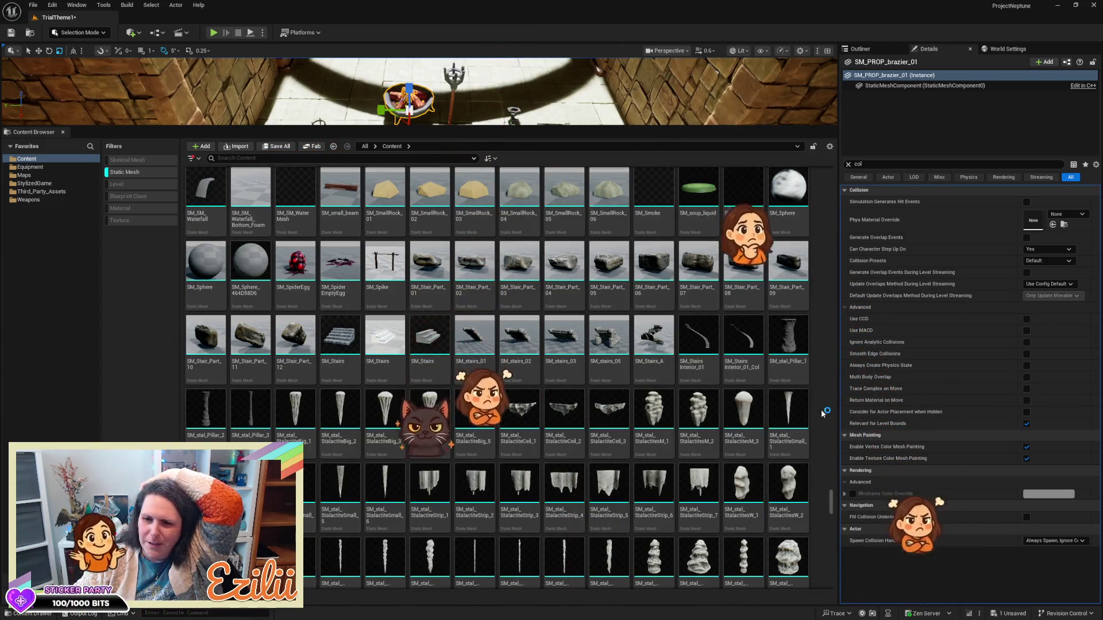
pyautogui.scroll(-1, 822, 410)
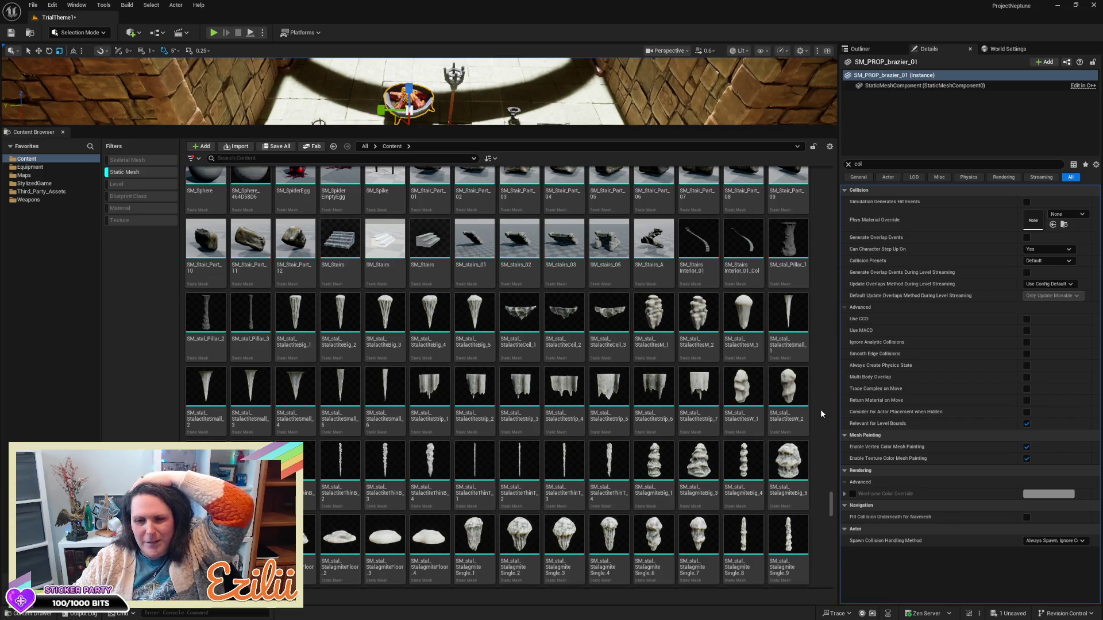
pyautogui.scroll(-5, 815, 411)
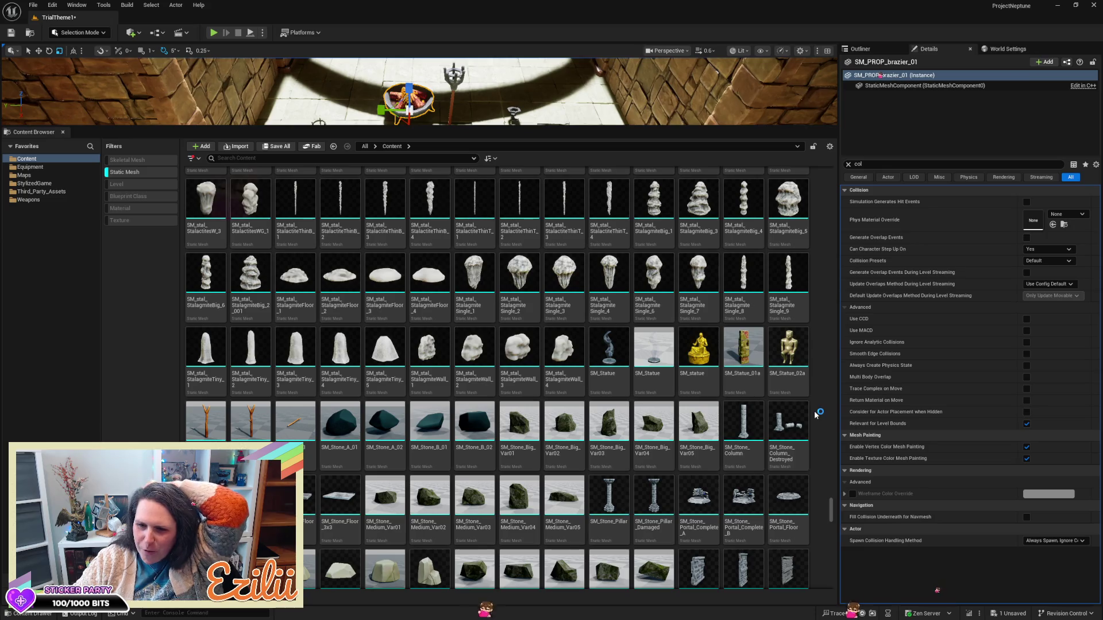
pyautogui.scroll(-3, 814, 412)
pyautogui.scroll(-3, 814, 411)
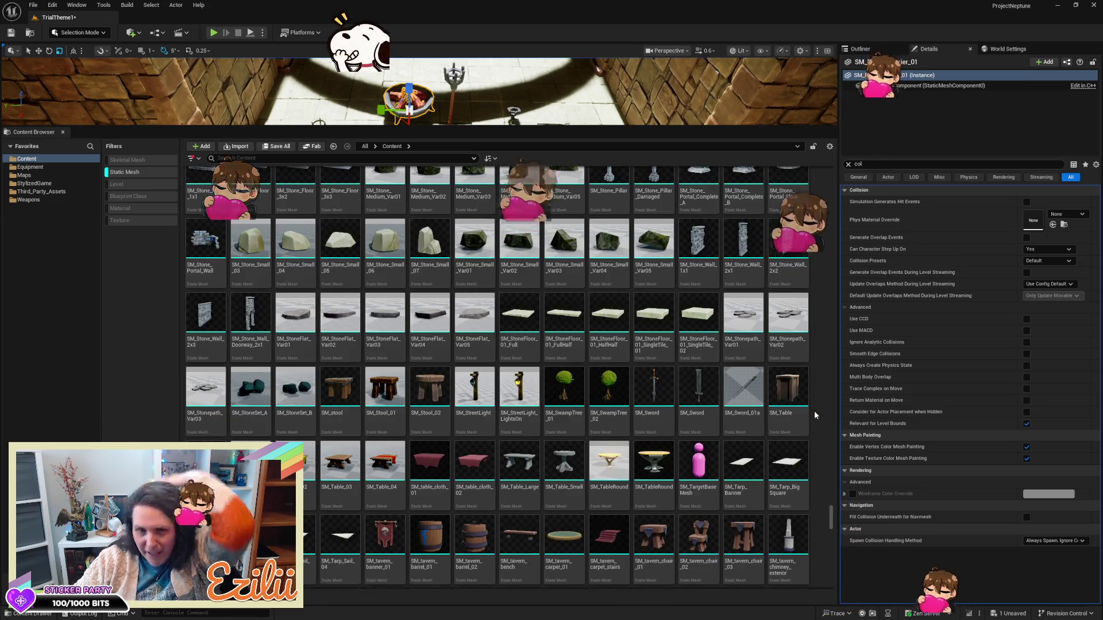
pyautogui.moveTo(803, 424)
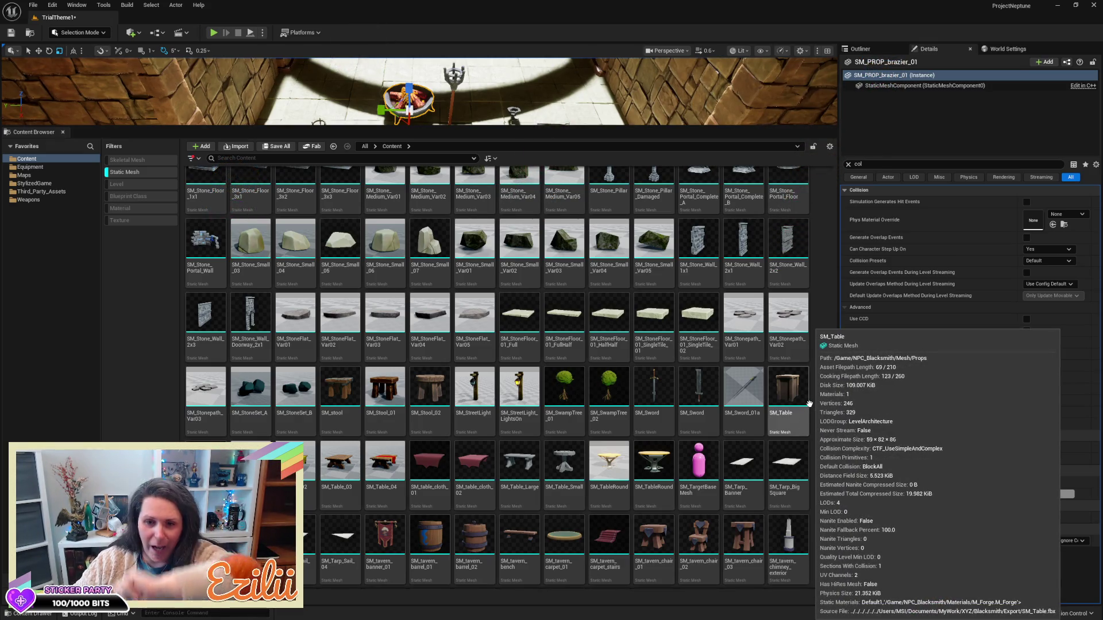
pyautogui.scroll(-1, 809, 404)
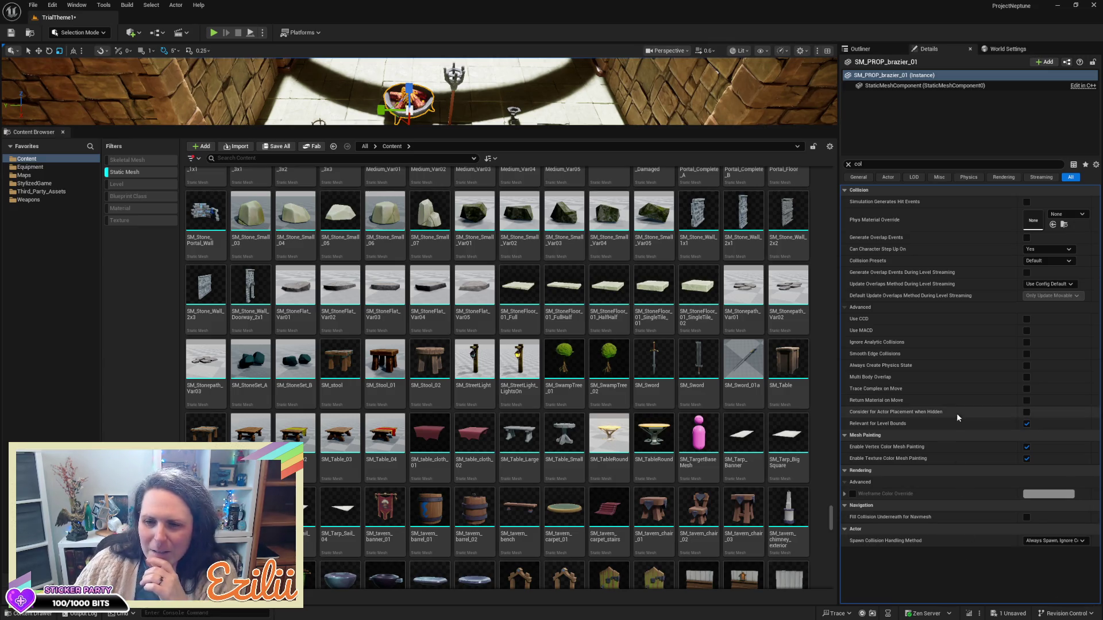
pyautogui.scroll(-3, 820, 455)
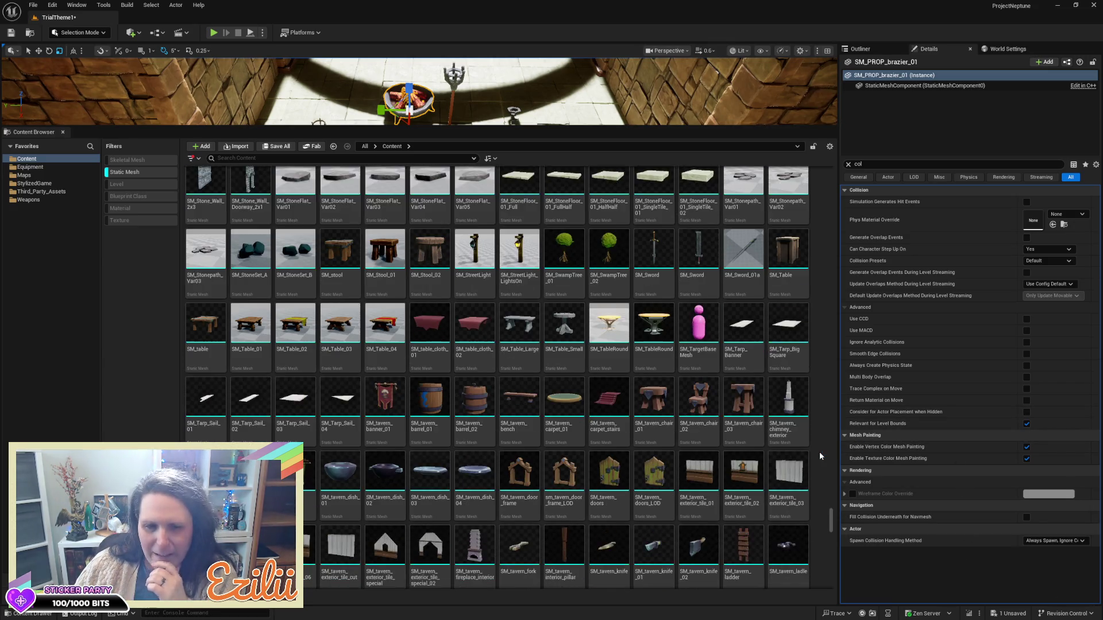
pyautogui.scroll(-3, 820, 455)
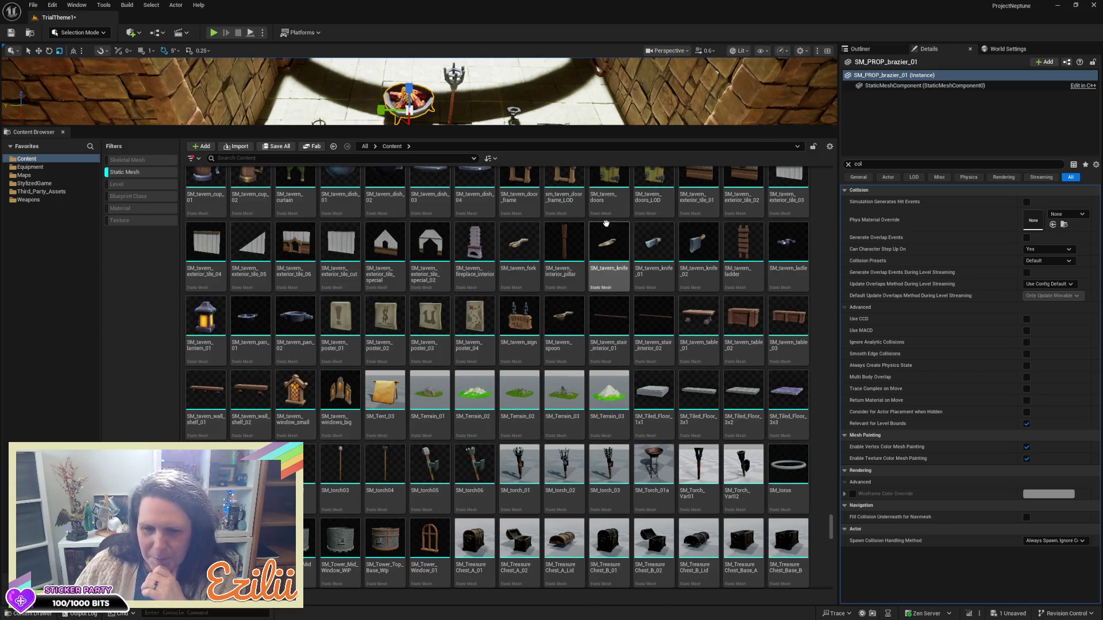
# - Place SM_torch_03, SM_torch_02 and SM_torch_01 on the courtyard floor right of the brazier
pyautogui.moveTo(628, 126)
pyautogui.mouseDown()
pyautogui.moveTo(631, 368)
pyautogui.moveTo(632, 355)
pyautogui.mouseUp()
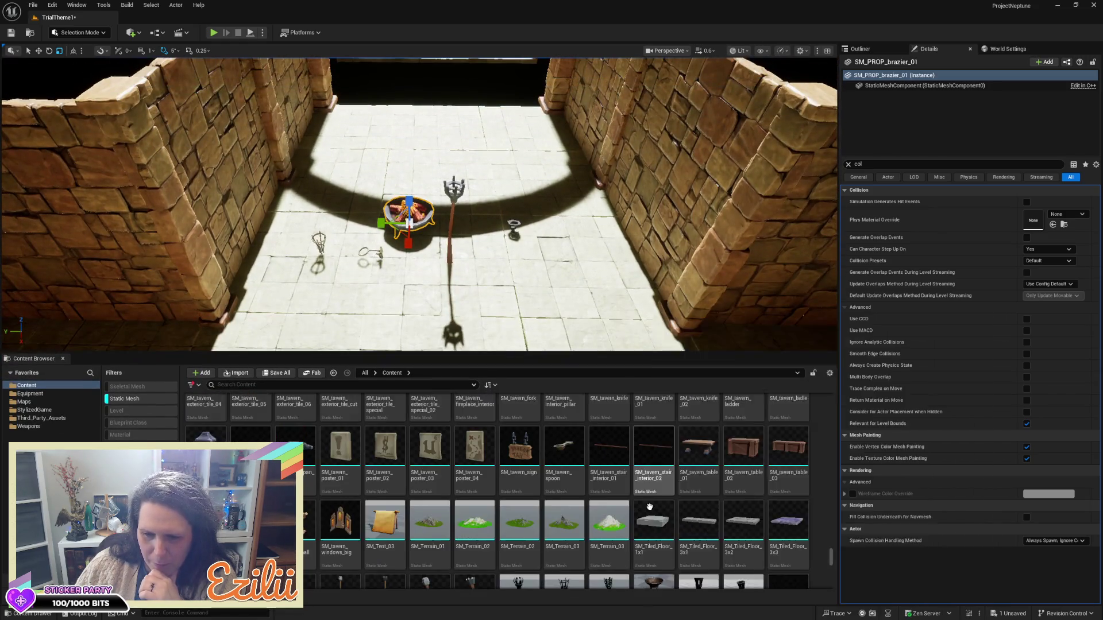
pyautogui.scroll(-1, 648, 503)
pyautogui.moveTo(622, 536)
pyautogui.mouseDown()
pyautogui.moveTo(529, 244)
pyautogui.moveTo(554, 255)
pyautogui.mouseUp()
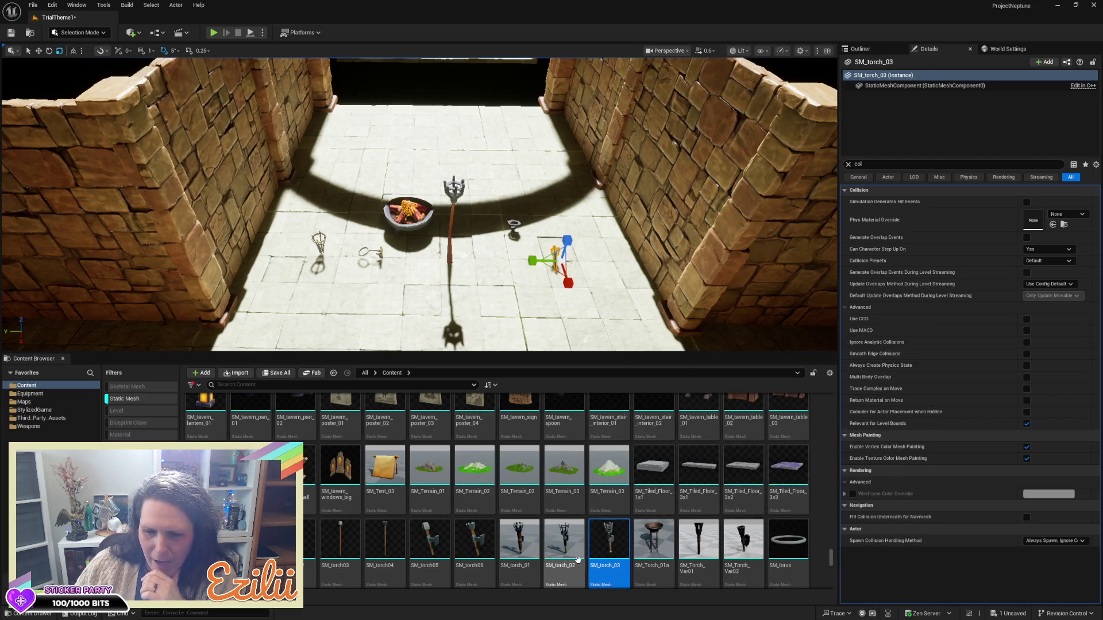
pyautogui.moveTo(577, 559); pyautogui.dragTo(638, 291)
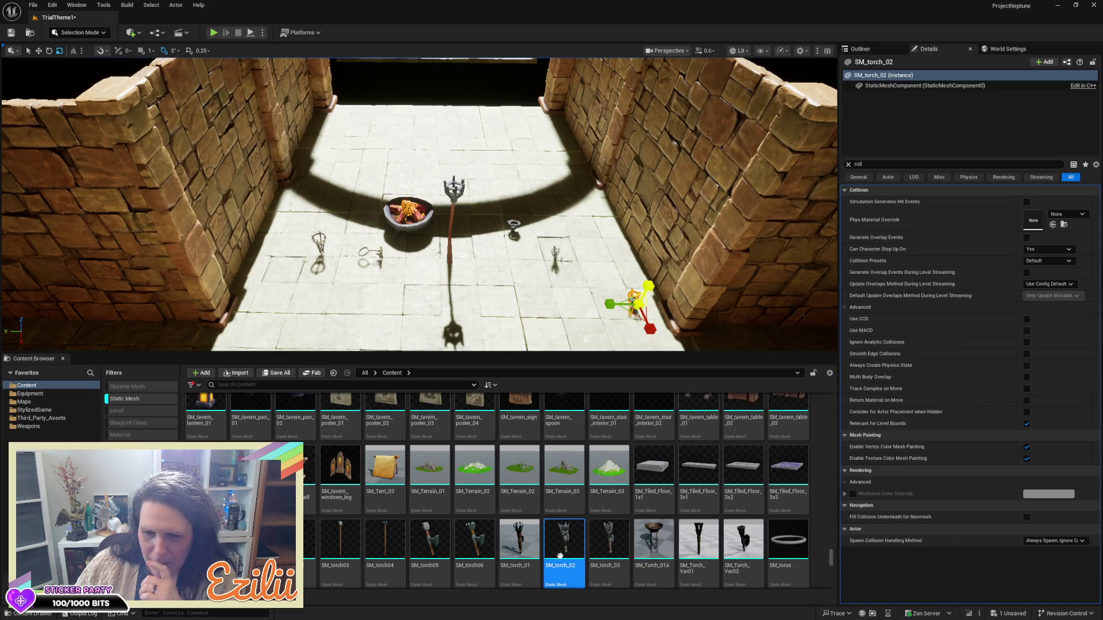
pyautogui.click(519, 540)
pyautogui.moveTo(520, 540); pyautogui.dragTo(518, 352)
pyautogui.moveTo(537, 279); pyautogui.dragTo(537, 280)
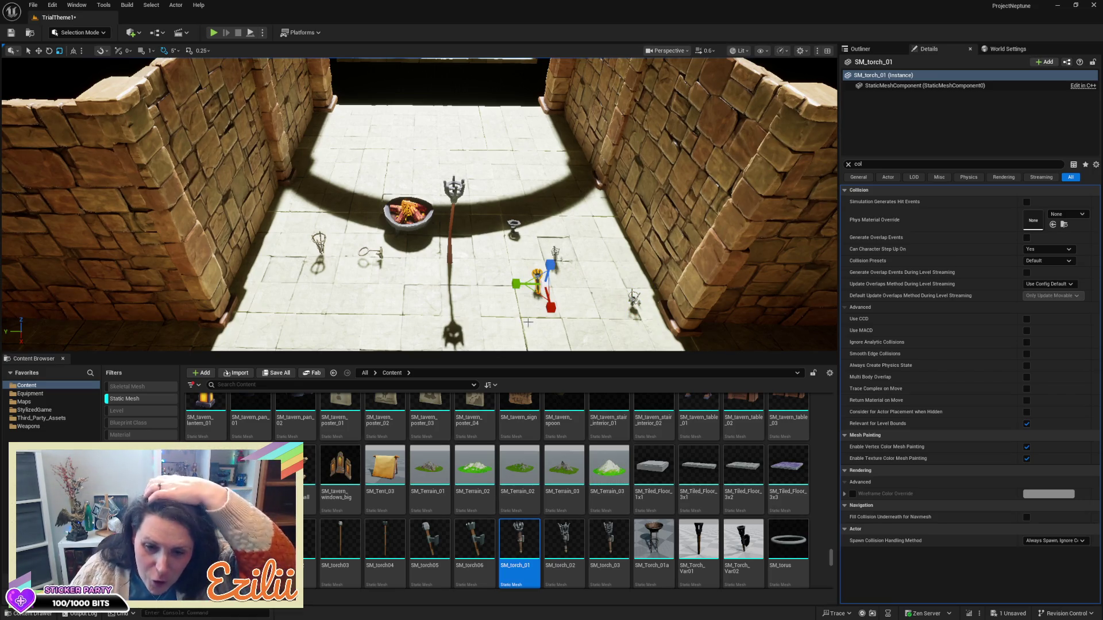
pyautogui.scroll(-1, 443, 477)
pyautogui.scroll(-1, 442, 477)
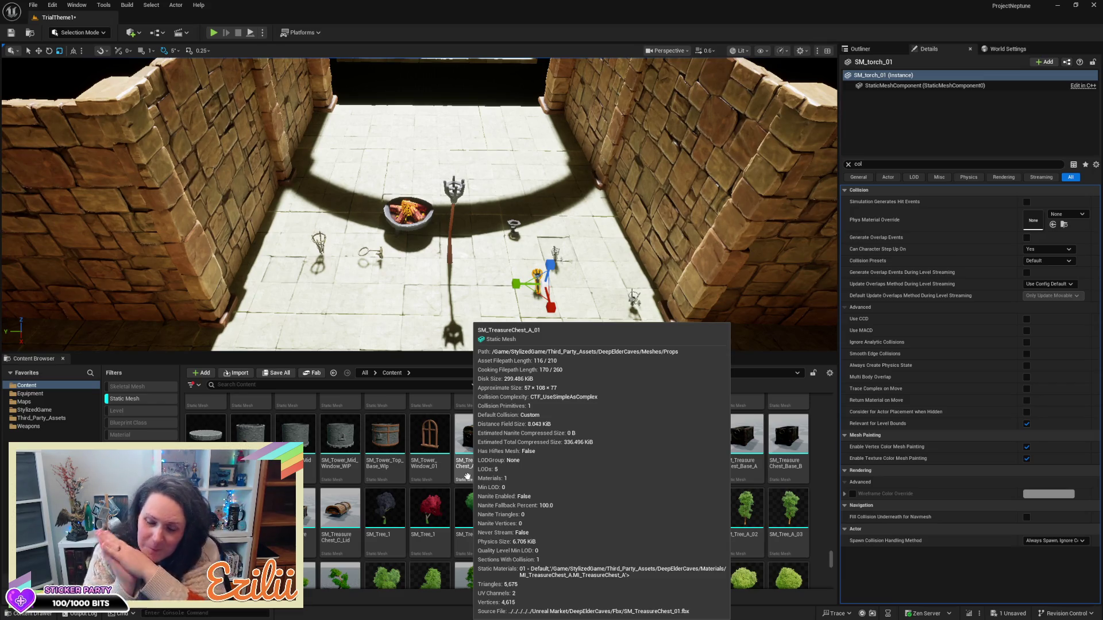
pyautogui.scroll(-2, 583, 494)
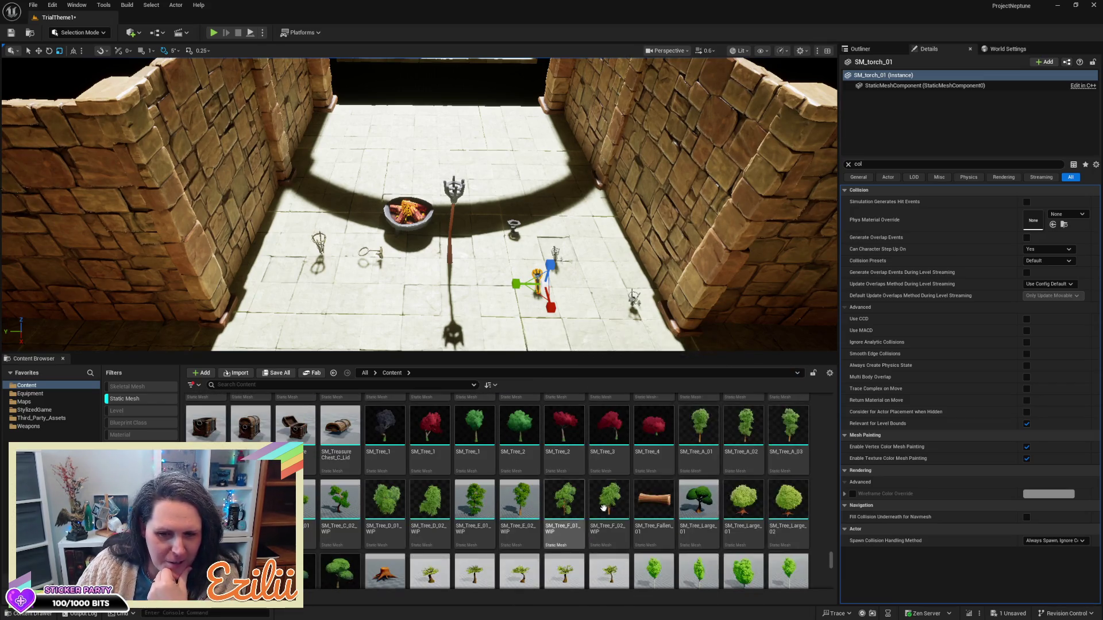
pyautogui.scroll(-1, 685, 518)
pyautogui.scroll(-10, 686, 519)
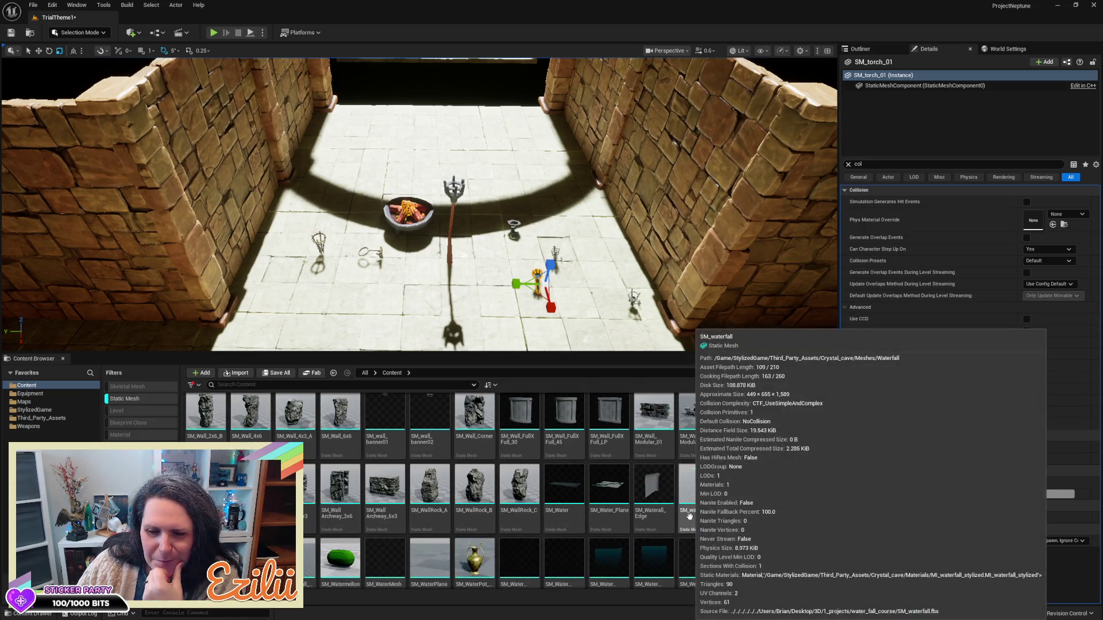
pyautogui.scroll(-2, 746, 517)
pyautogui.scroll(-3, 818, 518)
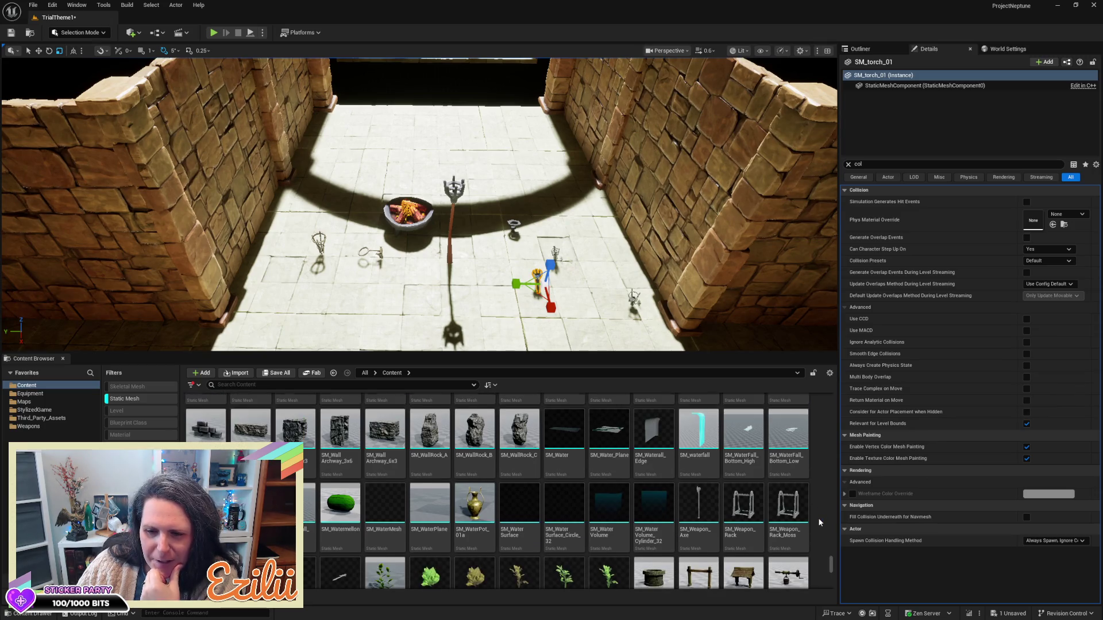
pyautogui.scroll(-4, 818, 518)
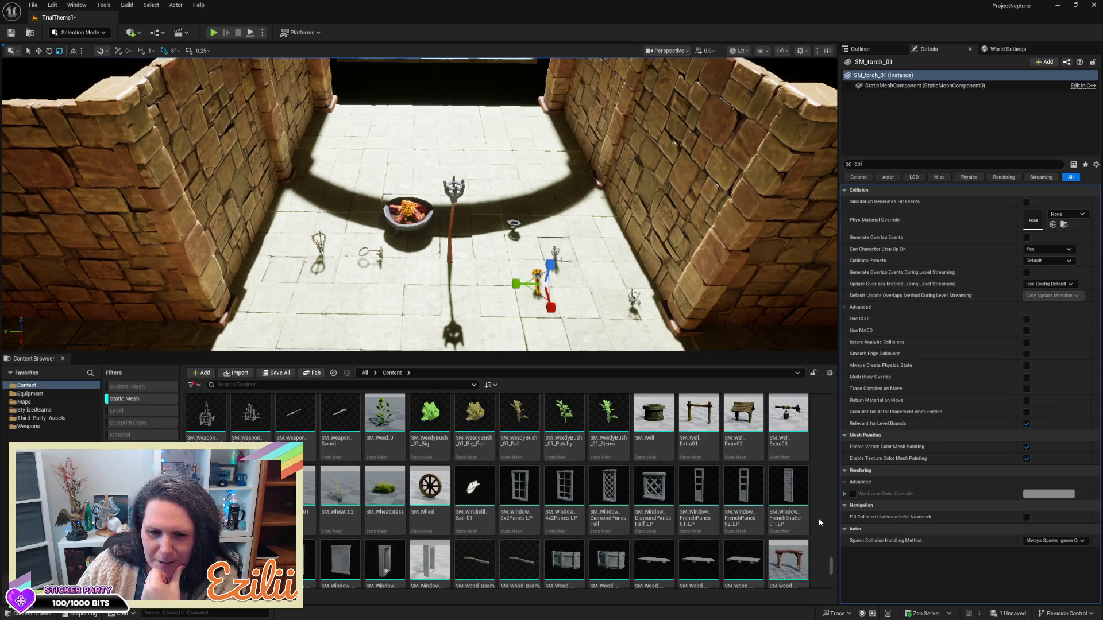
pyautogui.scroll(-4, 819, 520)
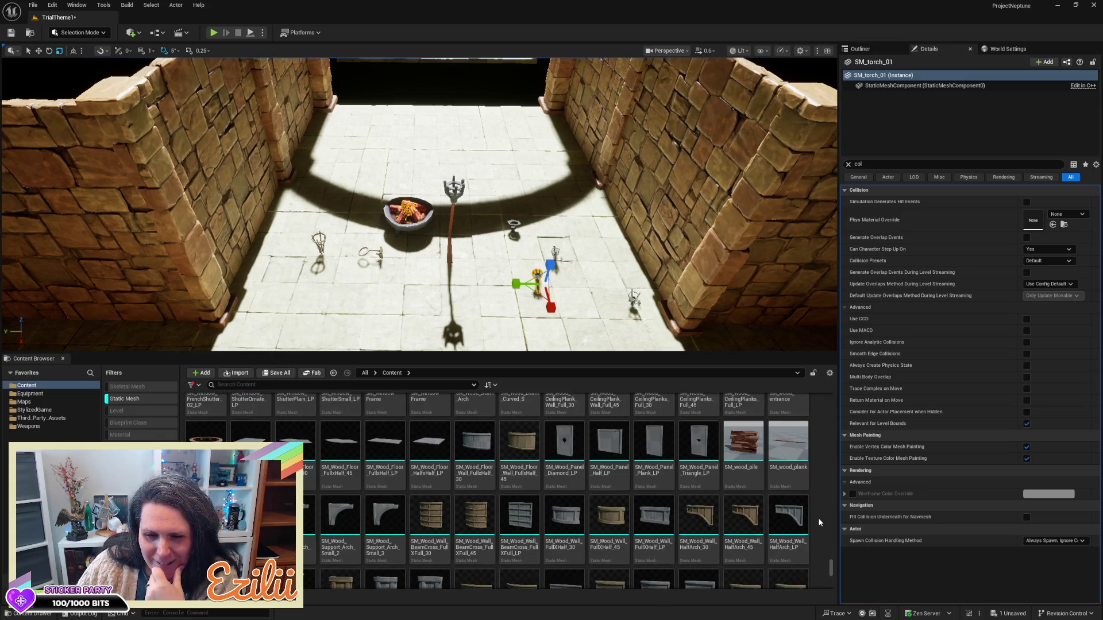
pyautogui.scroll(-4, 819, 521)
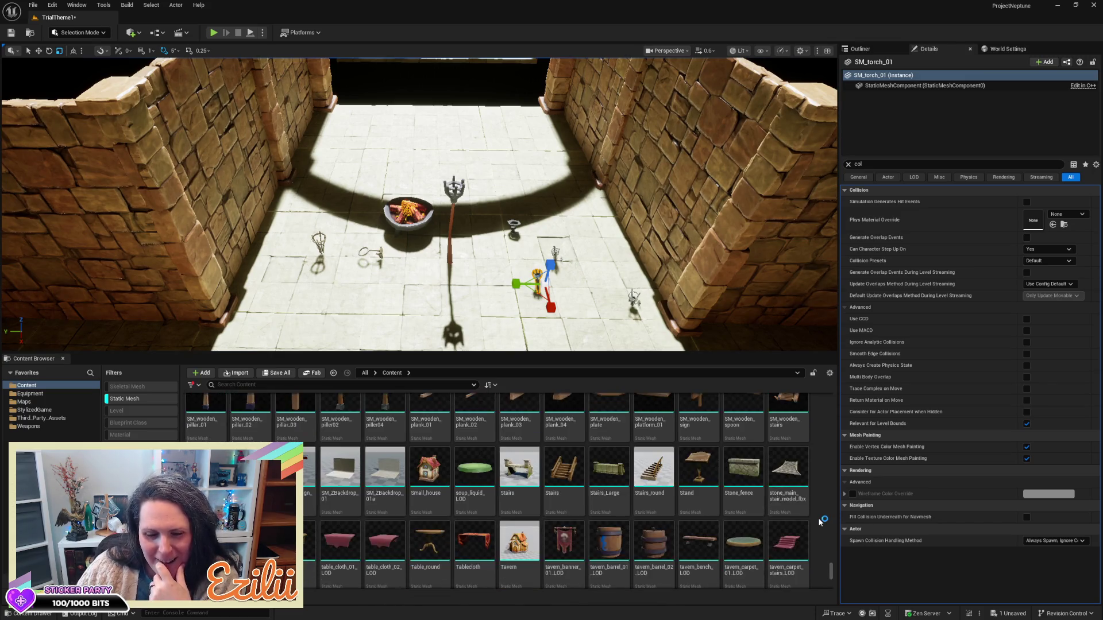
pyautogui.scroll(-5, 820, 520)
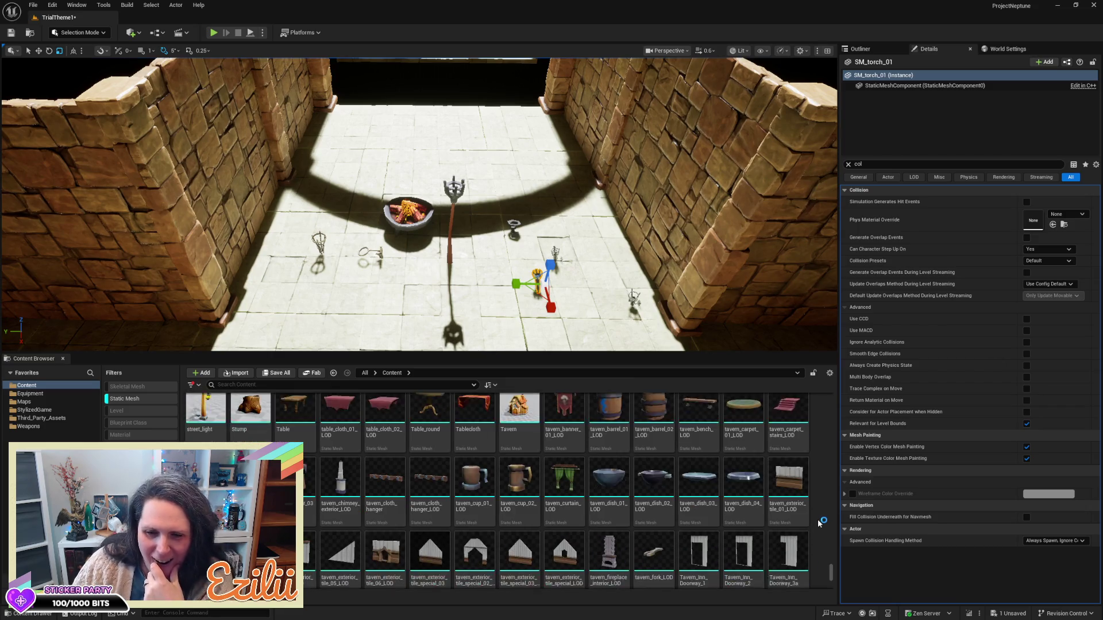
pyautogui.scroll(-10, 820, 522)
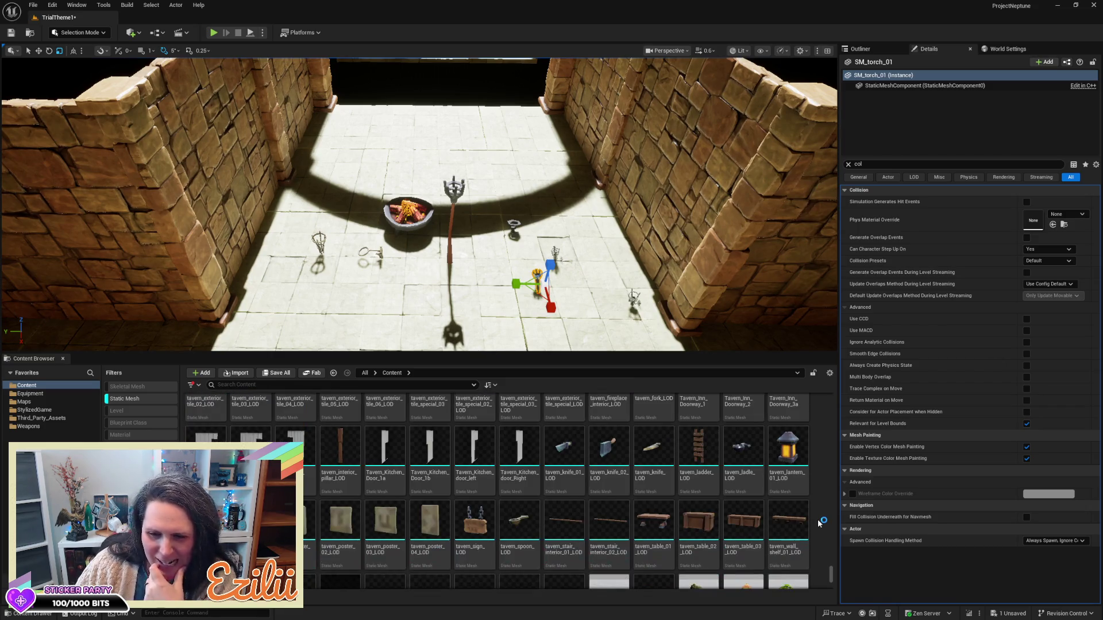
pyautogui.scroll(-10, 819, 522)
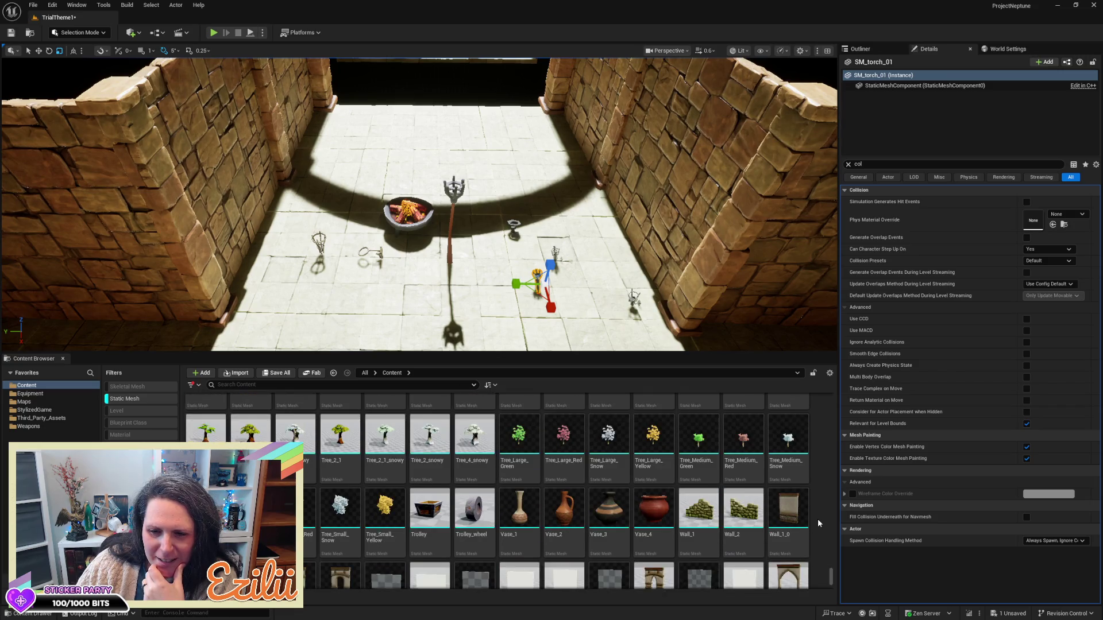
pyautogui.scroll(-5, 818, 523)
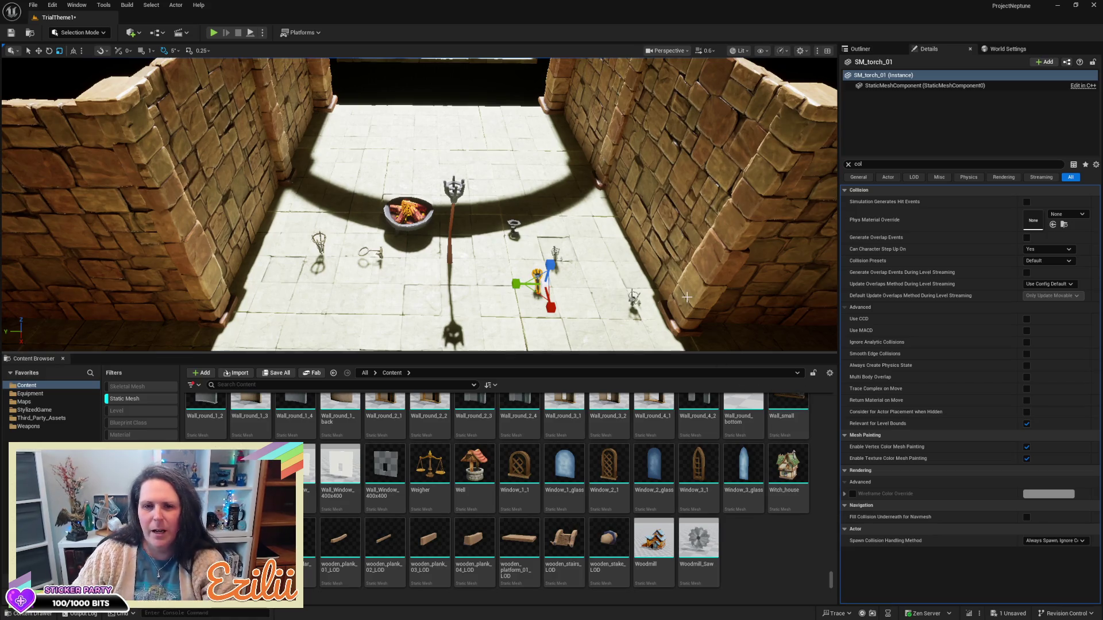
pyautogui.scroll(-5, 420, 204)
pyautogui.scroll(-2, 419, 204)
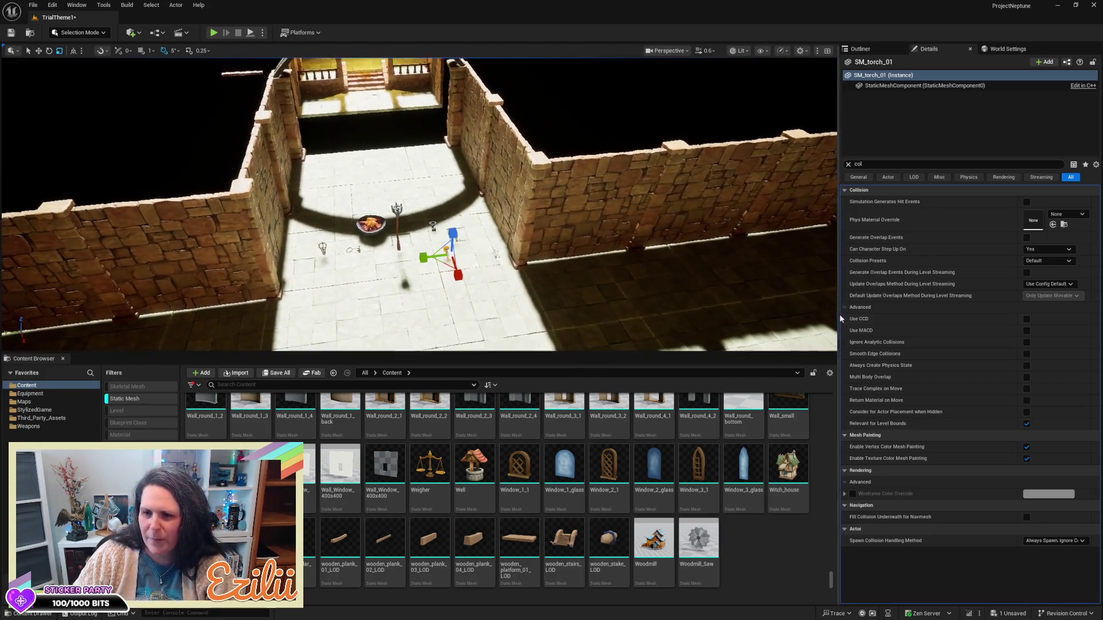
# - Widen the level view, deselect the torch and save the level
pyautogui.moveTo(837, 324); pyautogui.dragTo(1063, 324)
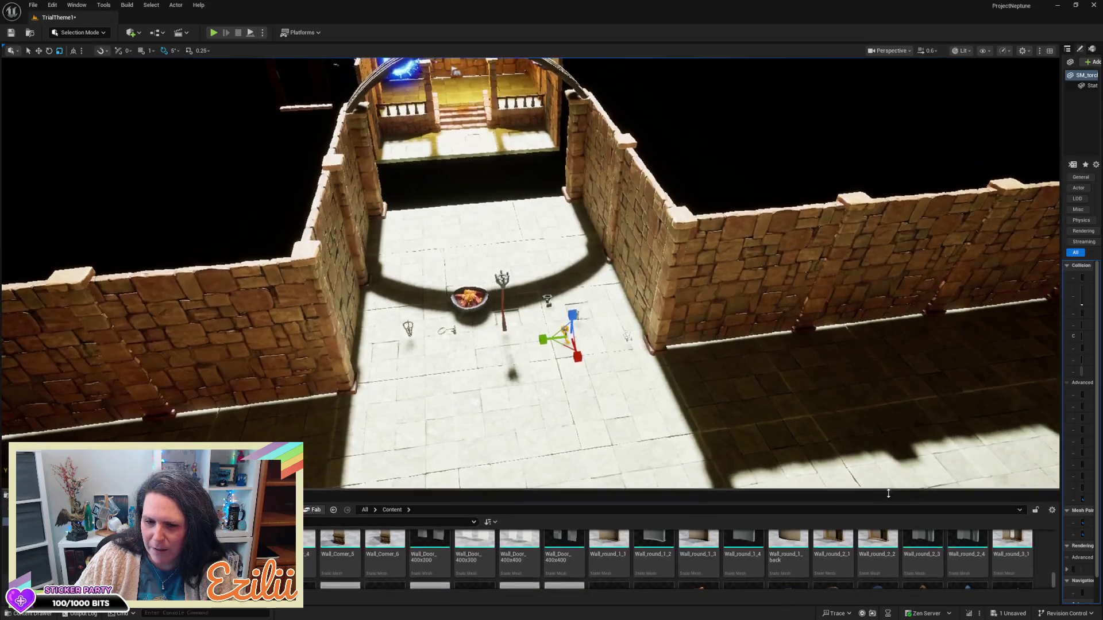
pyautogui.scroll(5, 936, 448)
pyautogui.scroll(-6, 530, 280)
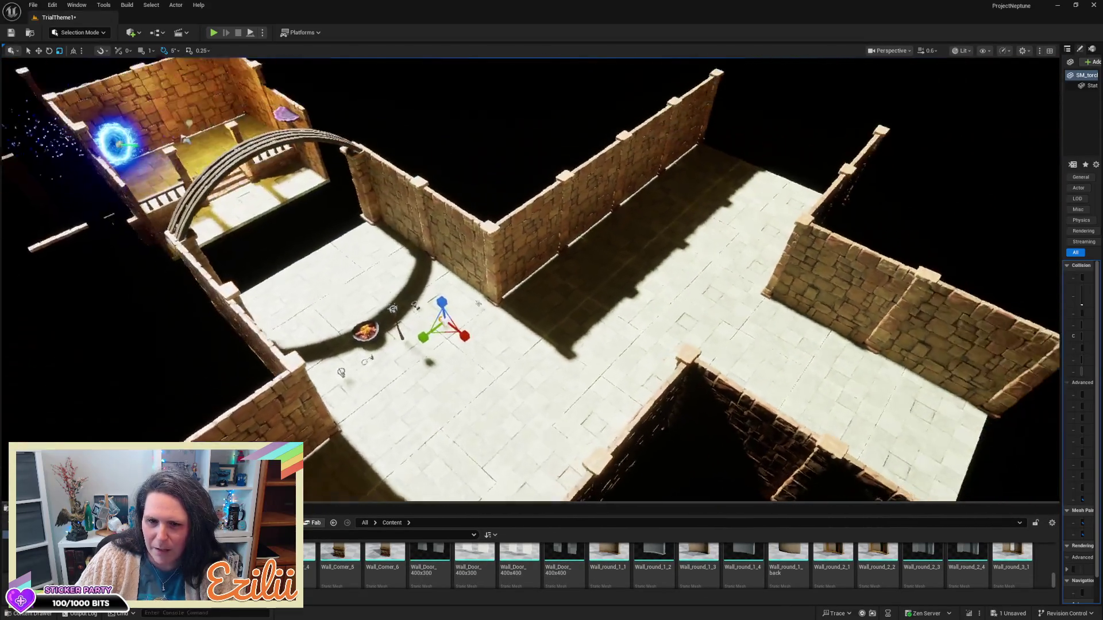
pyautogui.scroll(4, 529, 280)
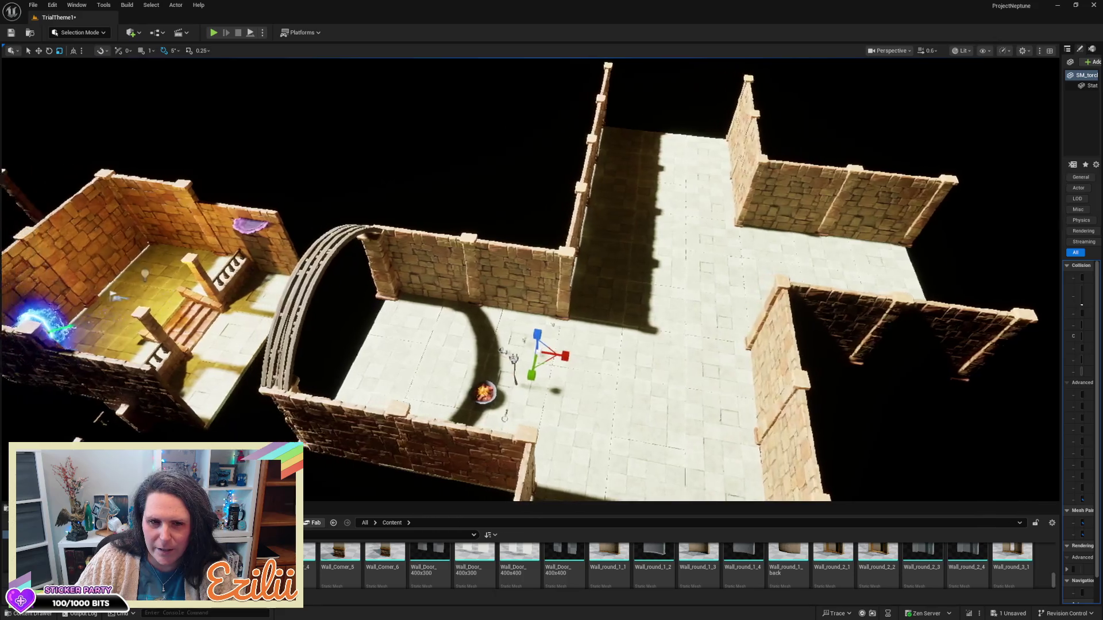
pyautogui.click(468, 165)
pyautogui.hotkey('ctrl', 's')
# - Move the floor piece beside the archway up against it and save the level again
pyautogui.moveTo(521, 229)
pyautogui.mouseDown()
pyautogui.moveTo(517, 247)
pyautogui.moveTo(505, 241)
pyautogui.moveTo(489, 206)
pyautogui.mouseUp()
pyautogui.moveTo(323, 130)
pyautogui.mouseDown()
pyautogui.moveTo(317, 164)
pyautogui.moveTo(323, 130)
pyautogui.mouseUp()
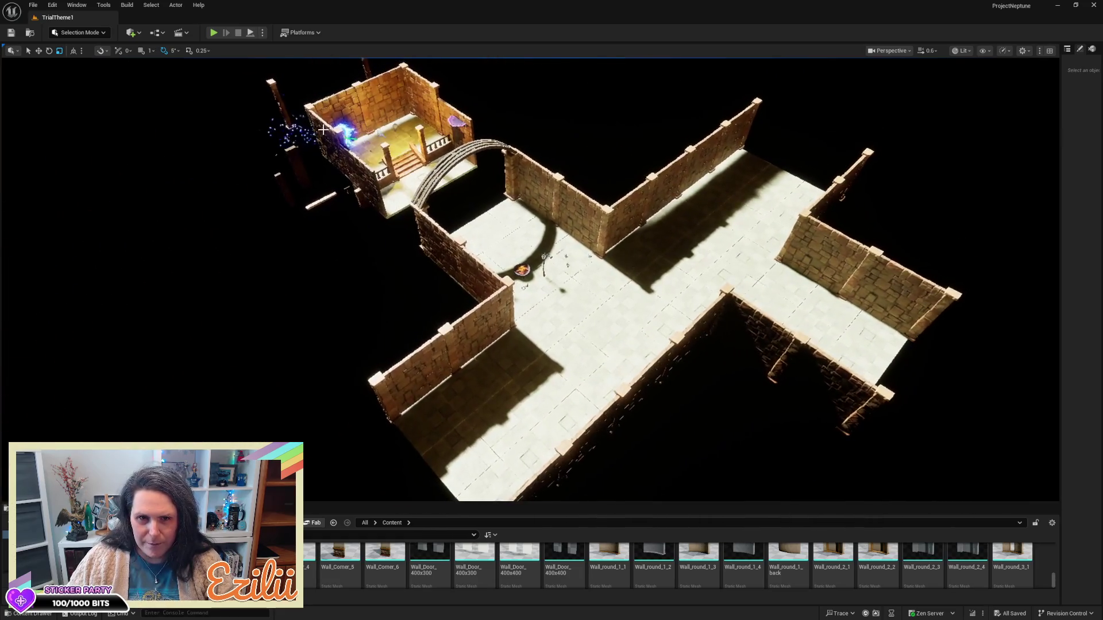
pyautogui.click(488, 255)
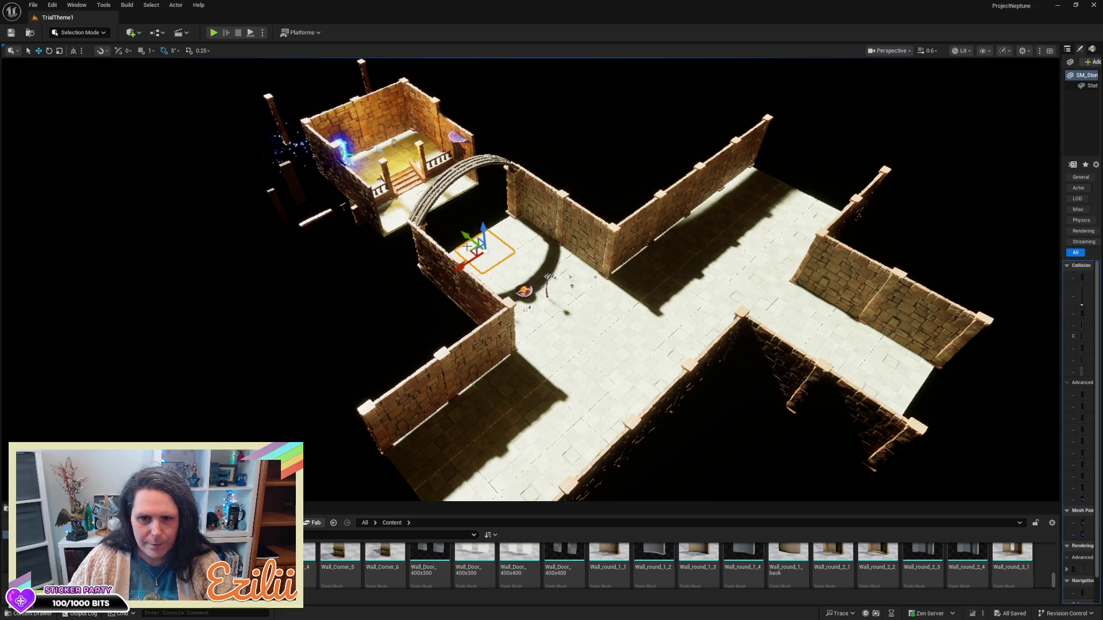
pyautogui.moveTo(470, 234)
pyautogui.mouseDown()
pyautogui.moveTo(426, 216)
pyautogui.moveTo(441, 228)
pyautogui.mouseUp()
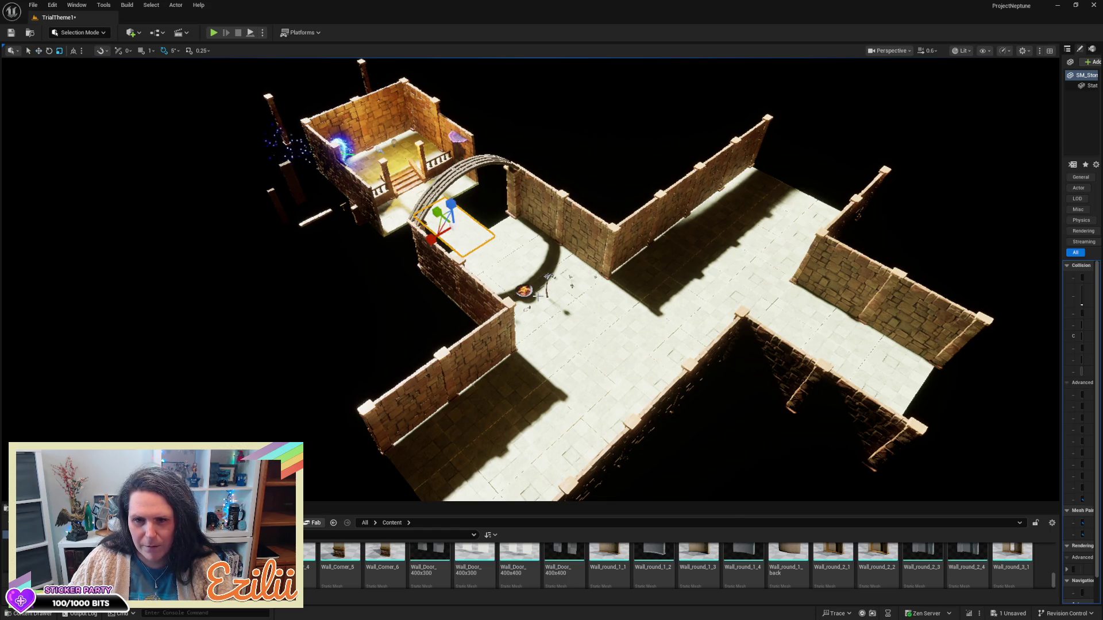
pyautogui.moveTo(683, 336); pyautogui.dragTo(636, 336)
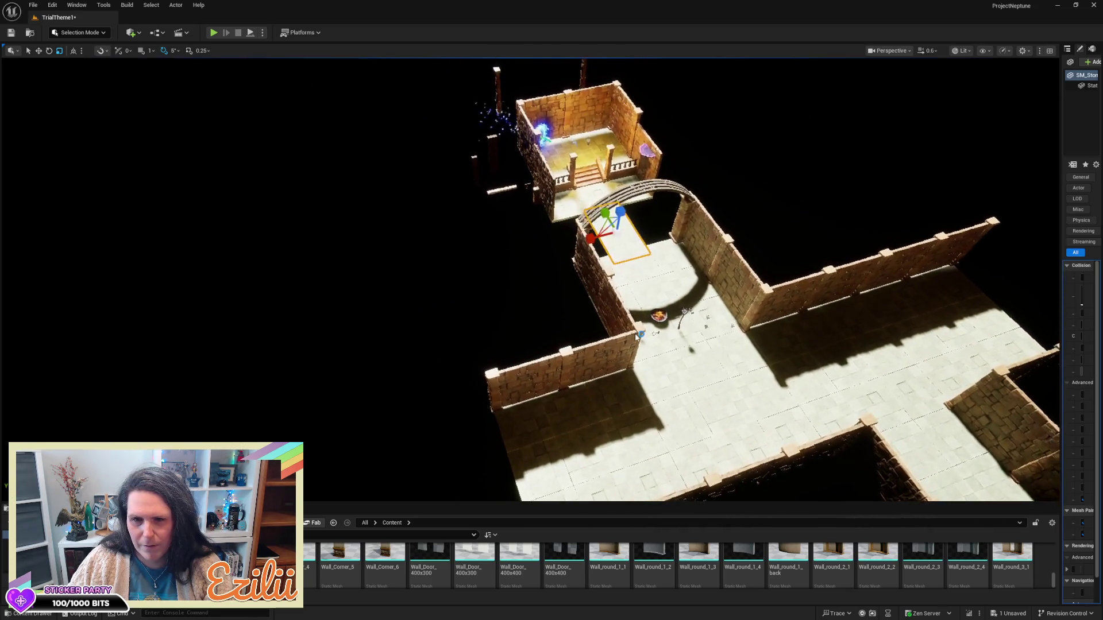
pyautogui.hotkey('ctrl', 's')
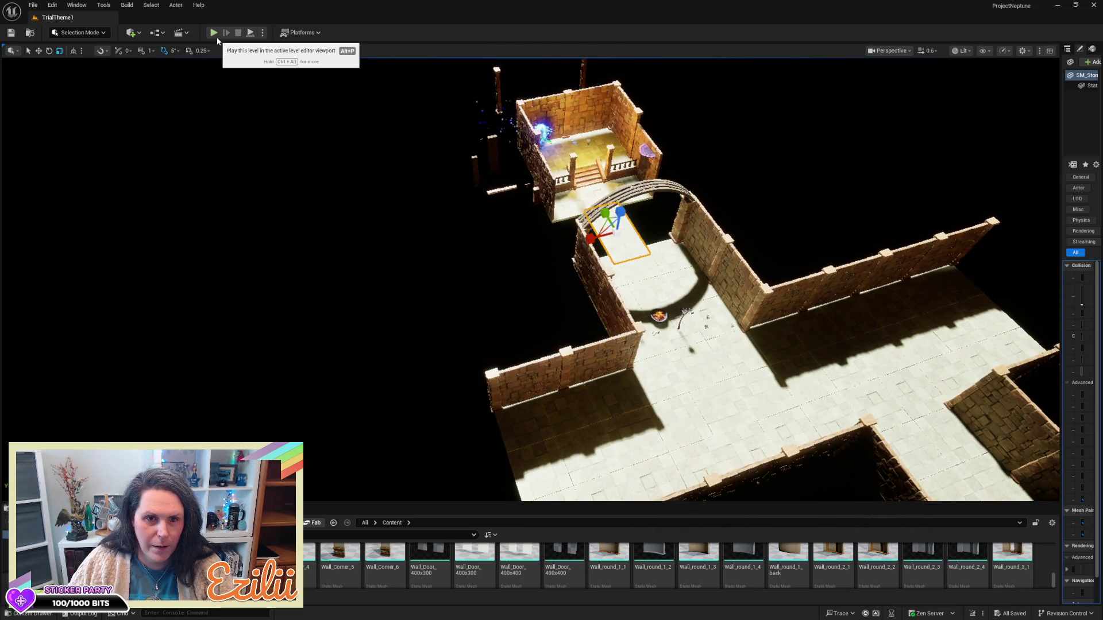
pyautogui.click(214, 33)
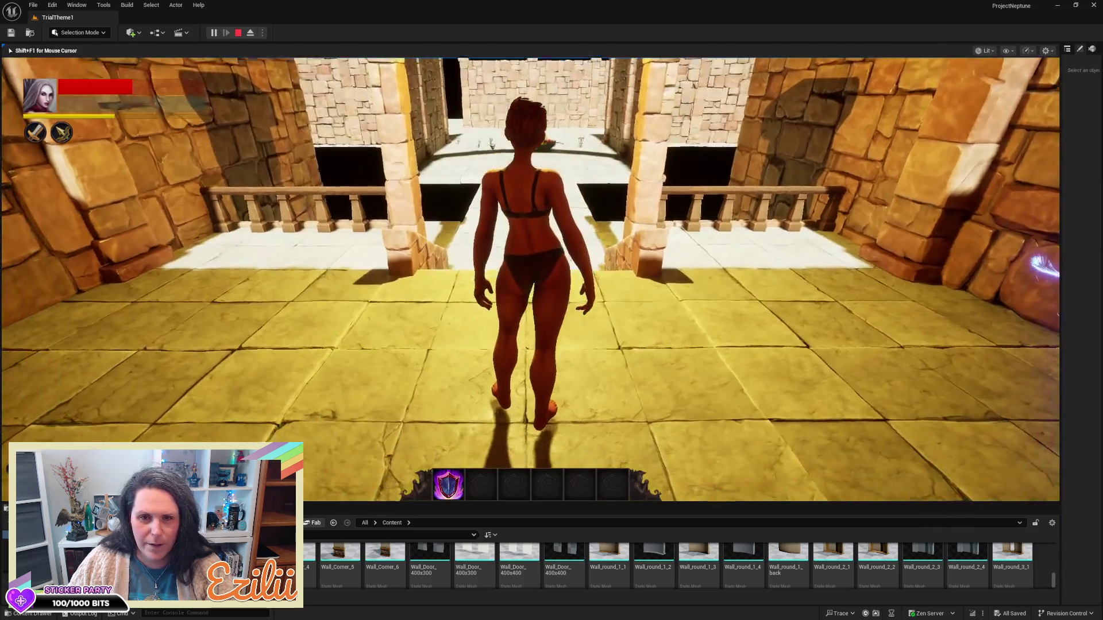
# - Run the character up the stairs, through the courtyard past the brazier and torches, then end the playtest
pyautogui.press('w')
pyautogui.press('w')
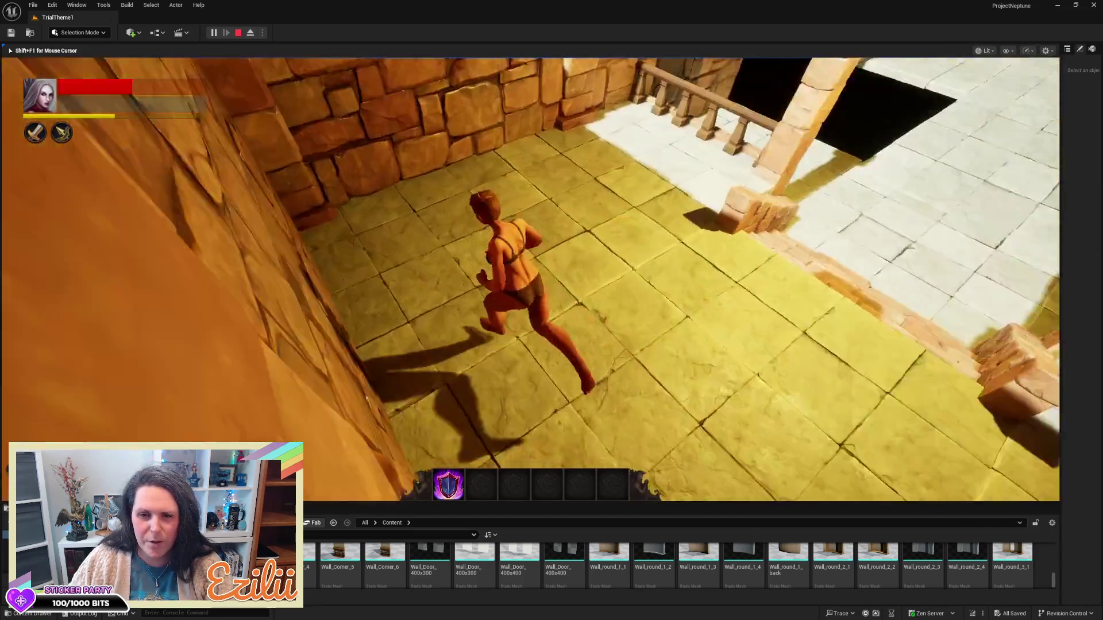
pyautogui.press('w')
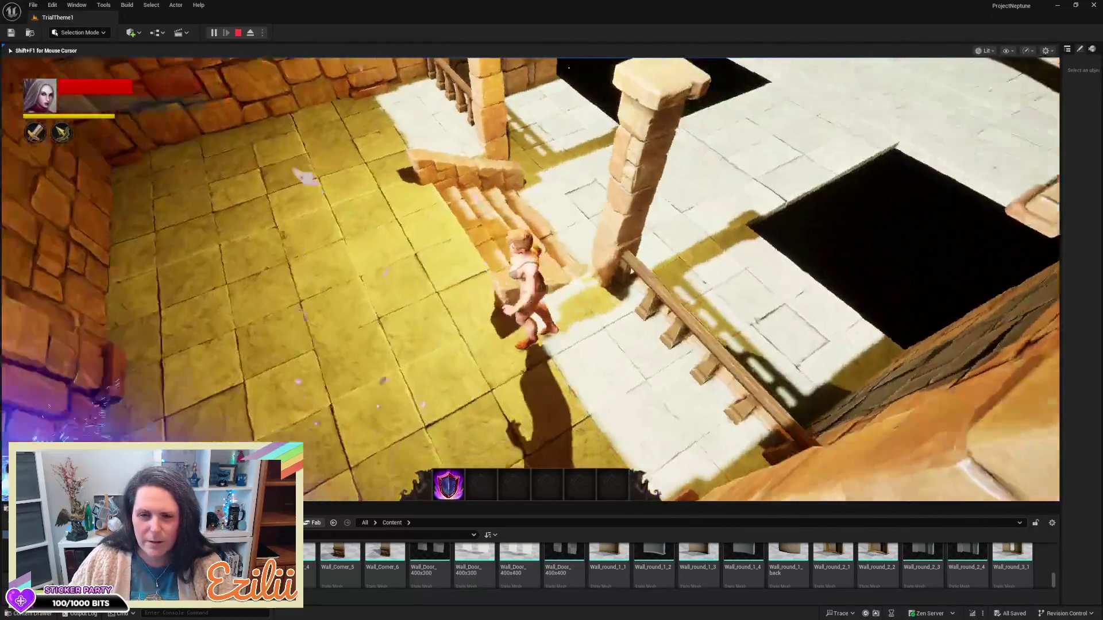
pyautogui.press('w')
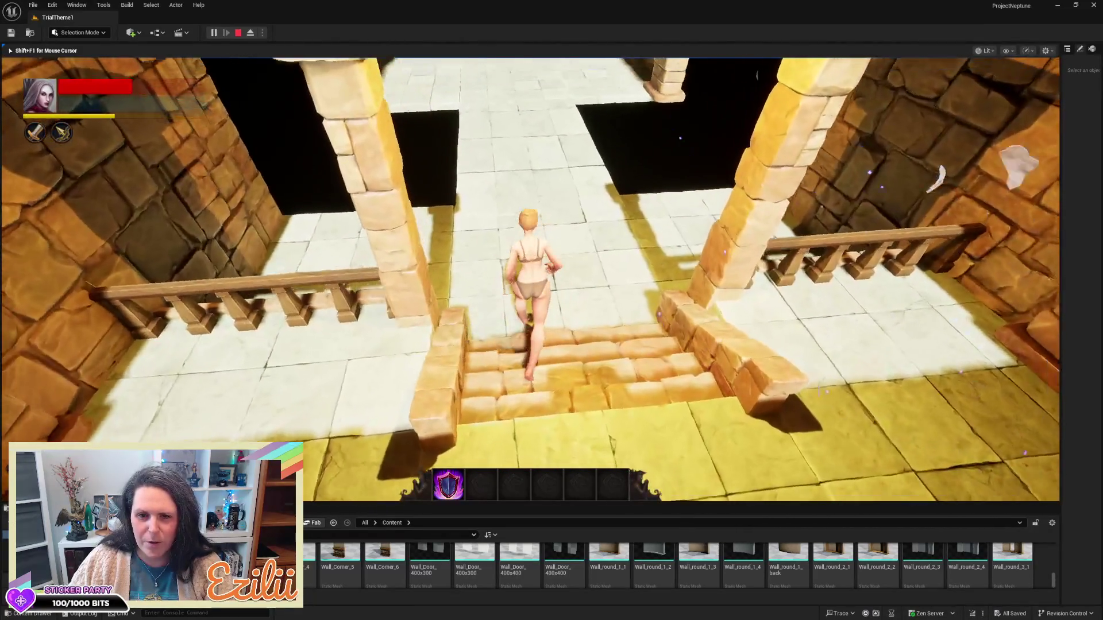
pyautogui.press('w')
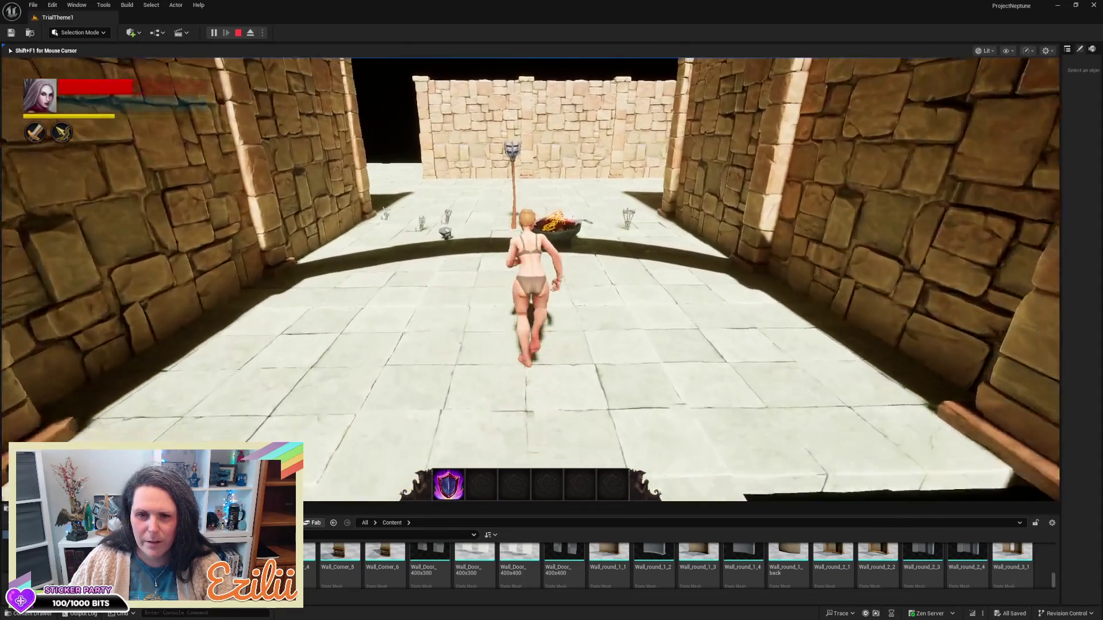
pyautogui.press('w')
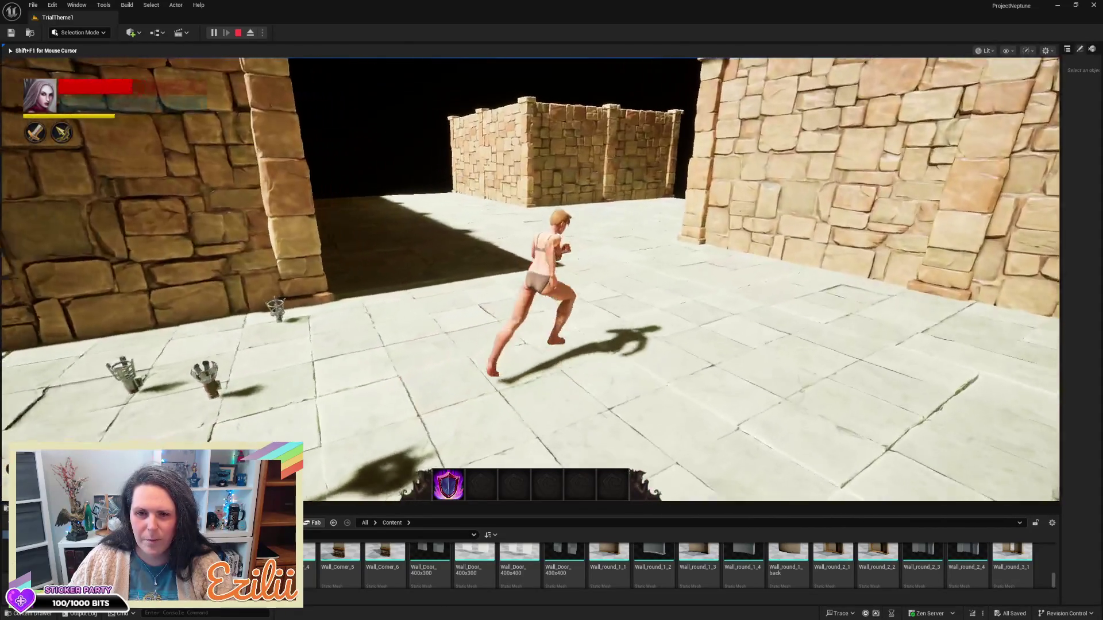
pyautogui.press('w')
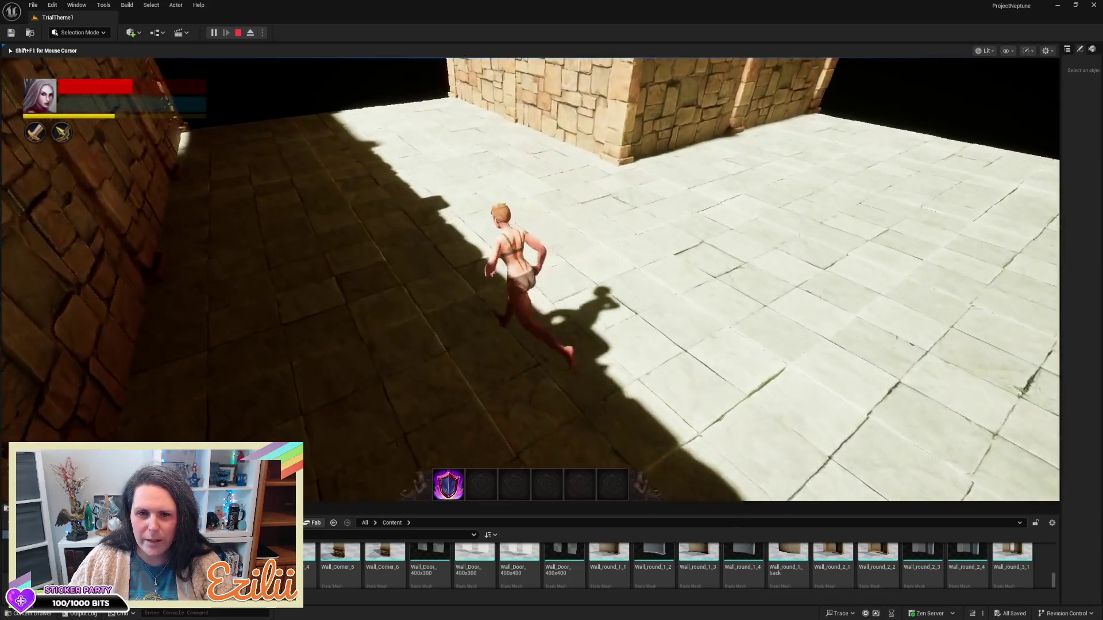
pyautogui.press('w')
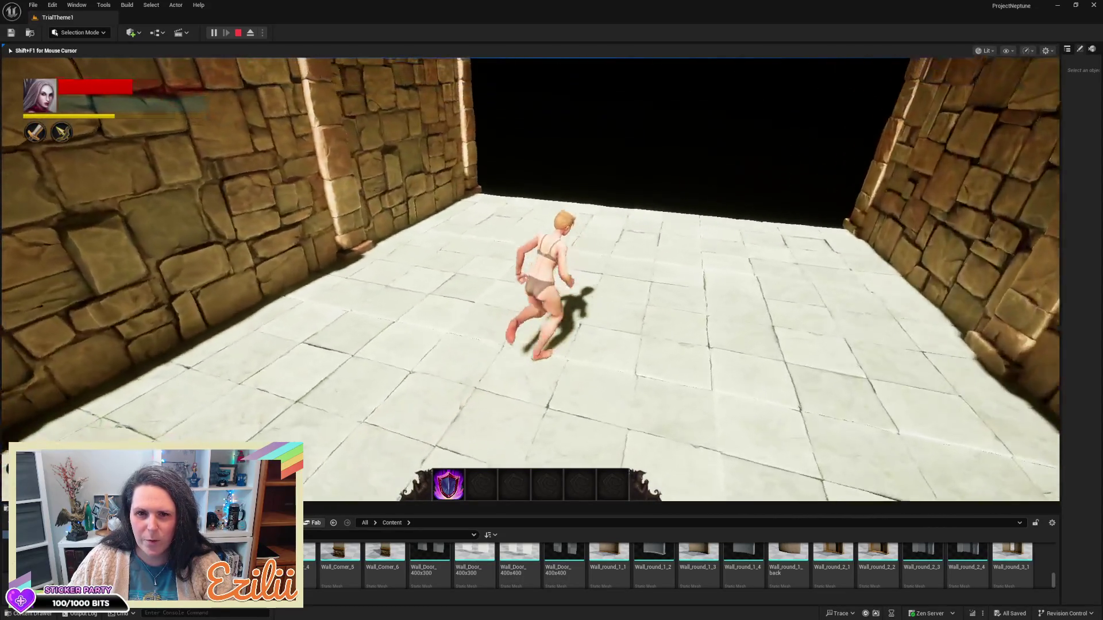
pyautogui.press('w')
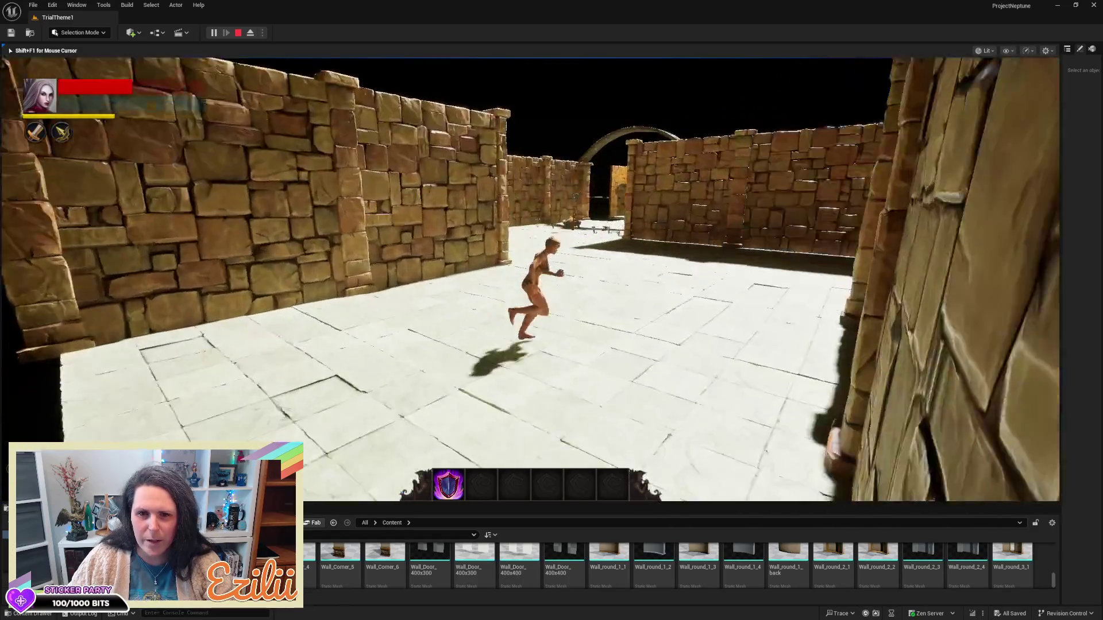
pyautogui.press('w')
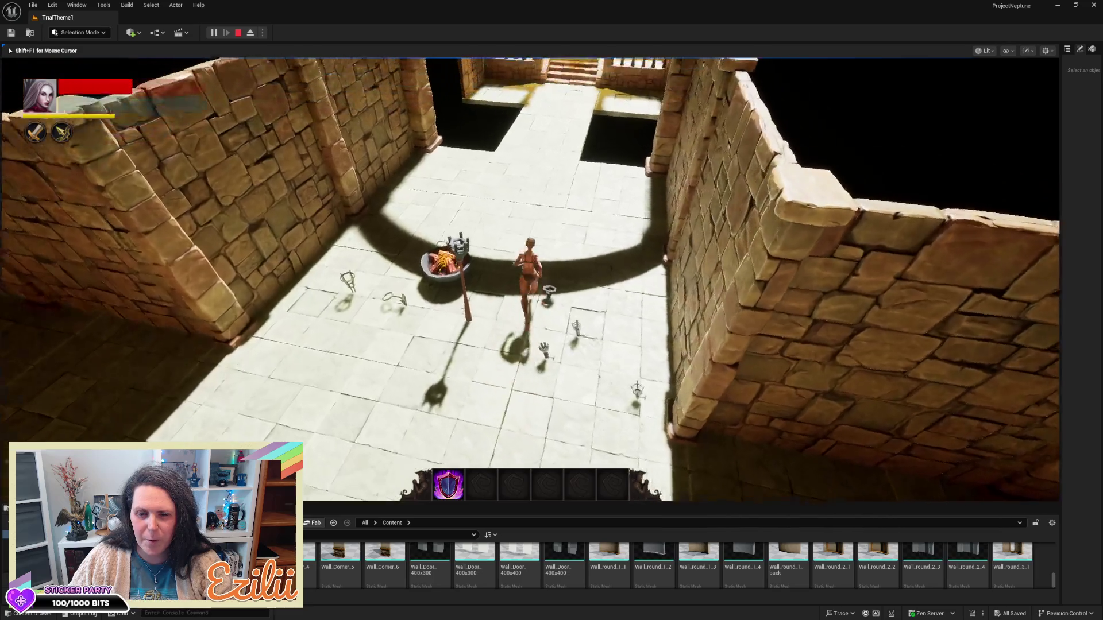
pyautogui.press('w')
pyautogui.press('w')
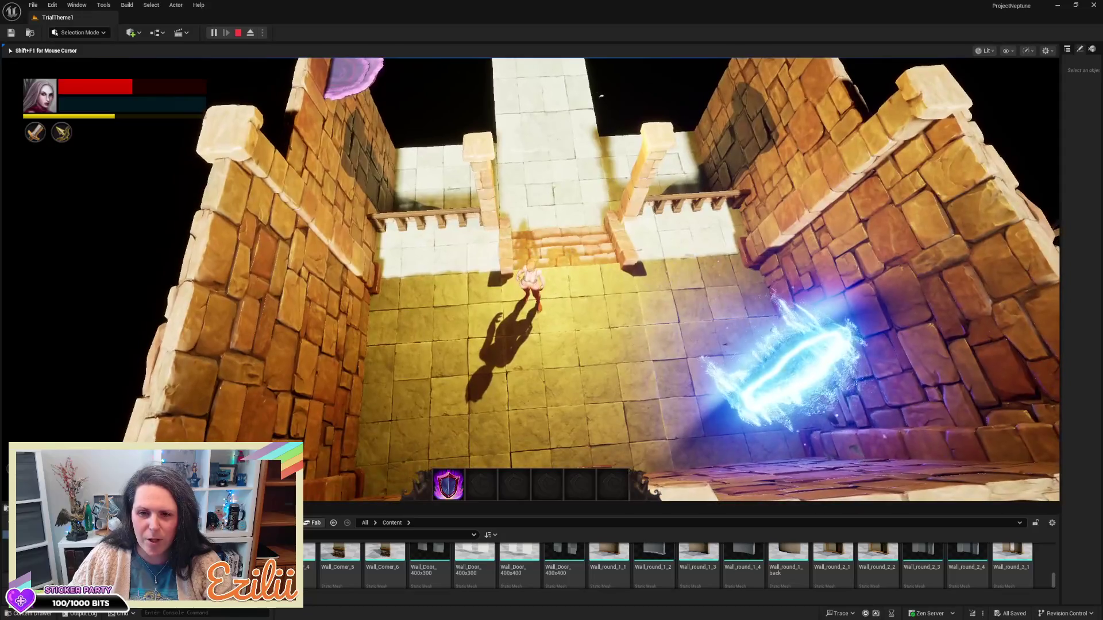
pyautogui.press('Escape')
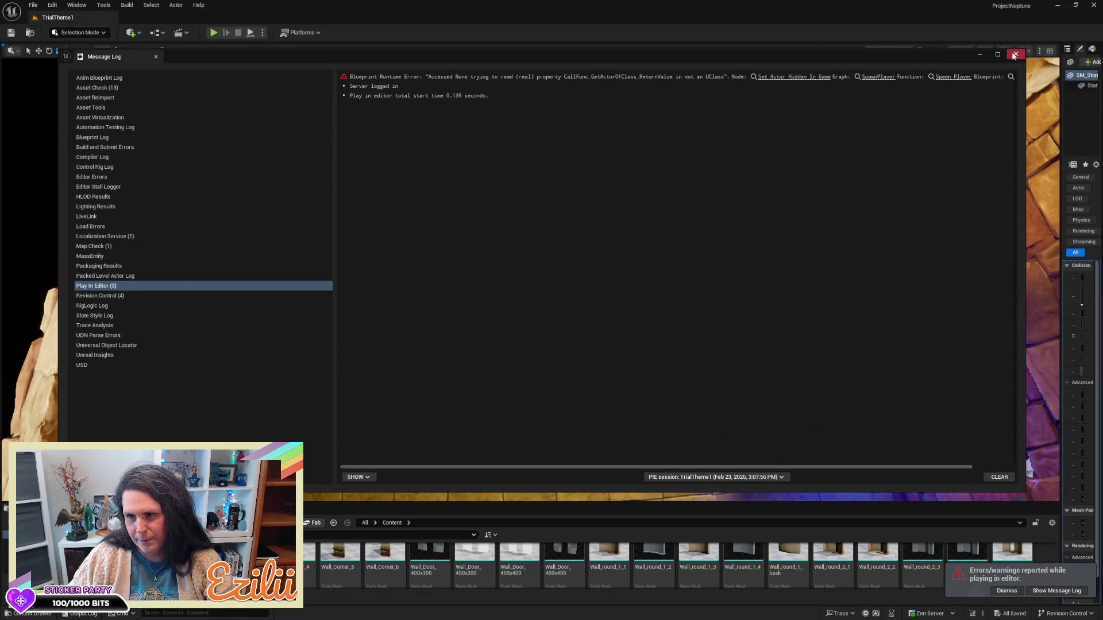
# - Close the Message Log, dismiss the play-session errors notice and orbit to view the rooms from above
pyautogui.click(1014, 55)
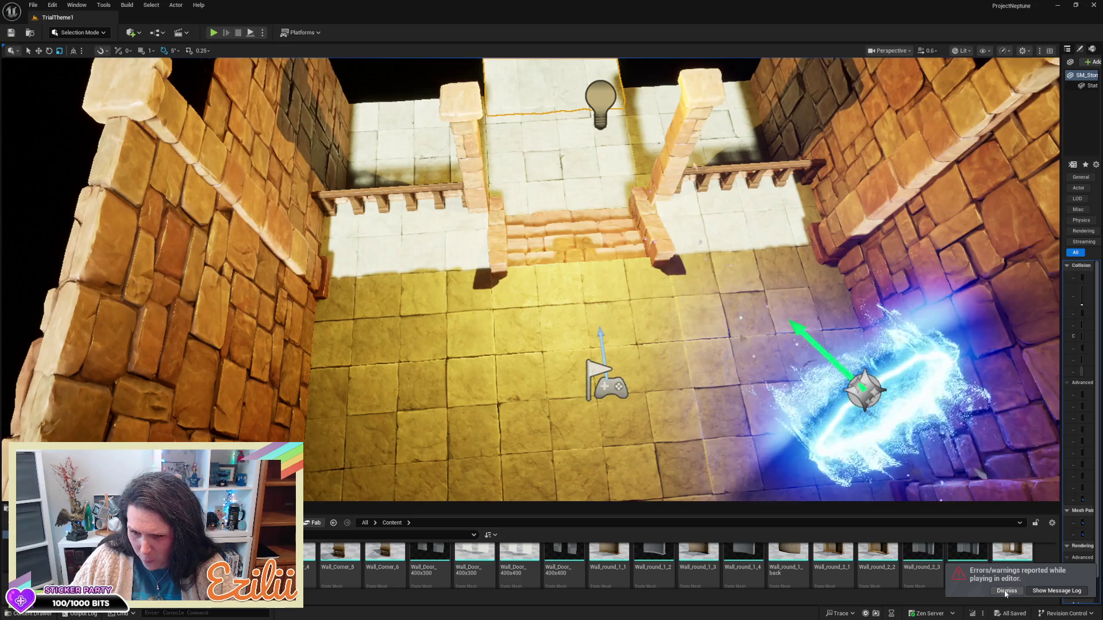
pyautogui.click(1006, 591)
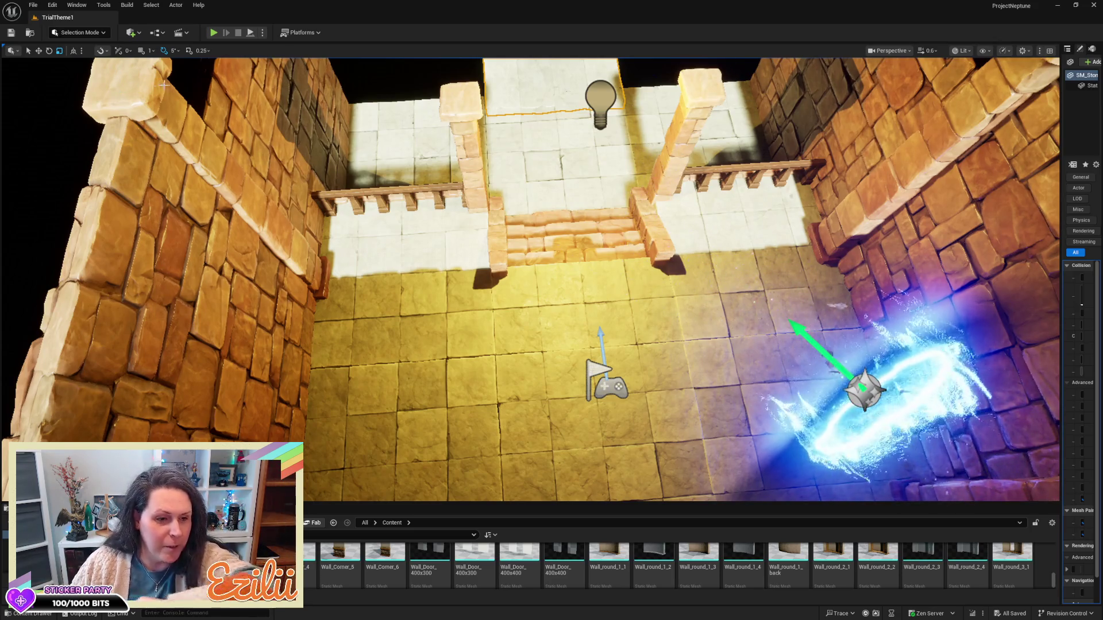
pyautogui.moveTo(370, 304); pyautogui.dragTo(425, 276)
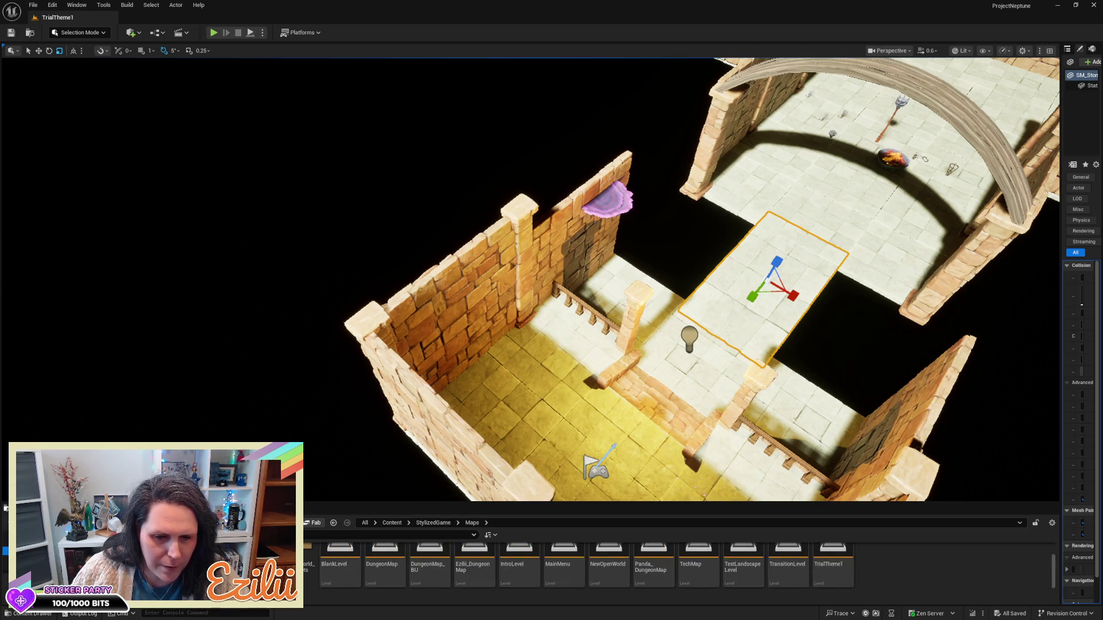
# - Open the MainMenu map from the Content Browser and play it
pyautogui.doubleClick(553, 565)
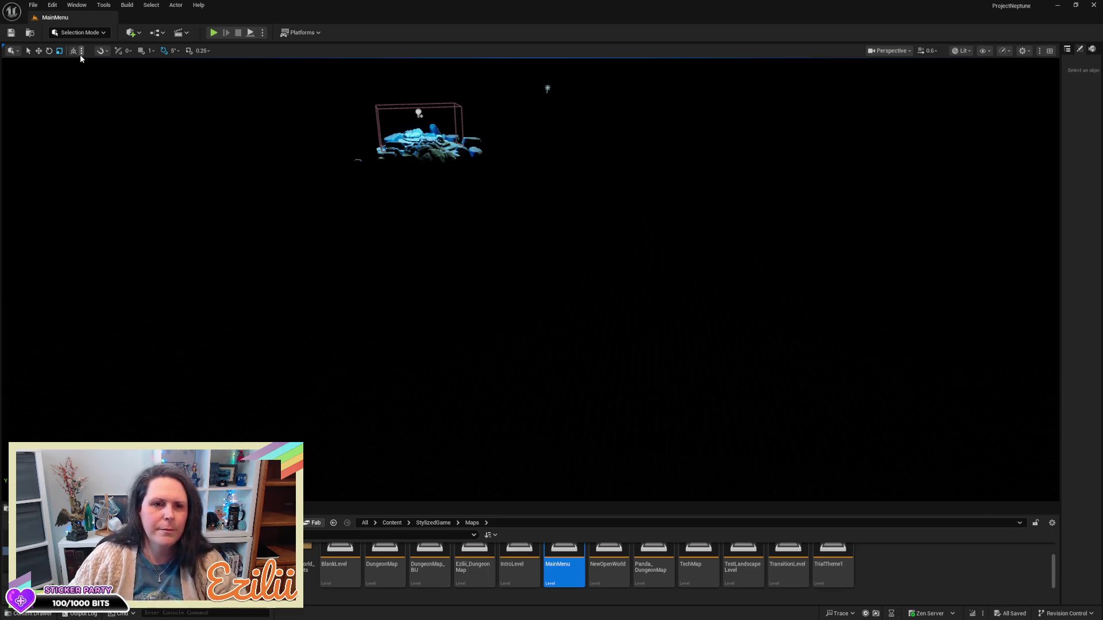
pyautogui.click(213, 33)
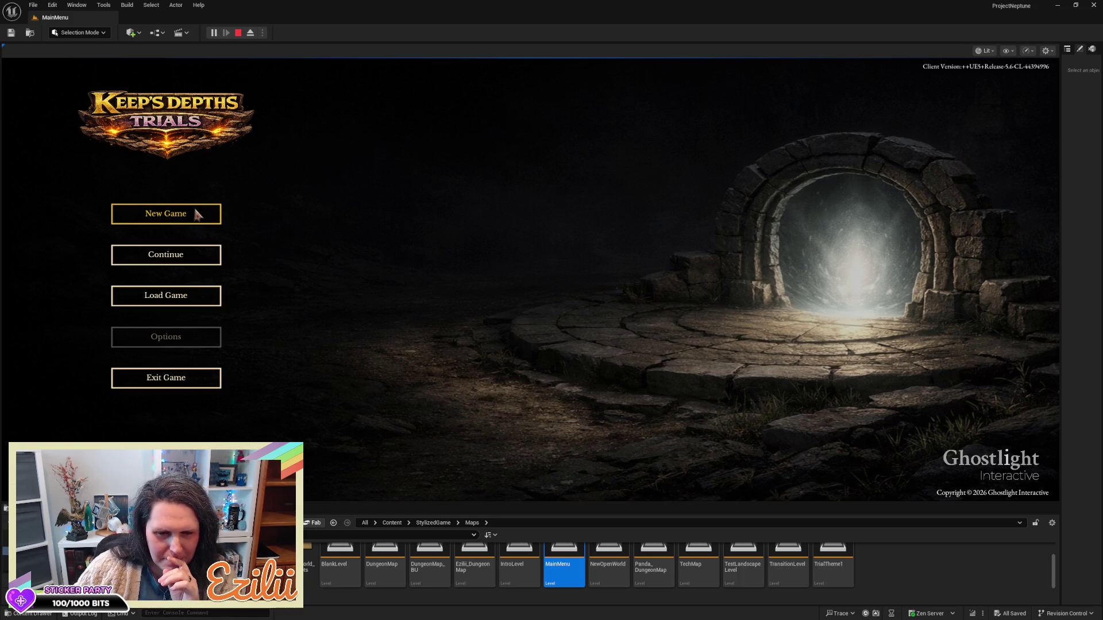
# - Load the most recent save slot from the game's Load Game screen
pyautogui.click(197, 301)
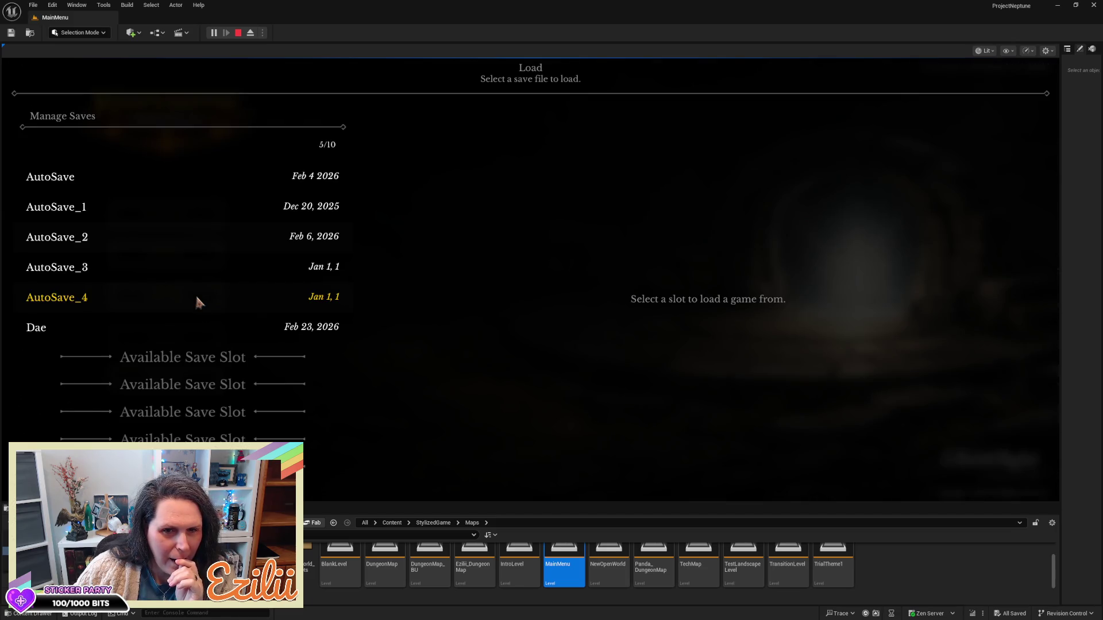
pyautogui.click(304, 332)
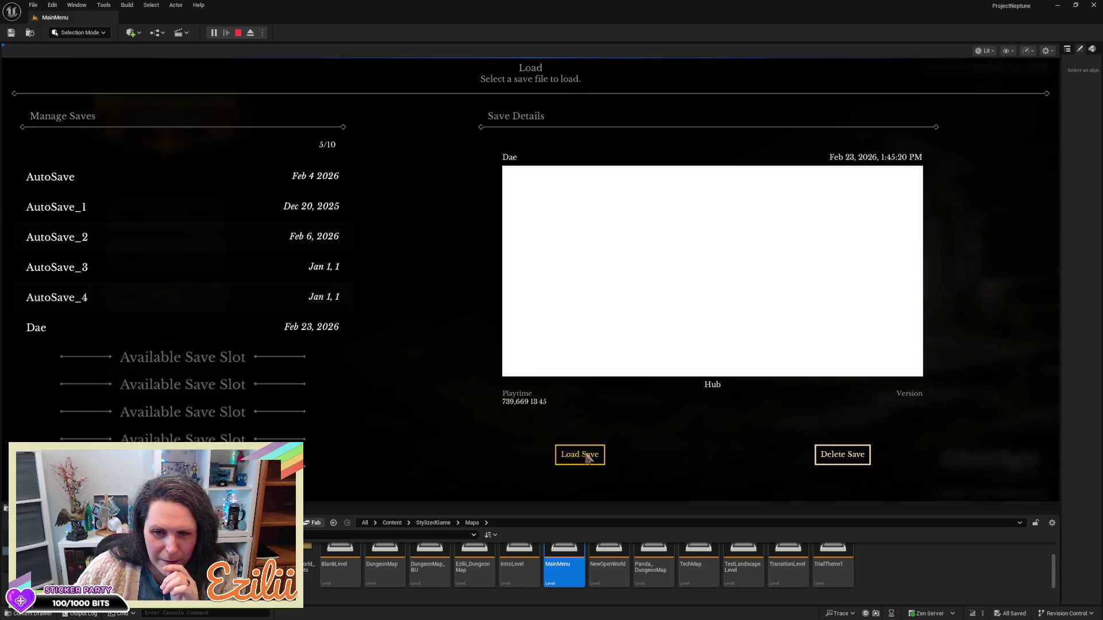
pyautogui.click(585, 456)
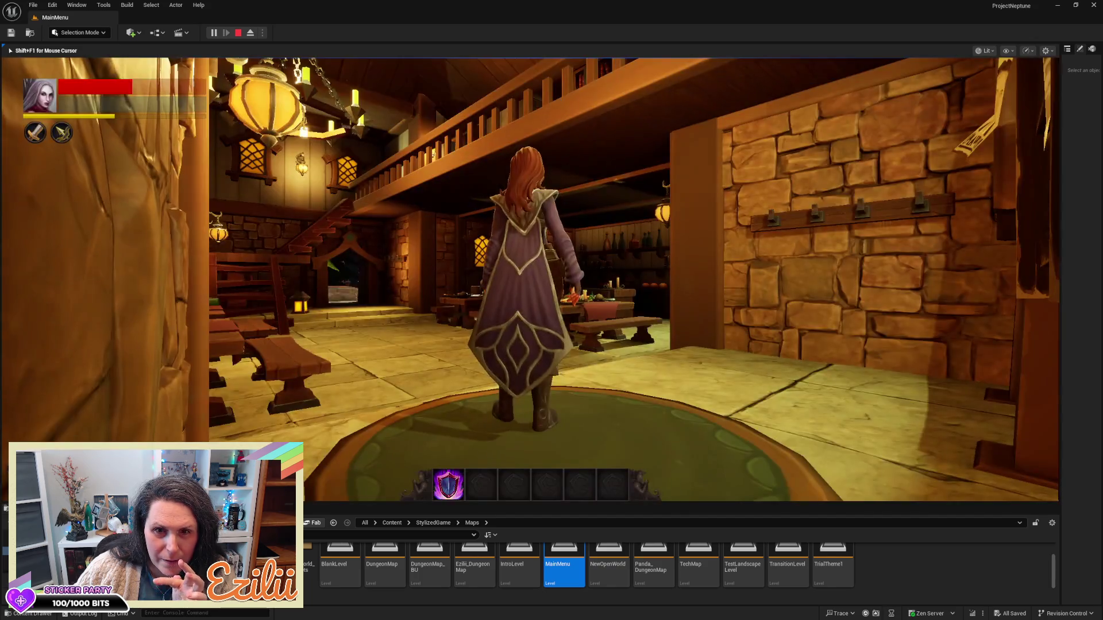
# - Walk the character out of the tavern, down the steps and across the courtyard toward the houses
pyautogui.press('w')
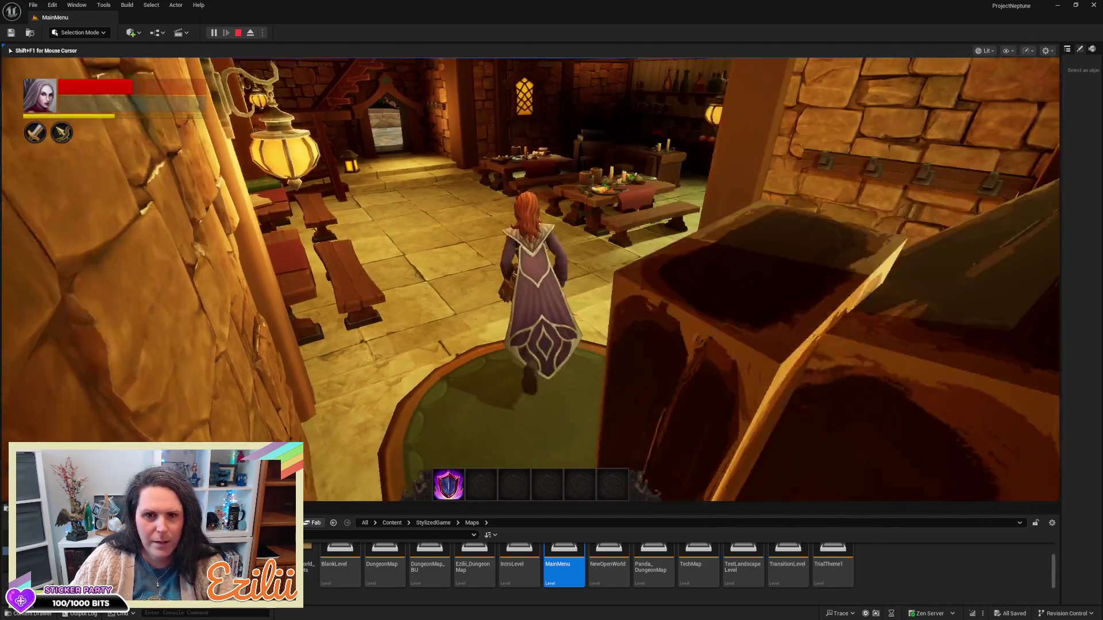
pyautogui.press('w')
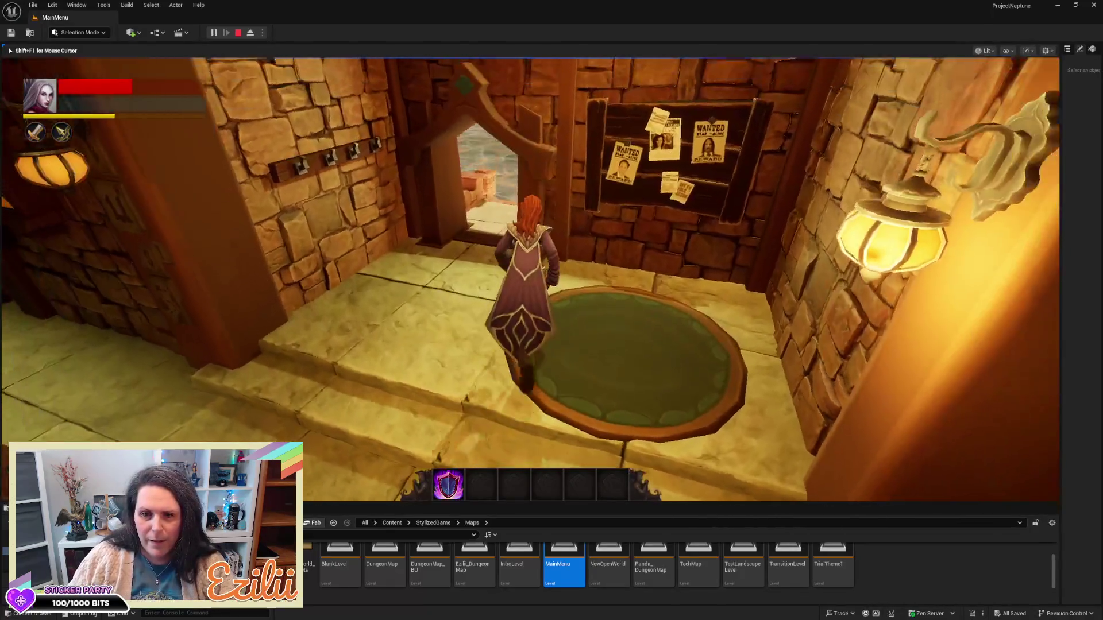
pyautogui.press('w')
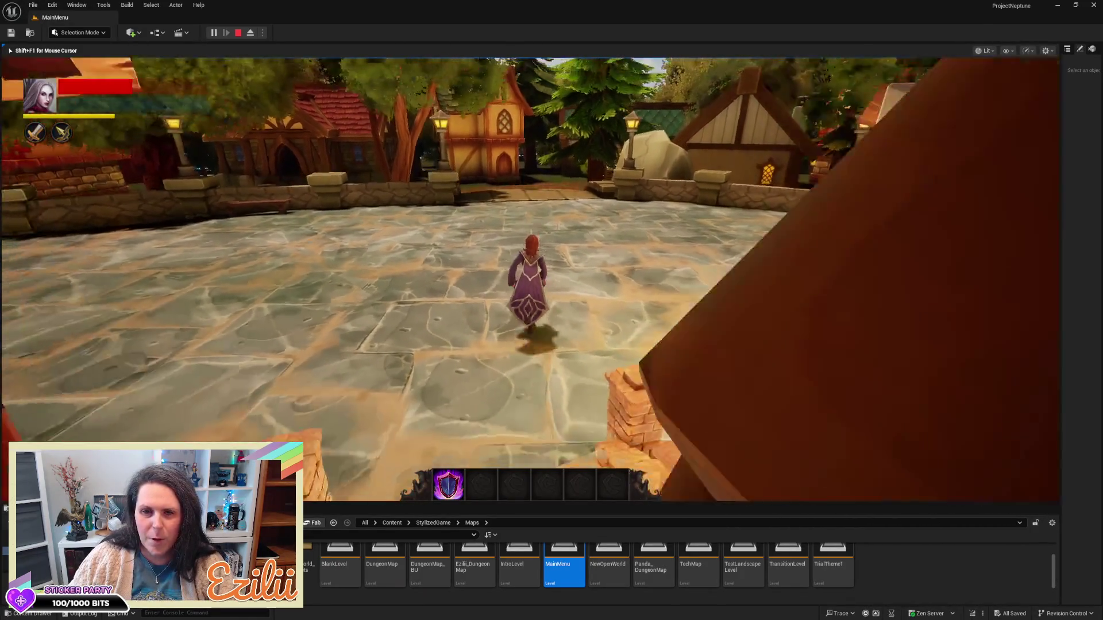
pyautogui.press('w')
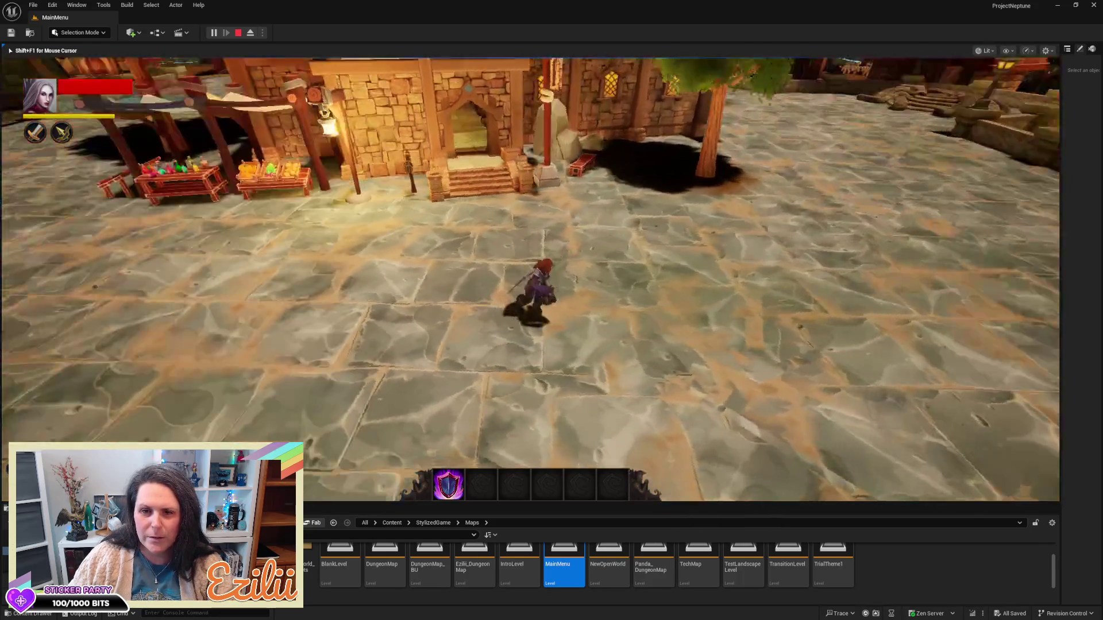
pyautogui.press('s')
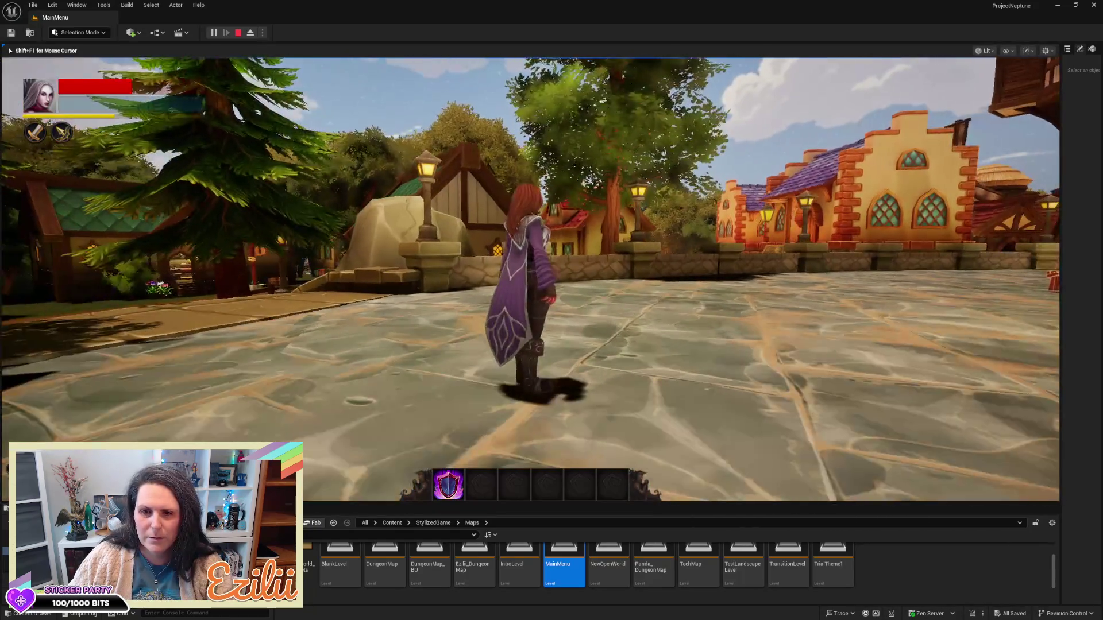
pyautogui.press('w')
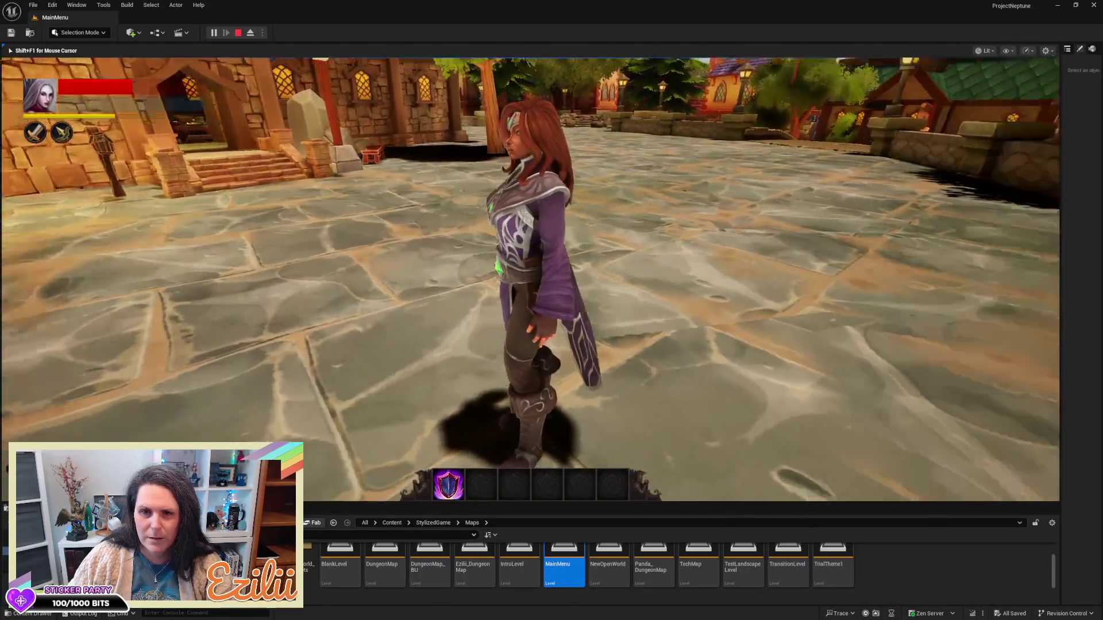
pyautogui.press('w')
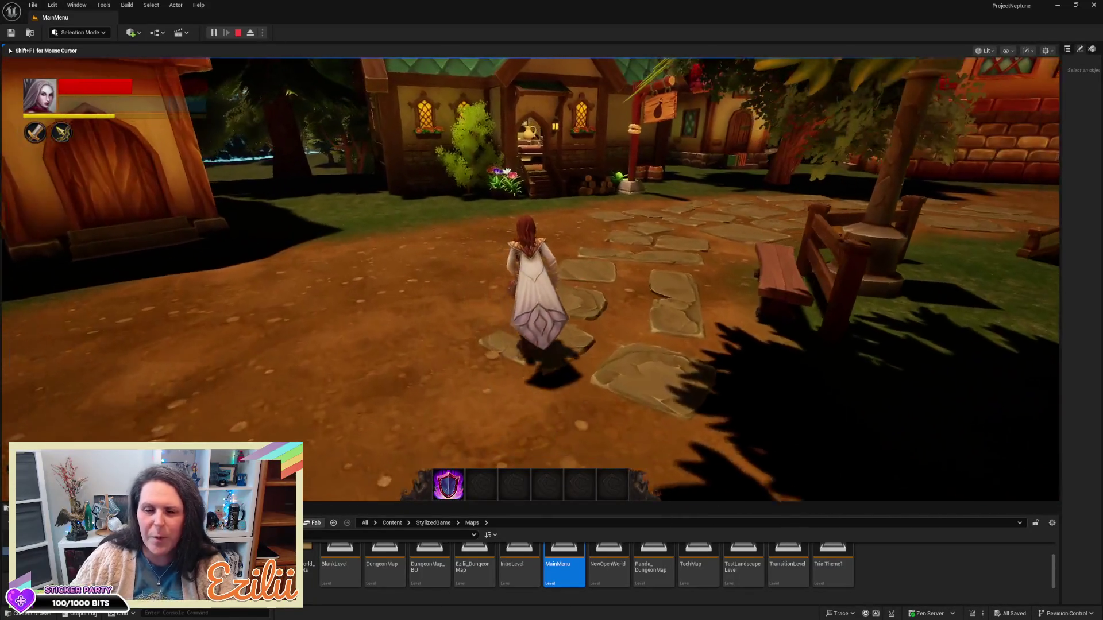
pyautogui.press('w')
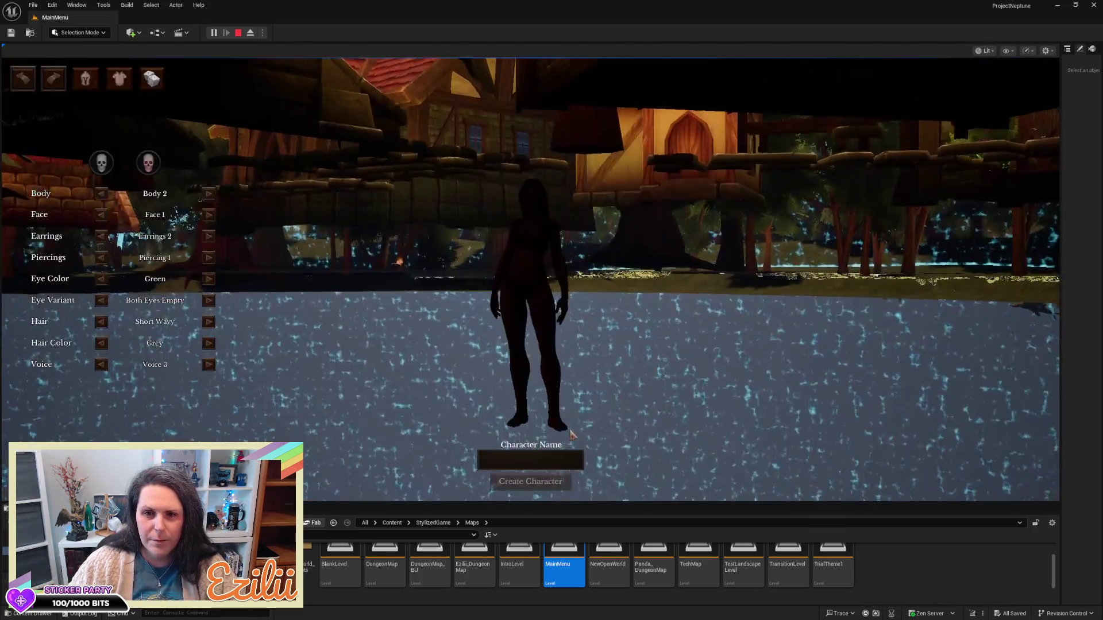
# - Stop the session, clear the Character Customizer errors, dismiss the notice and close the Message Log
pyautogui.press('Escape')
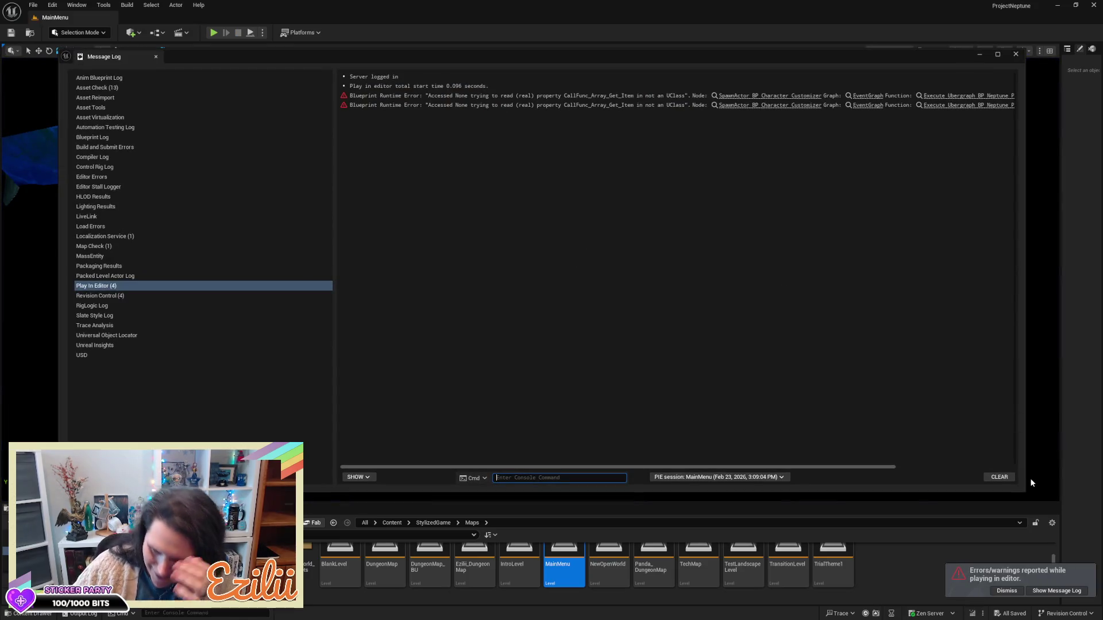
pyautogui.click(1000, 477)
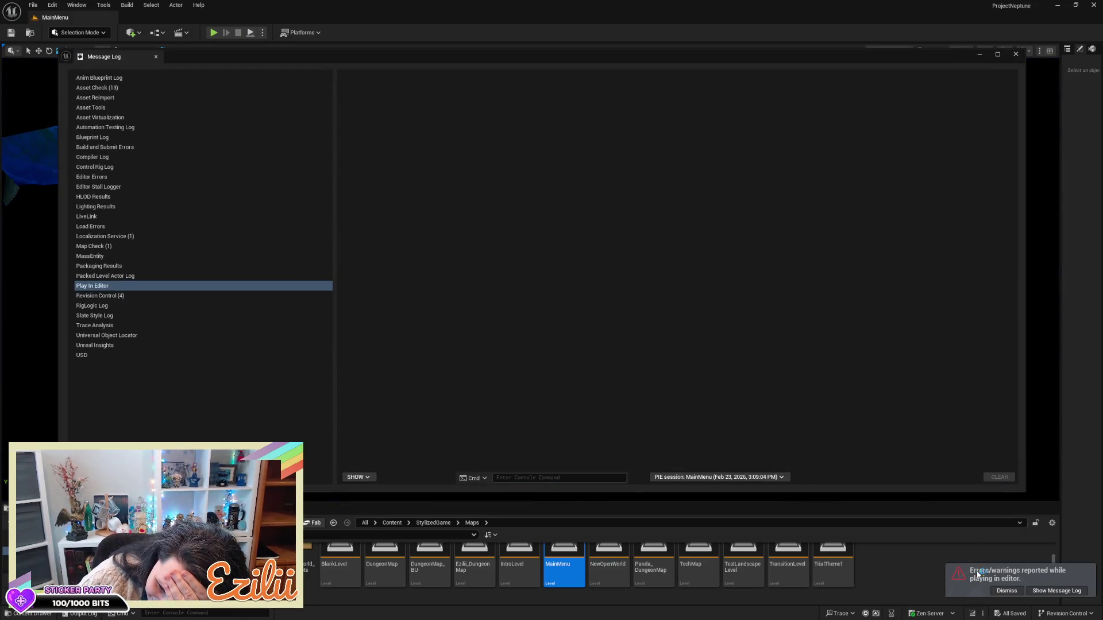
pyautogui.click(1011, 592)
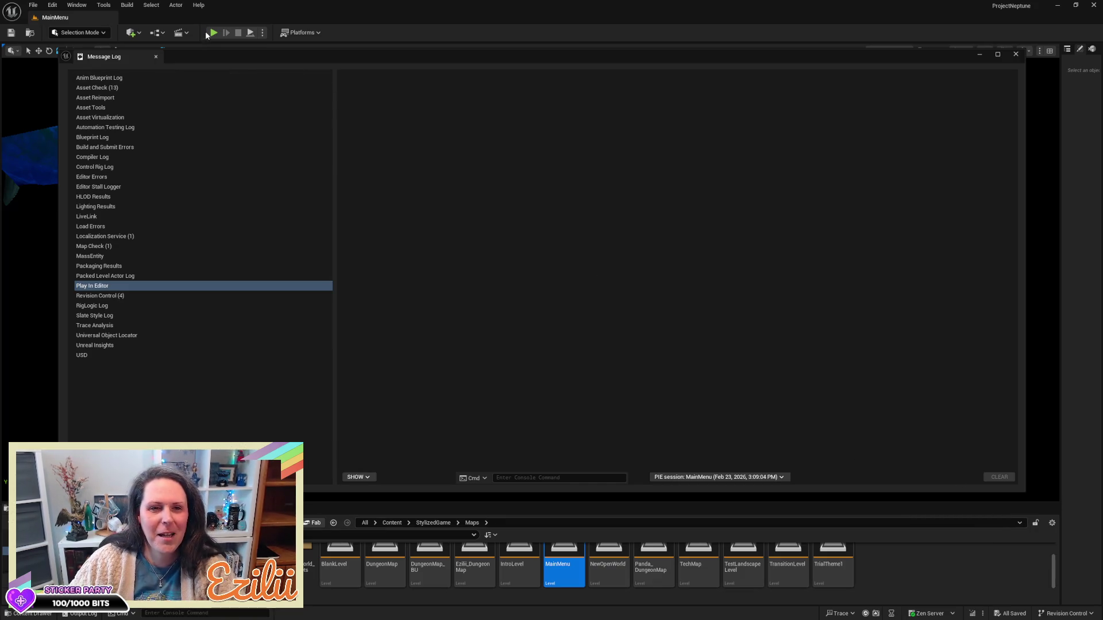
pyautogui.click(1018, 55)
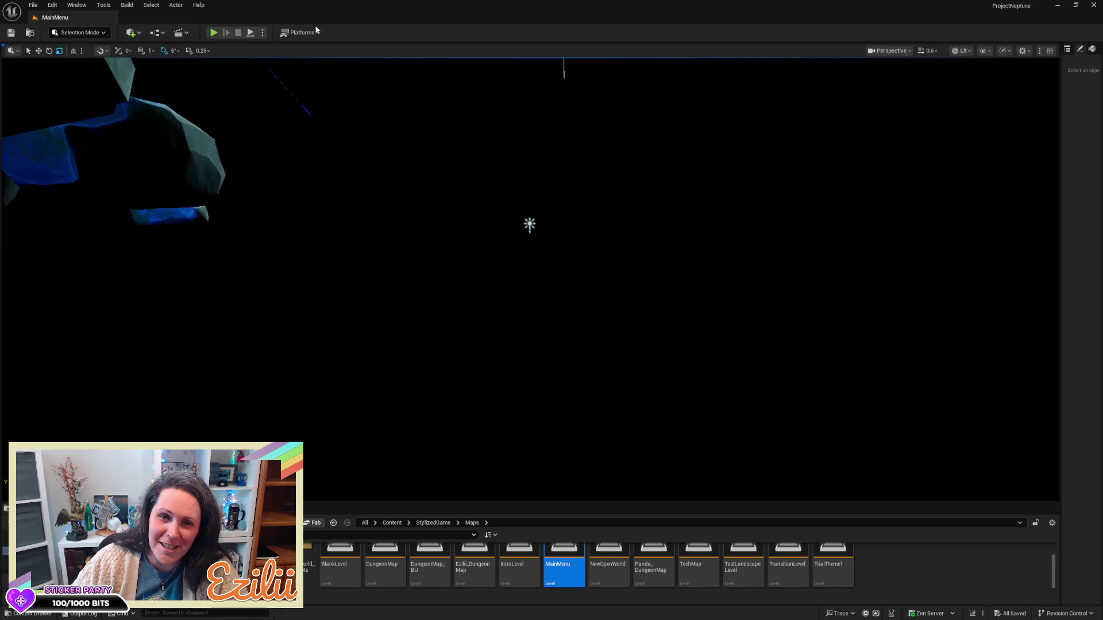
# - Replay MainMenu and load the latest save slot through Load Game
pyautogui.click(214, 33)
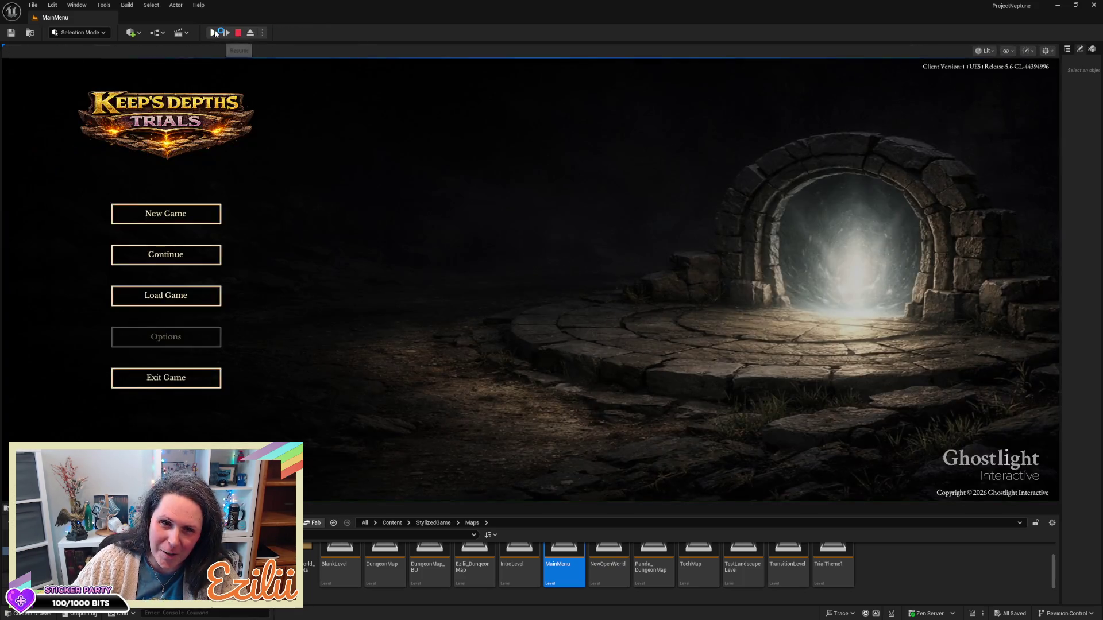
pyautogui.click(160, 289)
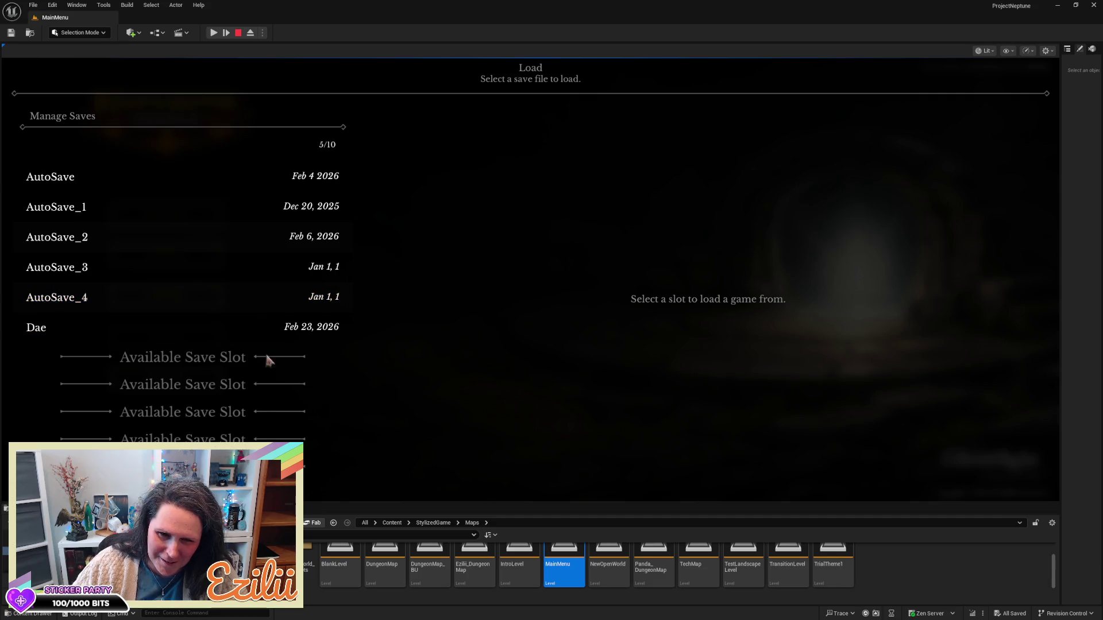
pyautogui.click(303, 331)
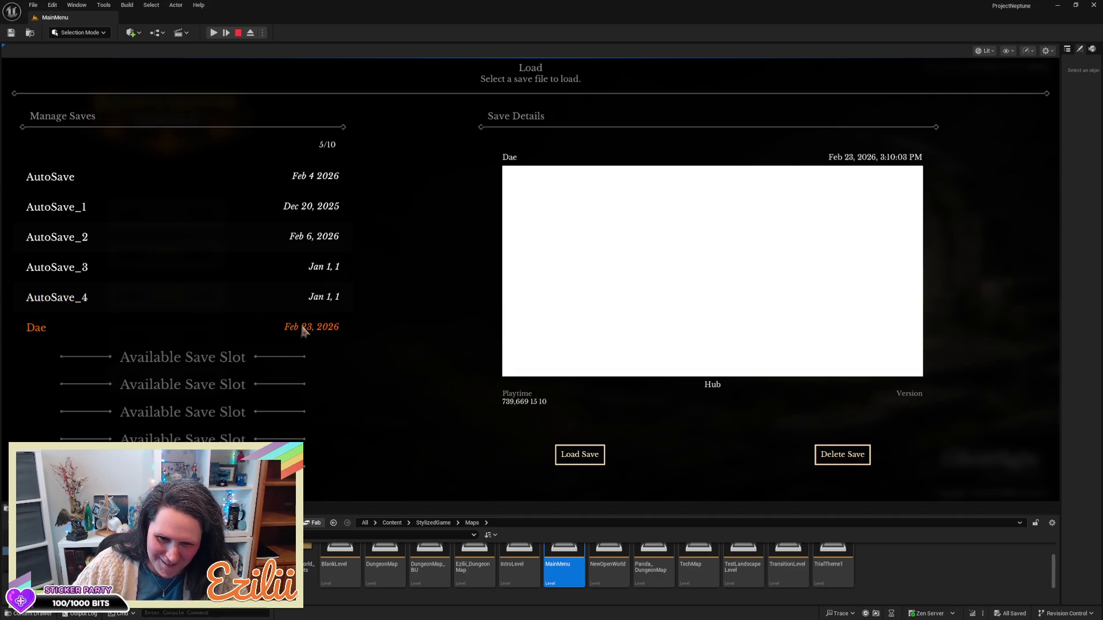
pyautogui.click(593, 455)
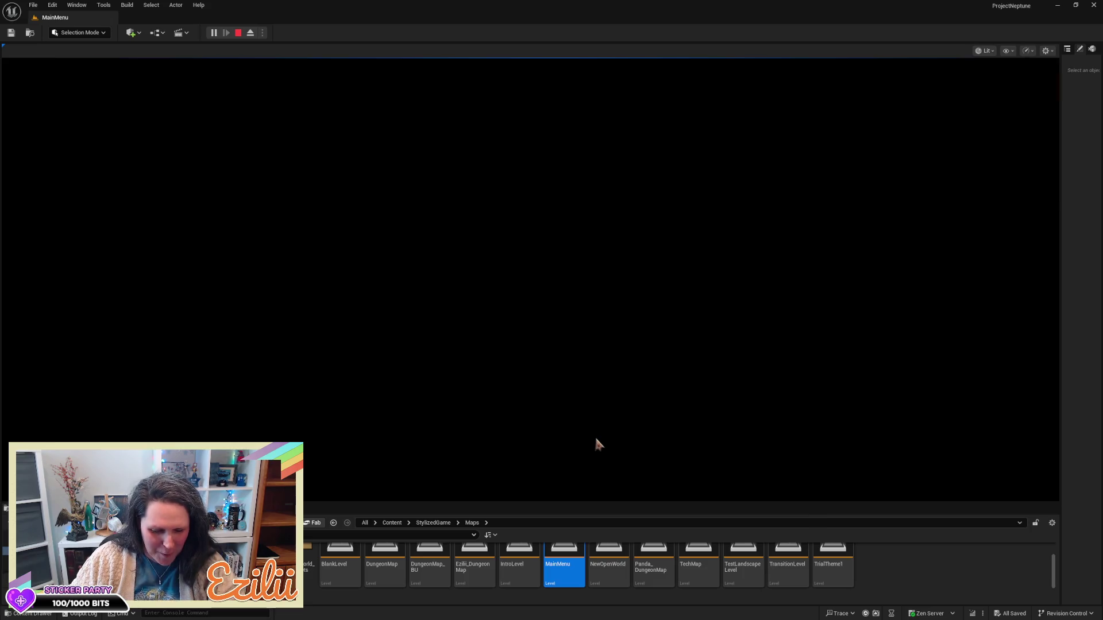
# - Run the character across the plaza, into a house and beyond, then stop Play In Editor
pyautogui.press('w')
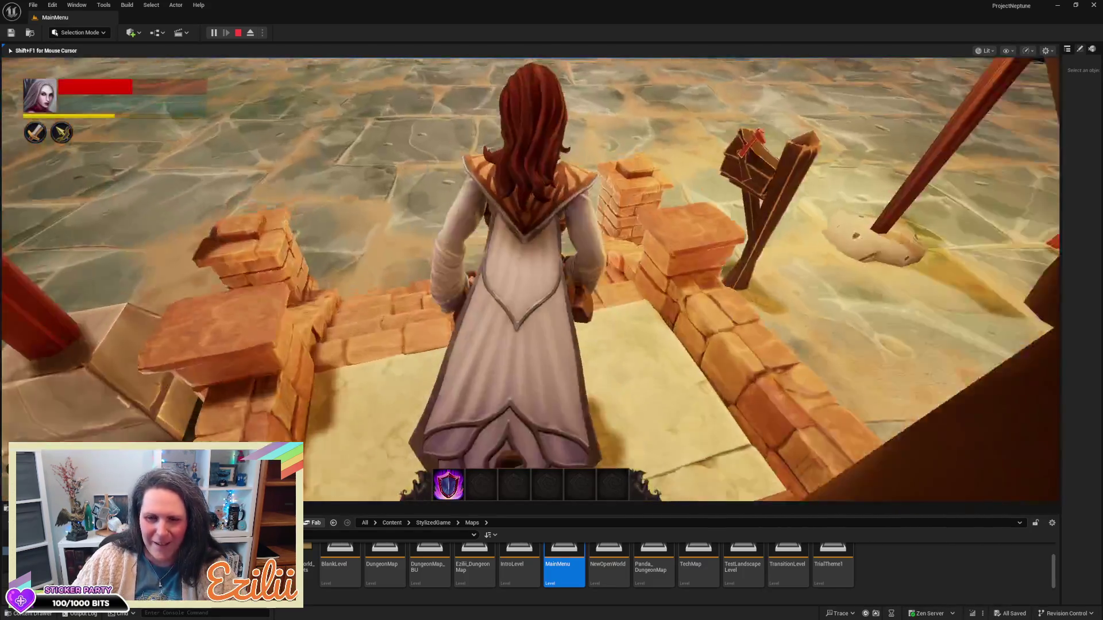
pyautogui.press('w')
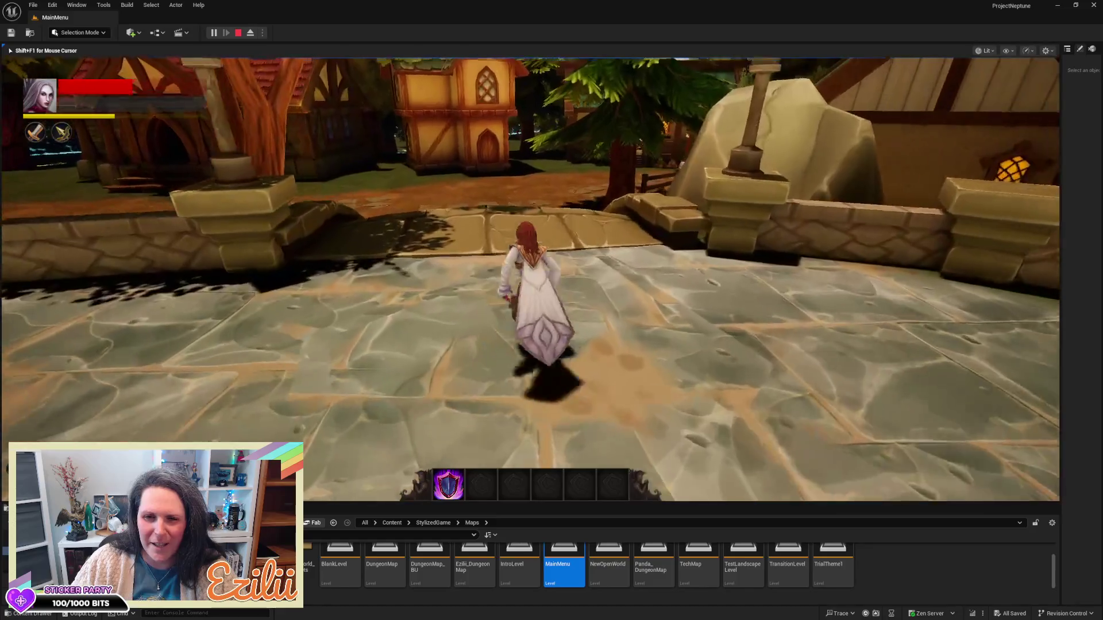
pyautogui.press('w')
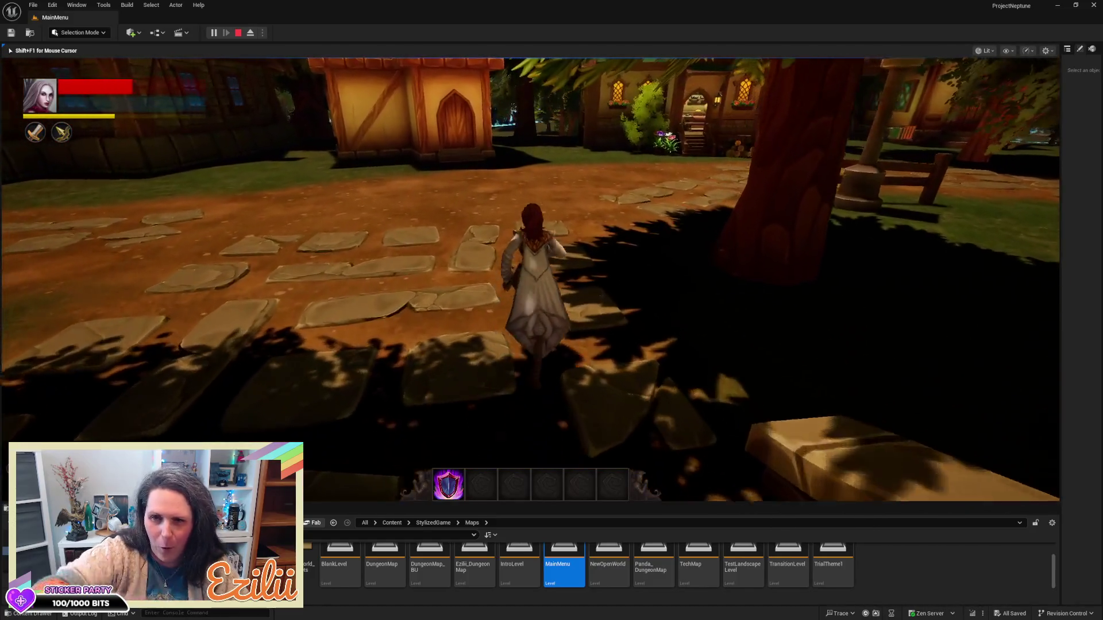
pyautogui.press('w')
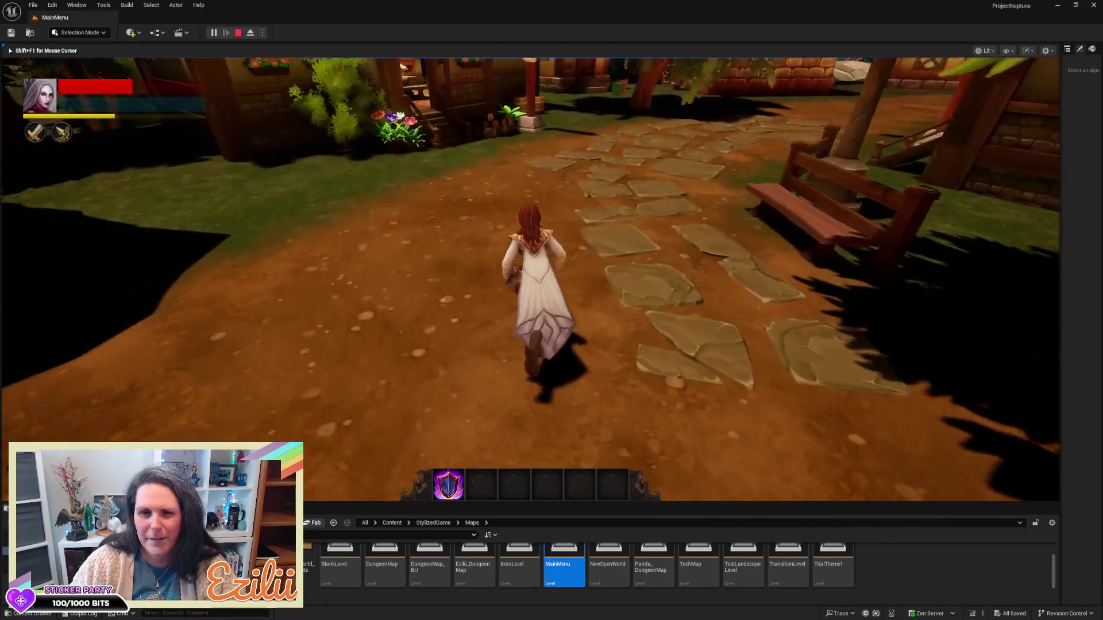
pyautogui.press('w')
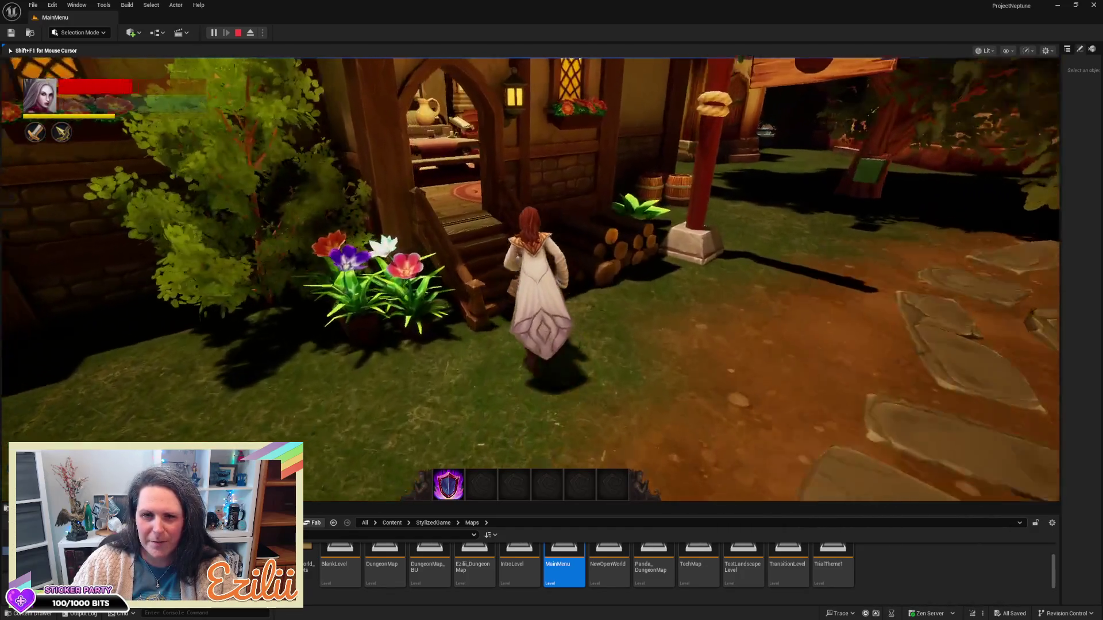
pyautogui.press('w')
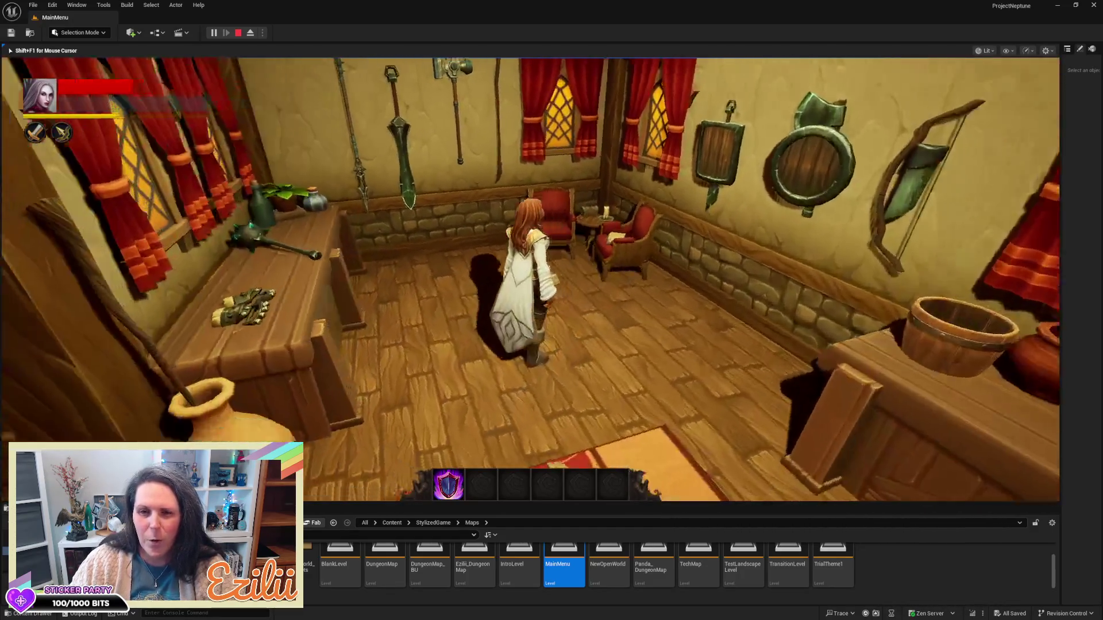
pyautogui.press('w')
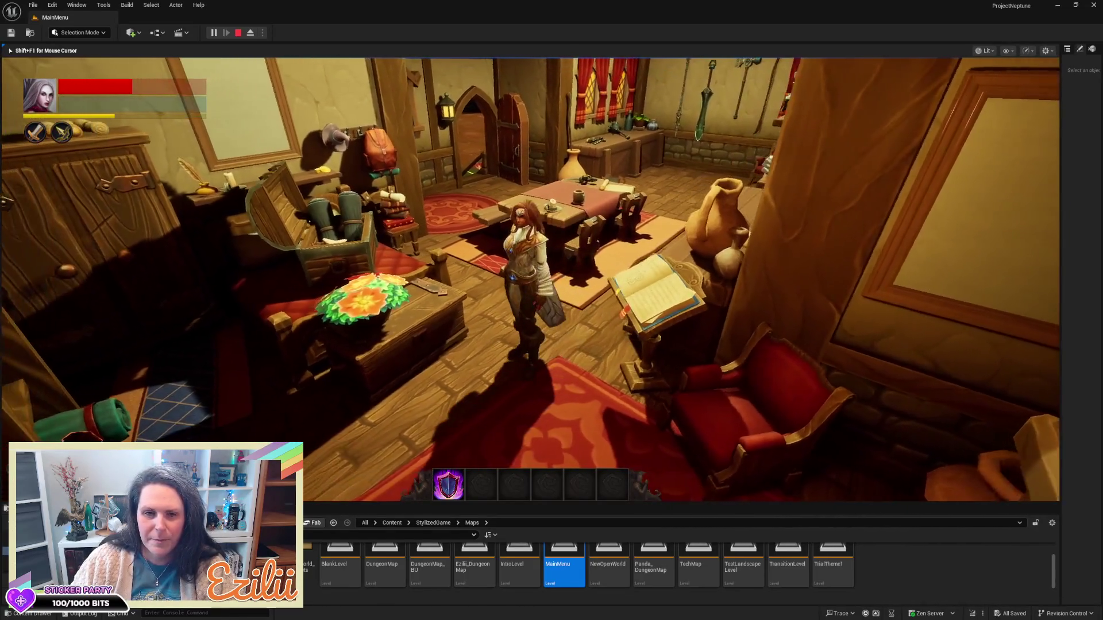
pyautogui.press('w')
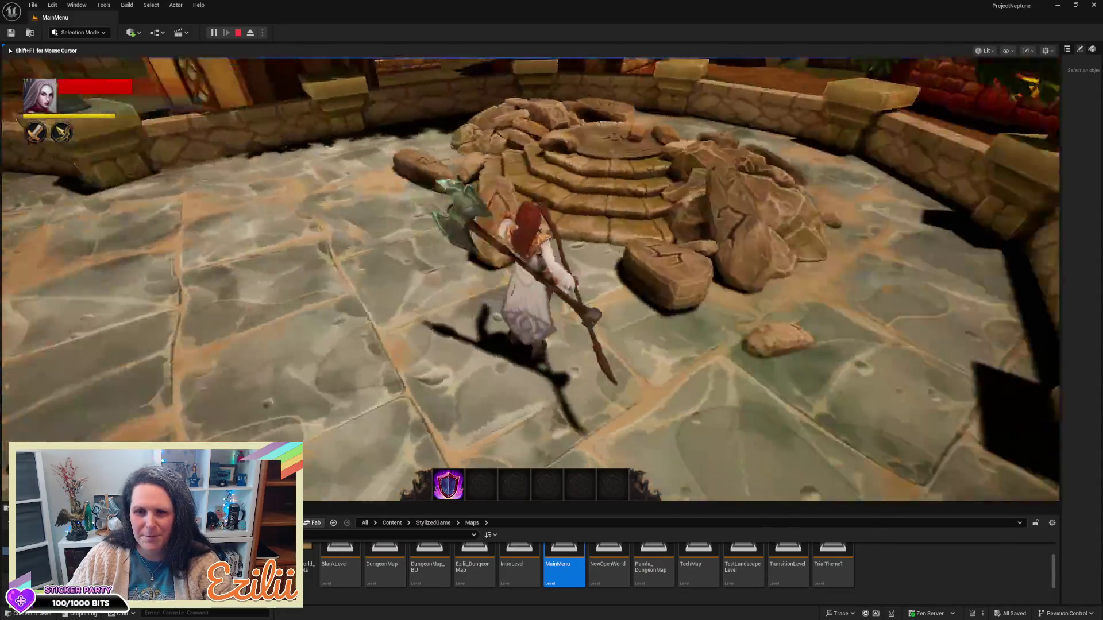
pyautogui.press('Escape')
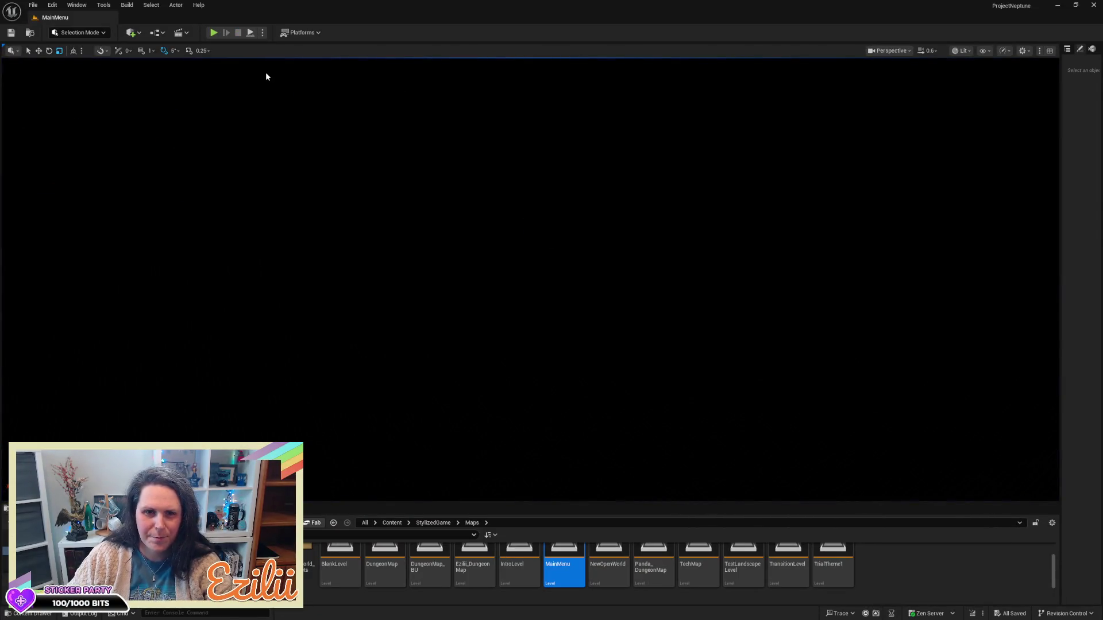
# - Play in editor and start a New Game, confirming the autosave overwrite
pyautogui.click(215, 32)
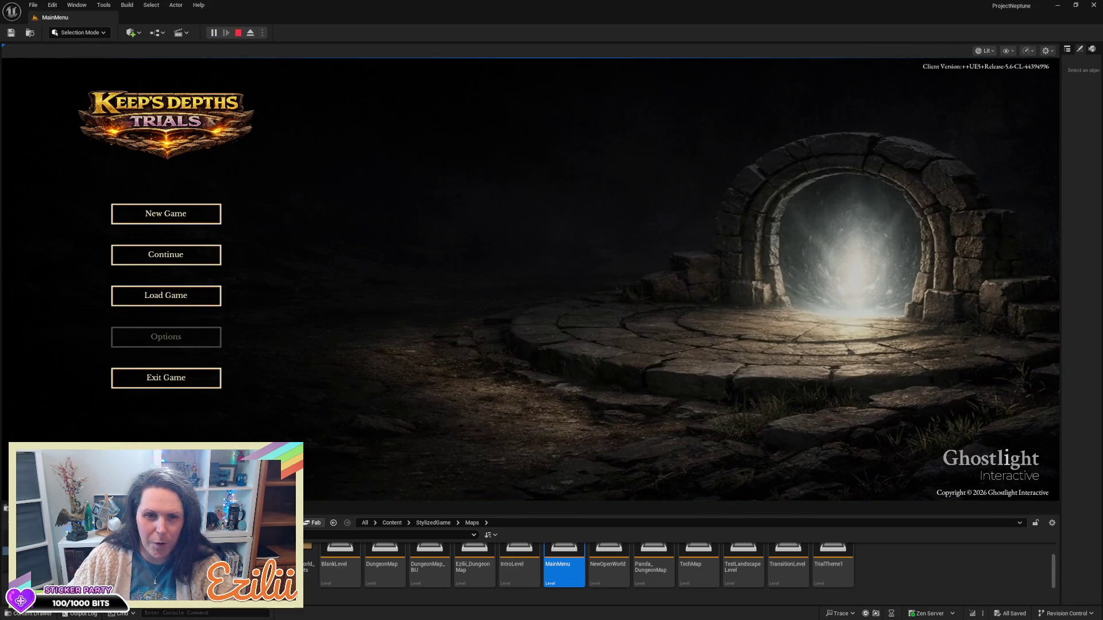
pyautogui.click(182, 220)
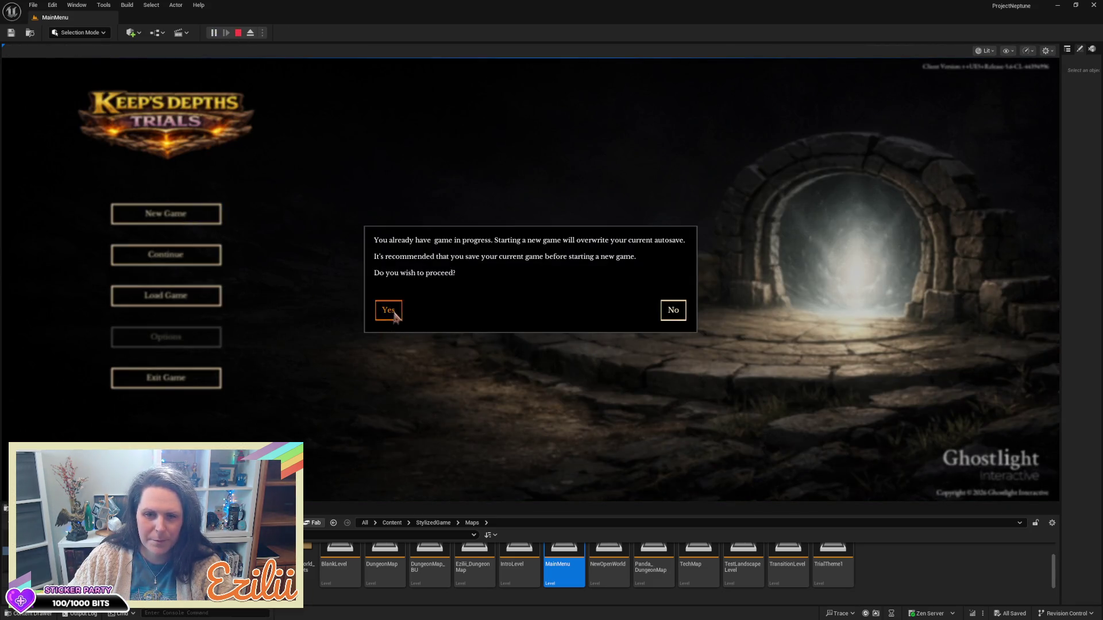
pyautogui.click(389, 310)
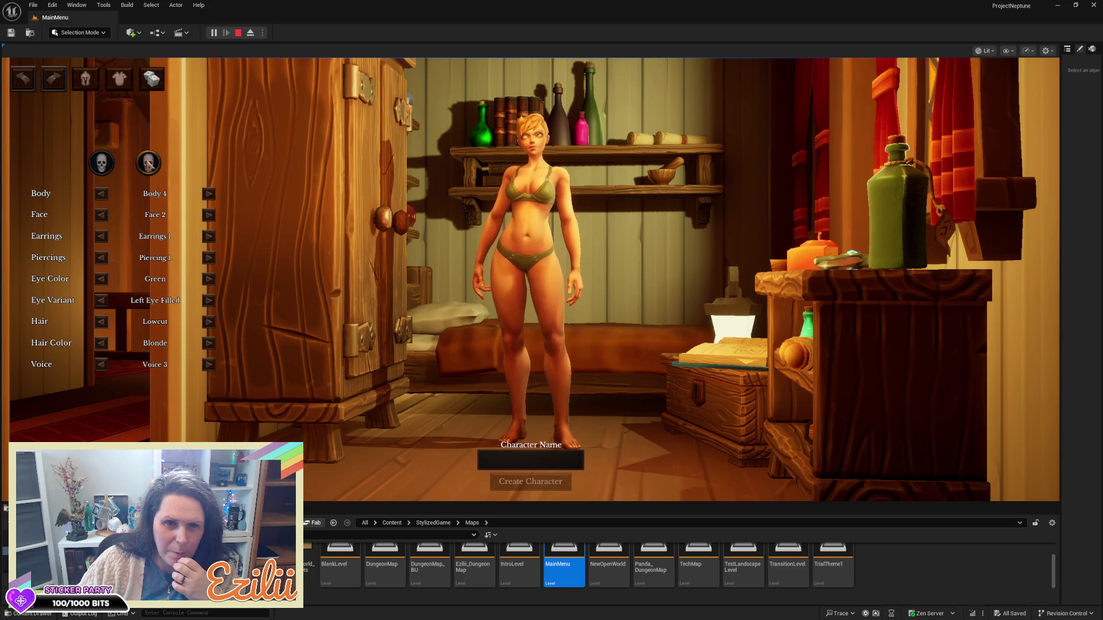
# - Reroll the random appearance repeatedly until a brown-haired female appears, then zoom to her head
pyautogui.click(103, 163)
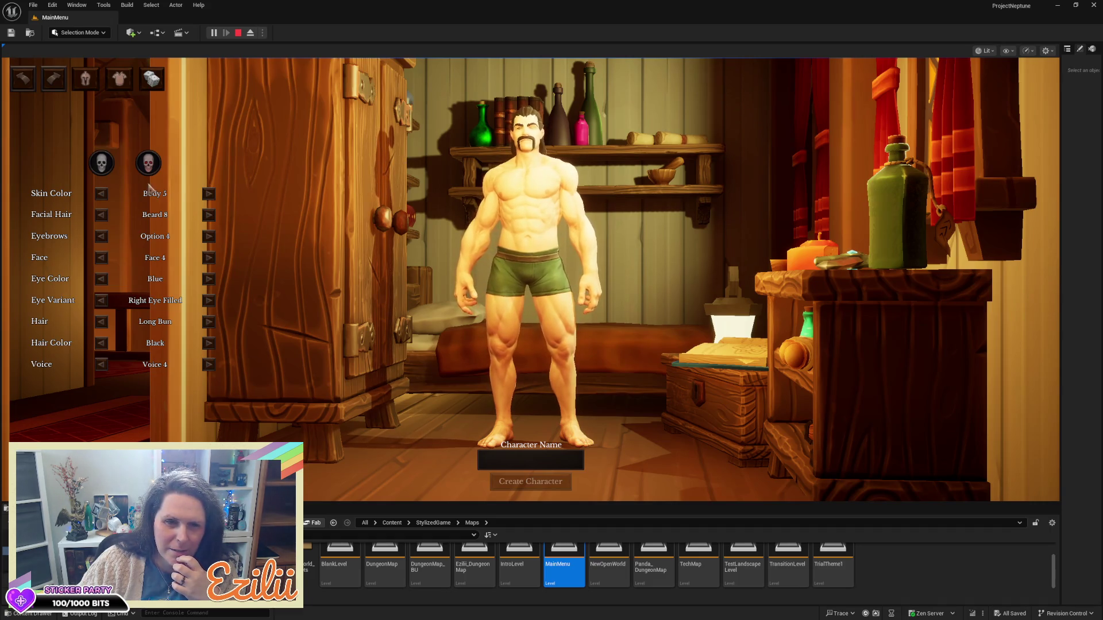
pyautogui.click(105, 166)
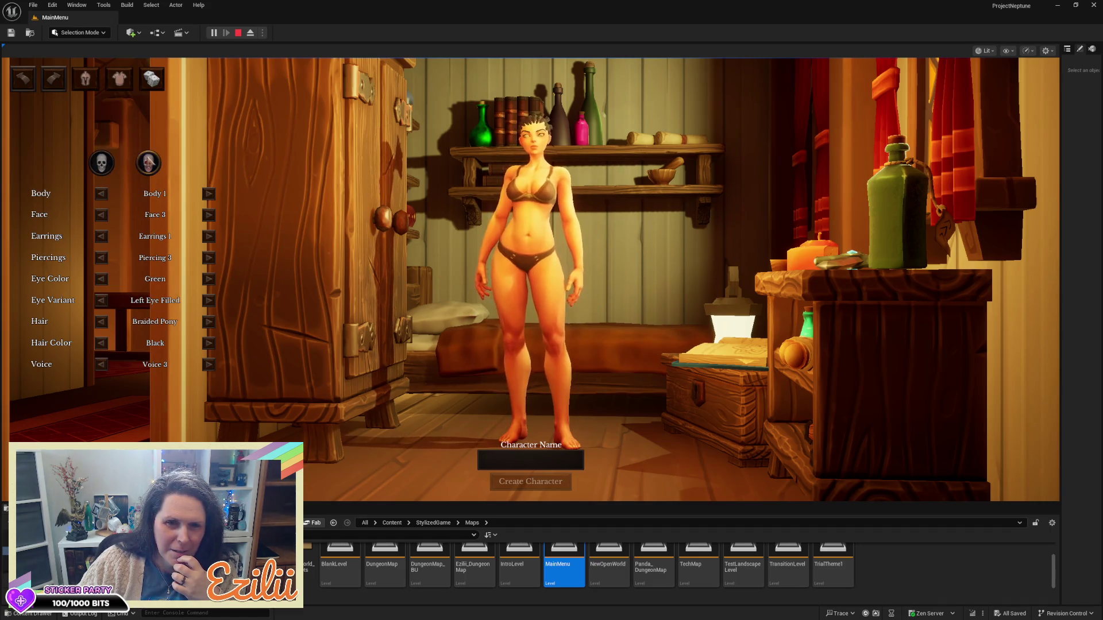
pyautogui.click(148, 163)
pyautogui.click(104, 167)
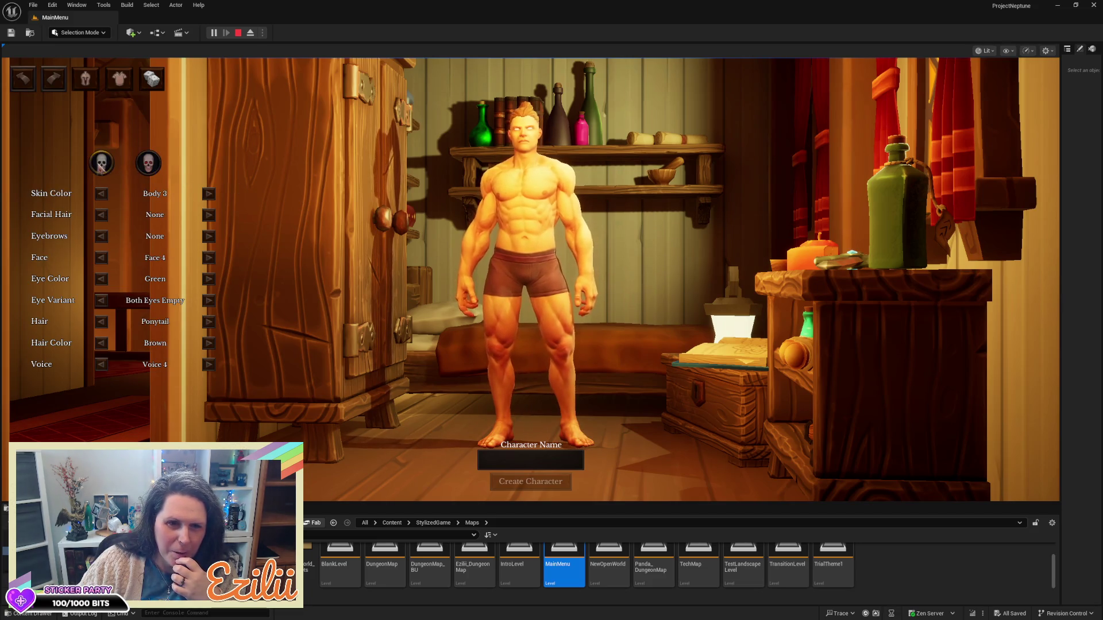
pyautogui.click(148, 166)
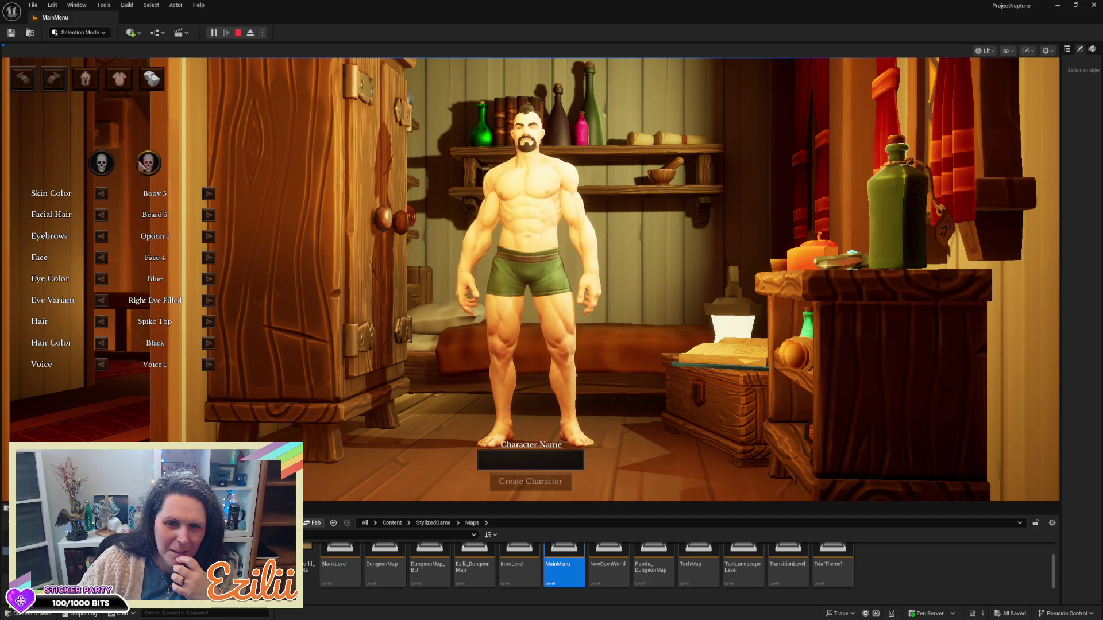
pyautogui.click(104, 169)
pyautogui.click(144, 168)
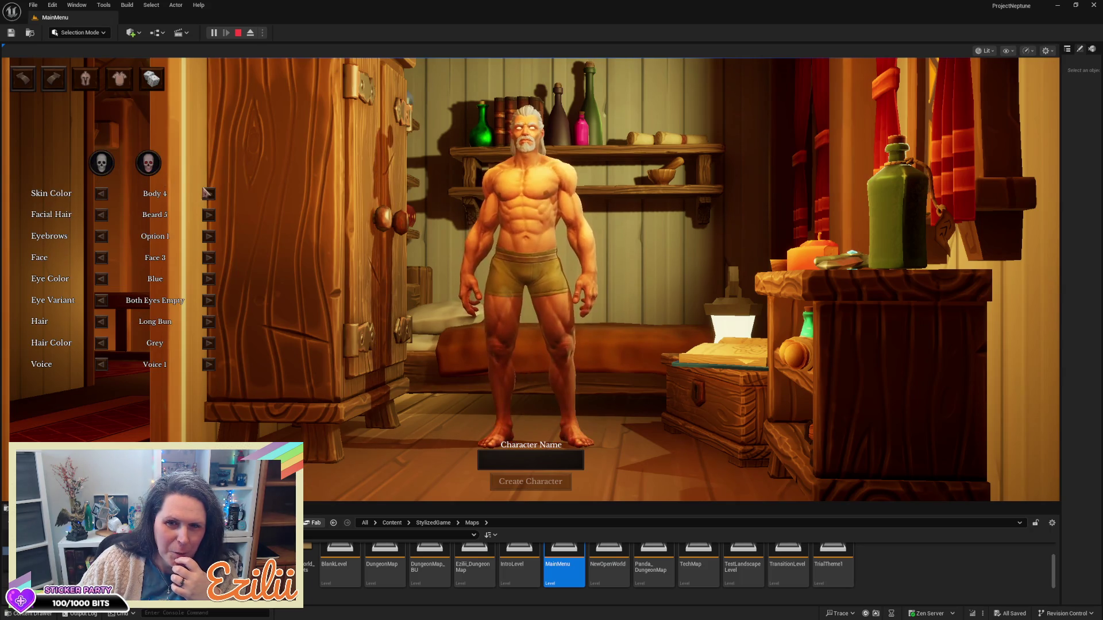
pyautogui.click(102, 165)
pyautogui.click(75, 77)
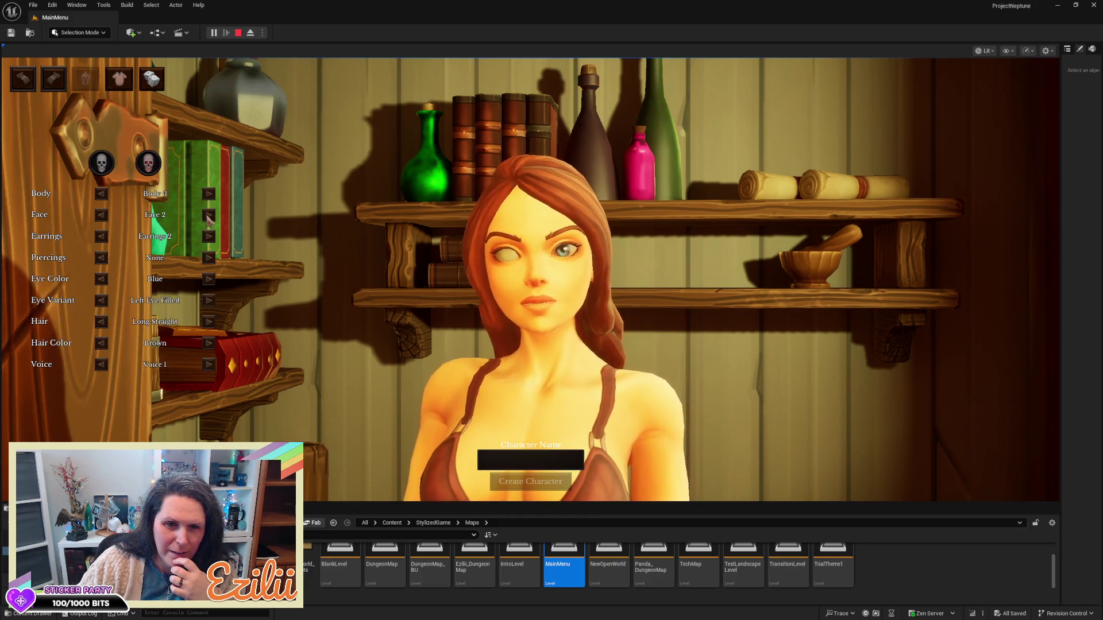
# - Cycle the face to Face 3 and set the eye variant to both eyes filled
pyautogui.doubleClick(208, 217)
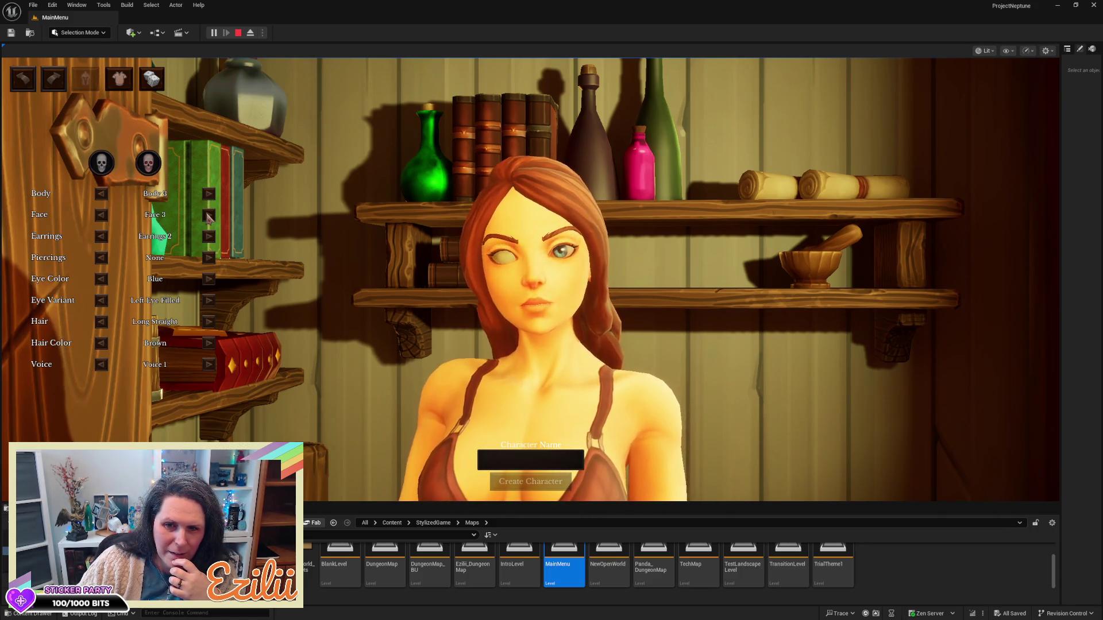
pyautogui.tripleClick(208, 216)
pyautogui.doubleClick(208, 217)
pyautogui.doubleClick(208, 217)
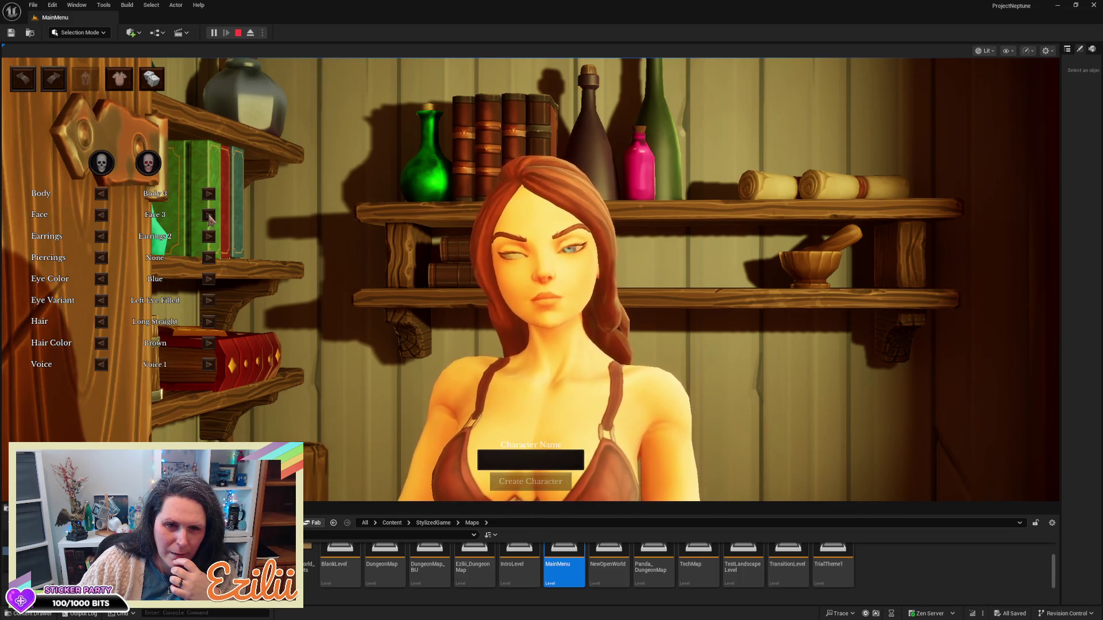
pyautogui.click(212, 307)
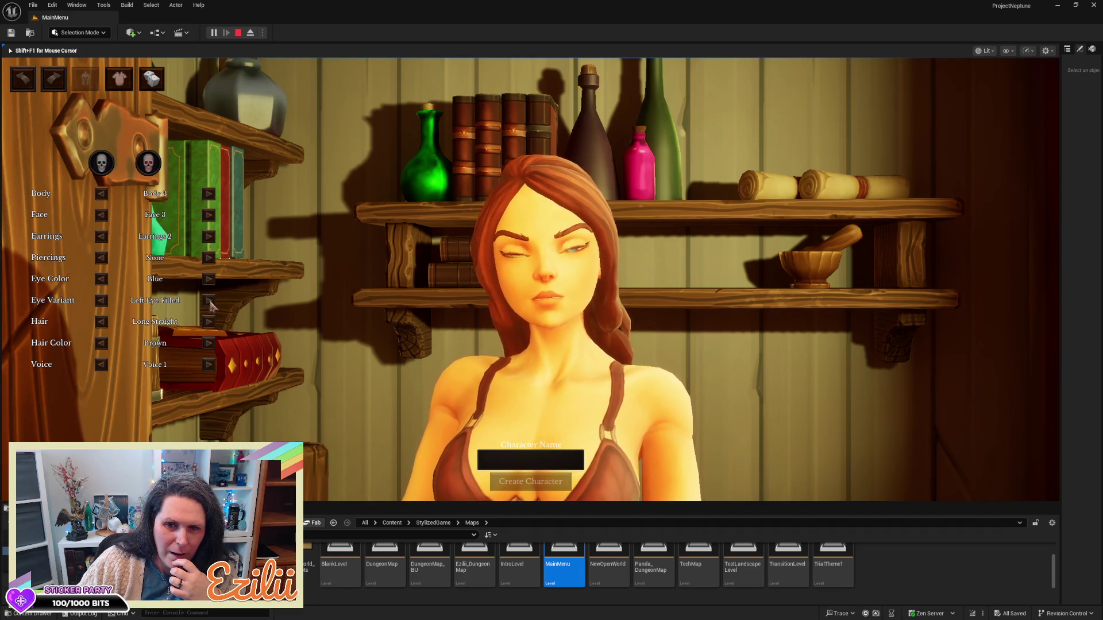
pyautogui.click(209, 302)
pyautogui.click(209, 302)
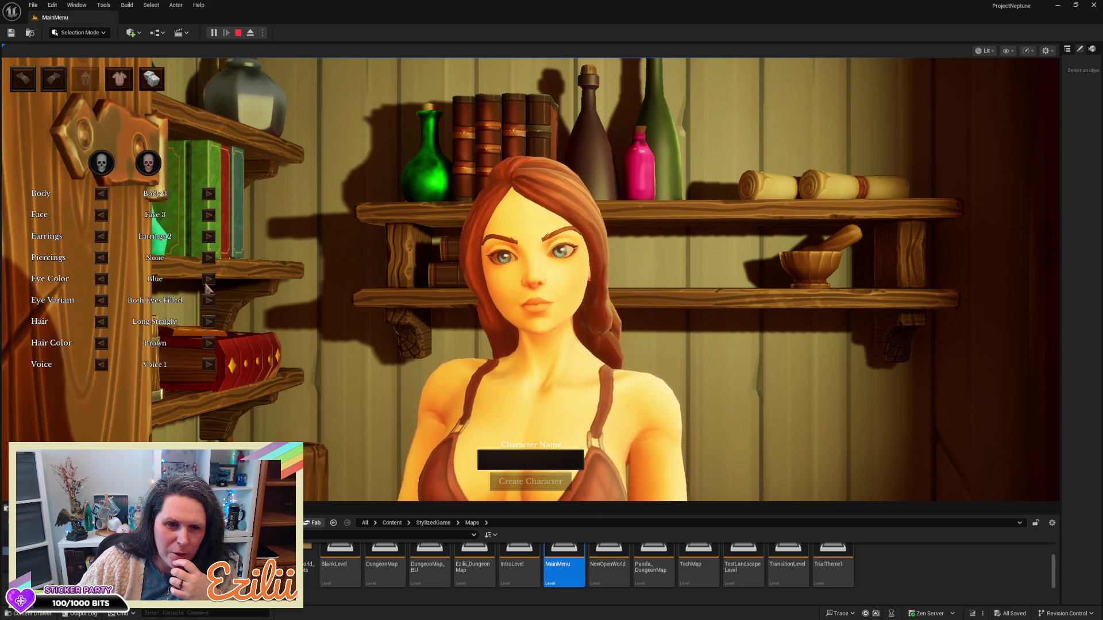
# - Change the hair to Short Wavy and the earrings to Earrings 5, turning her sideways
pyautogui.click(209, 322)
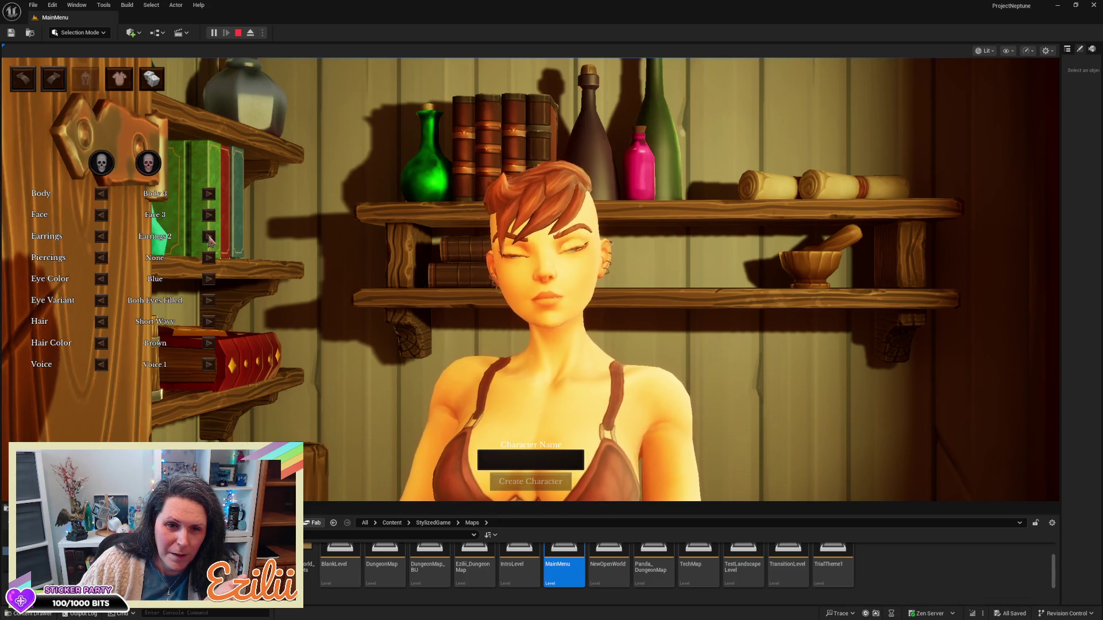
pyautogui.click(209, 238)
pyautogui.click(210, 238)
pyautogui.click(209, 239)
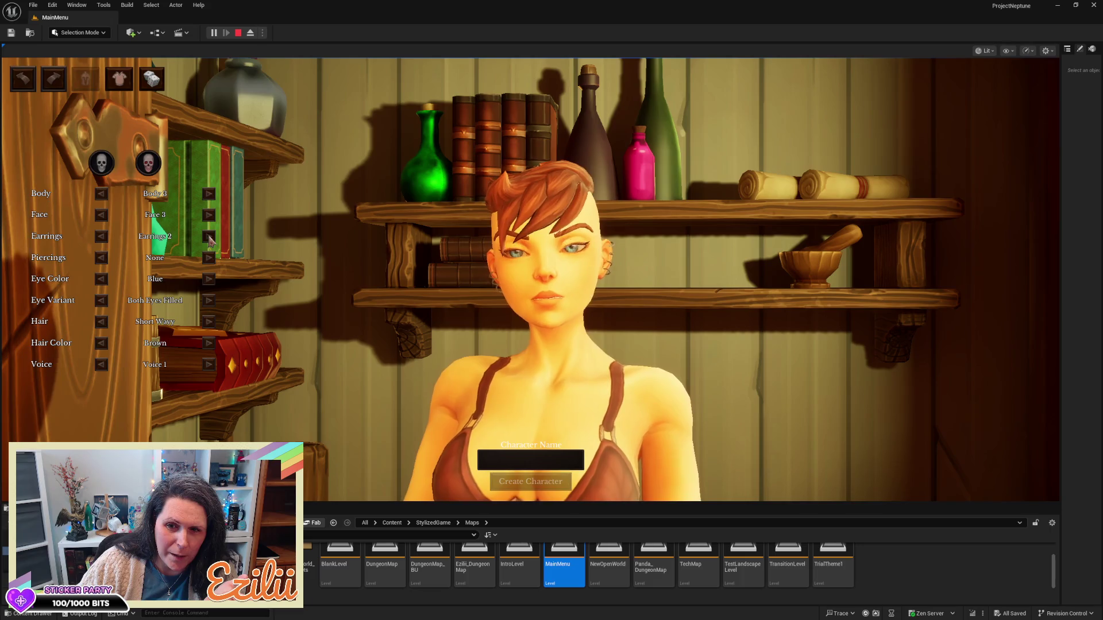
pyautogui.click(26, 79)
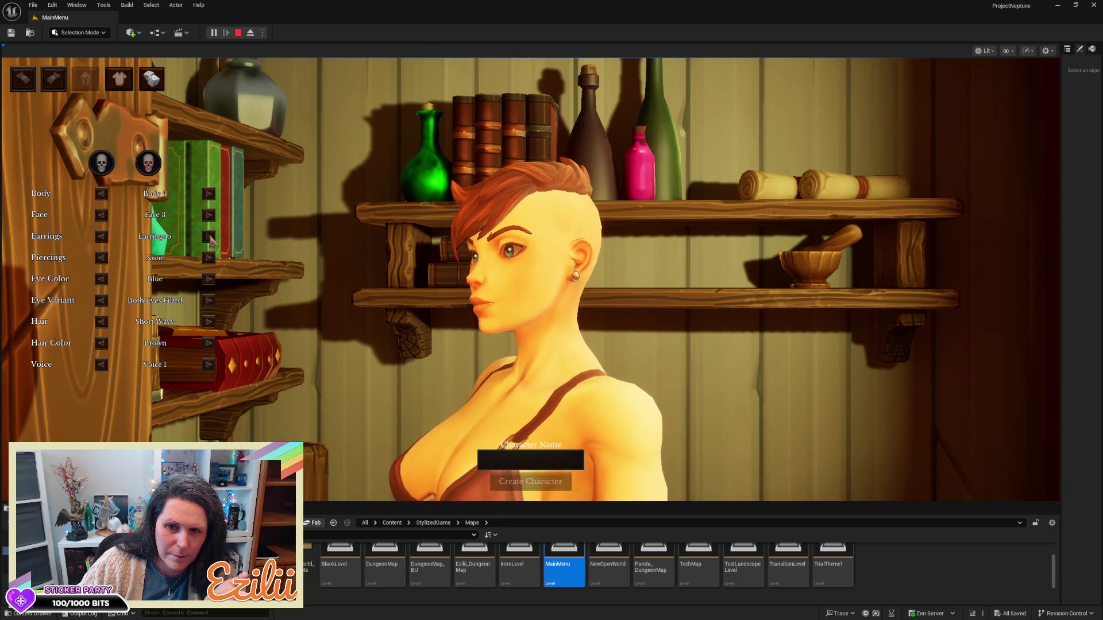
# - Switch to Earrings 6, rotate the preview, and cycle the hair through to Long Pony
pyautogui.click(209, 237)
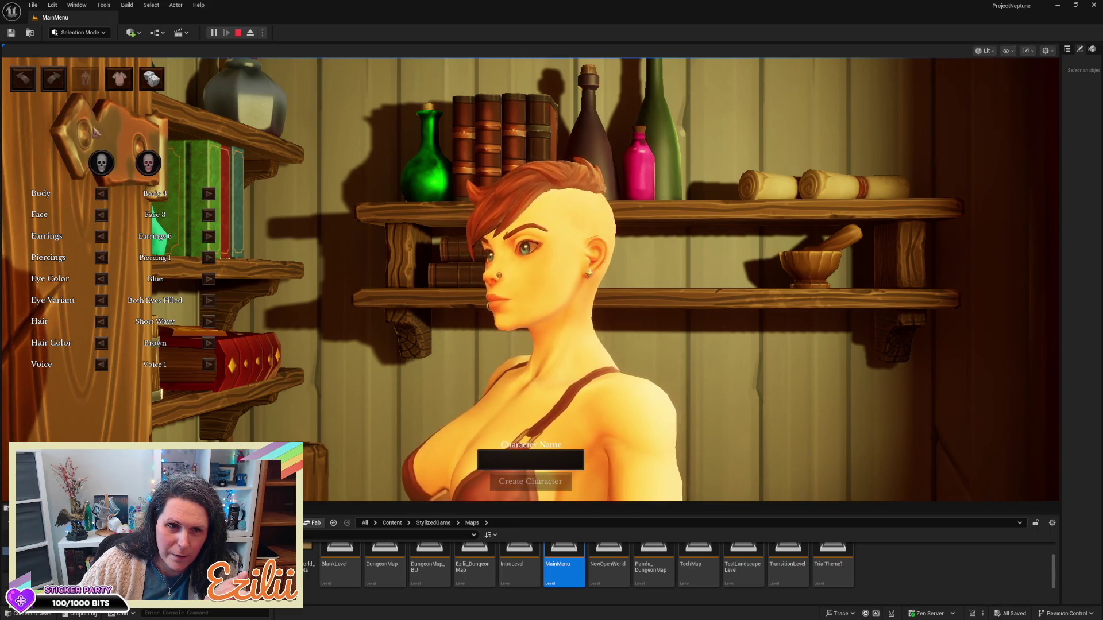
pyautogui.click(21, 85)
pyautogui.click(22, 84)
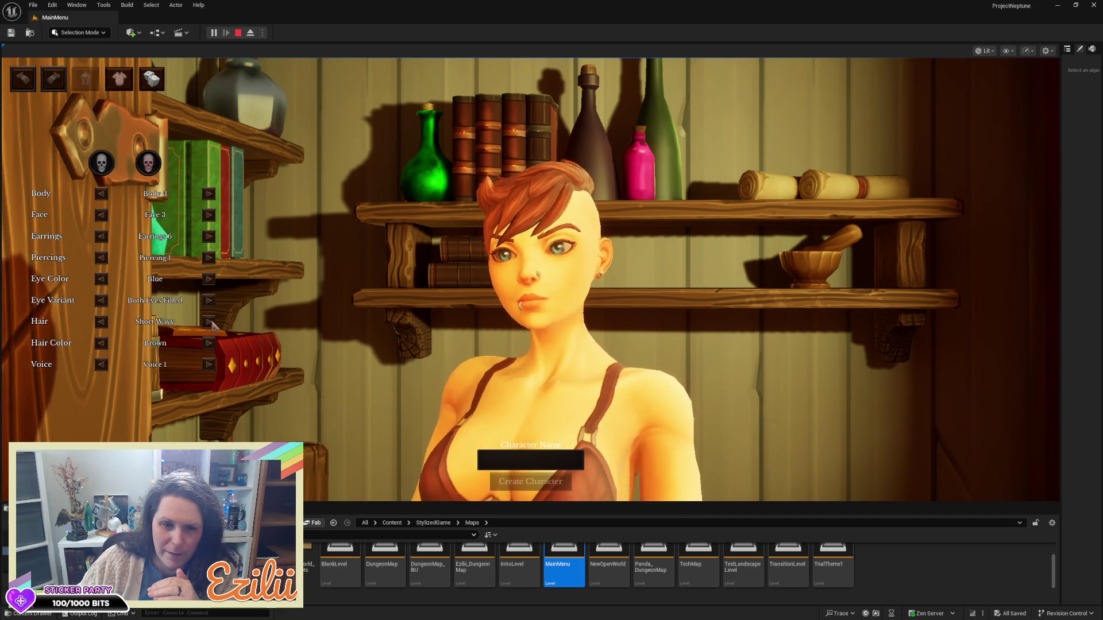
pyautogui.click(210, 323)
pyautogui.click(209, 322)
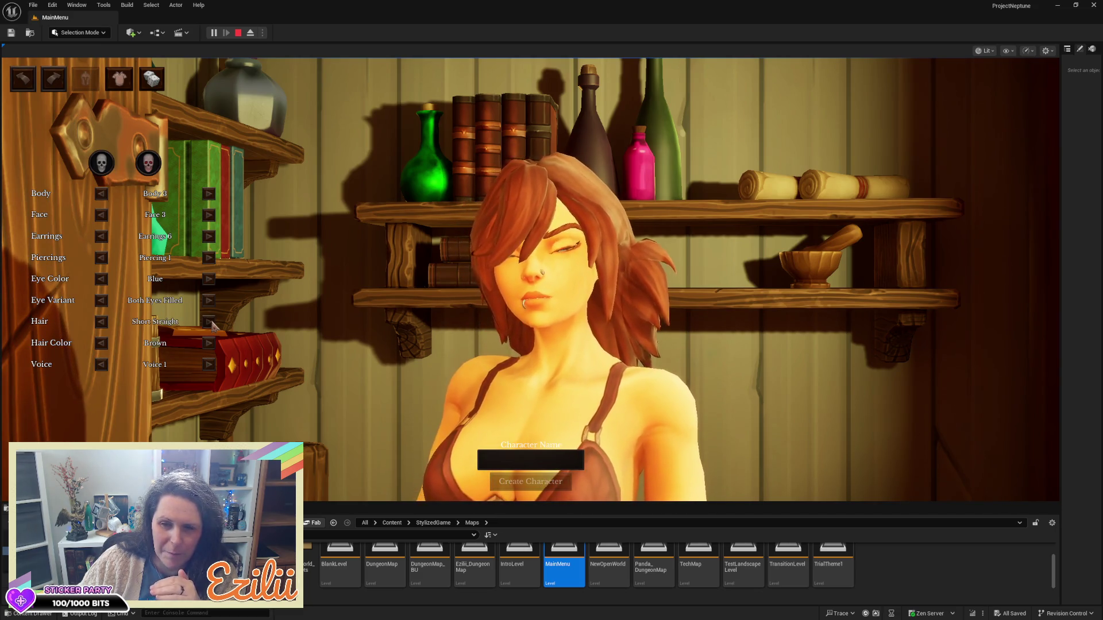
pyautogui.click(209, 322)
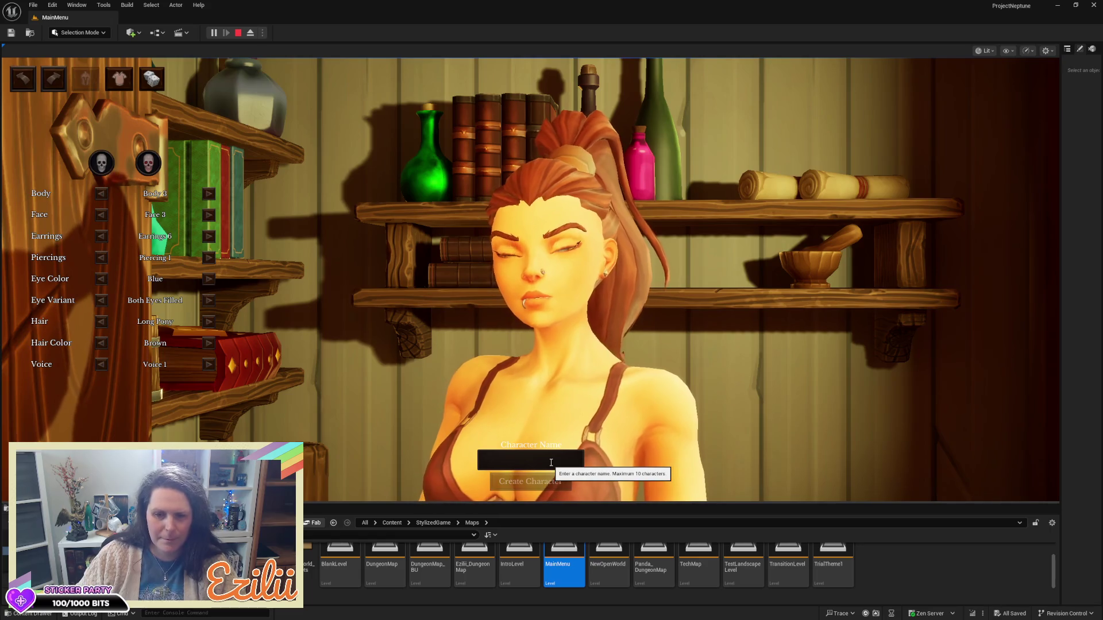
# - Enter the character's name and create the character to begin the game
pyautogui.click(547, 463)
pyautogui.write('Lea')
pyautogui.click(561, 480)
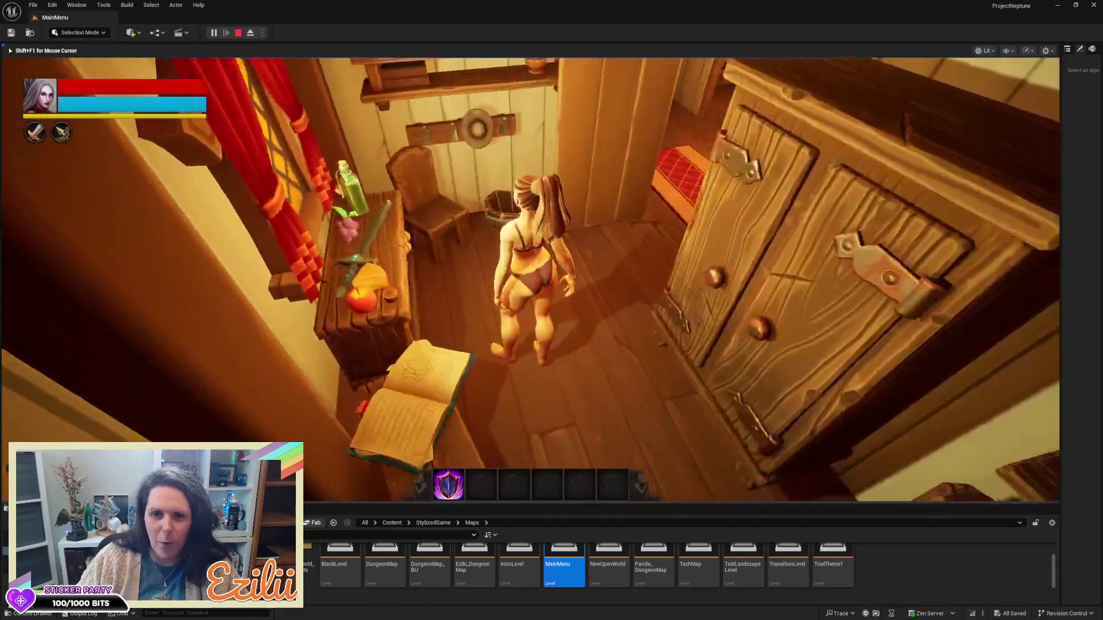
# - Run the character down the hallway and stairs across the tavern toward the door
pyautogui.press('w')
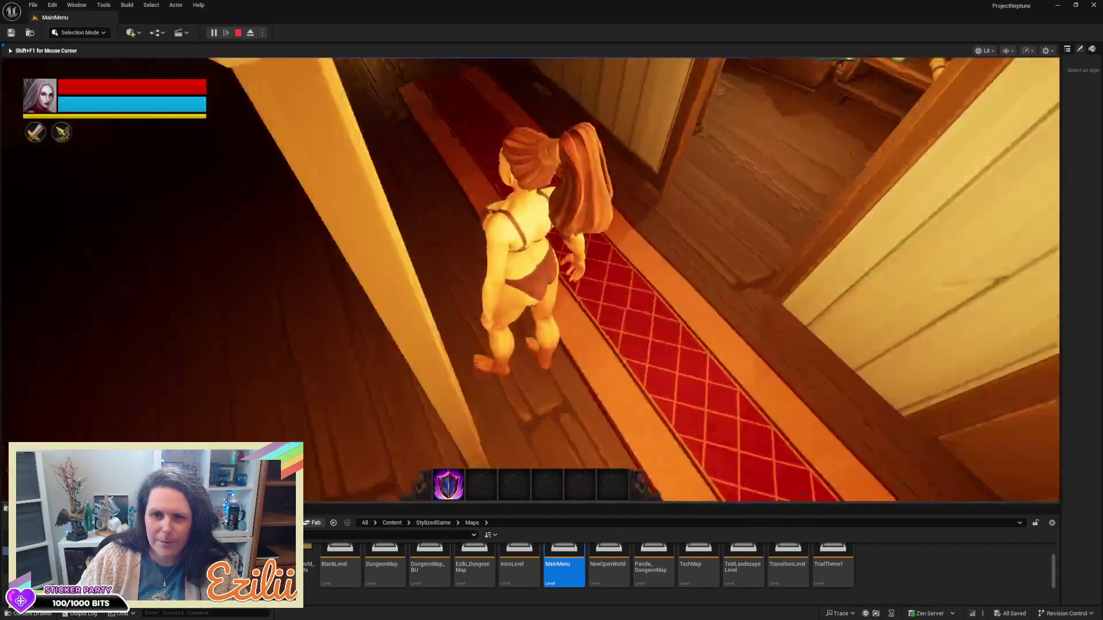
pyautogui.press('w')
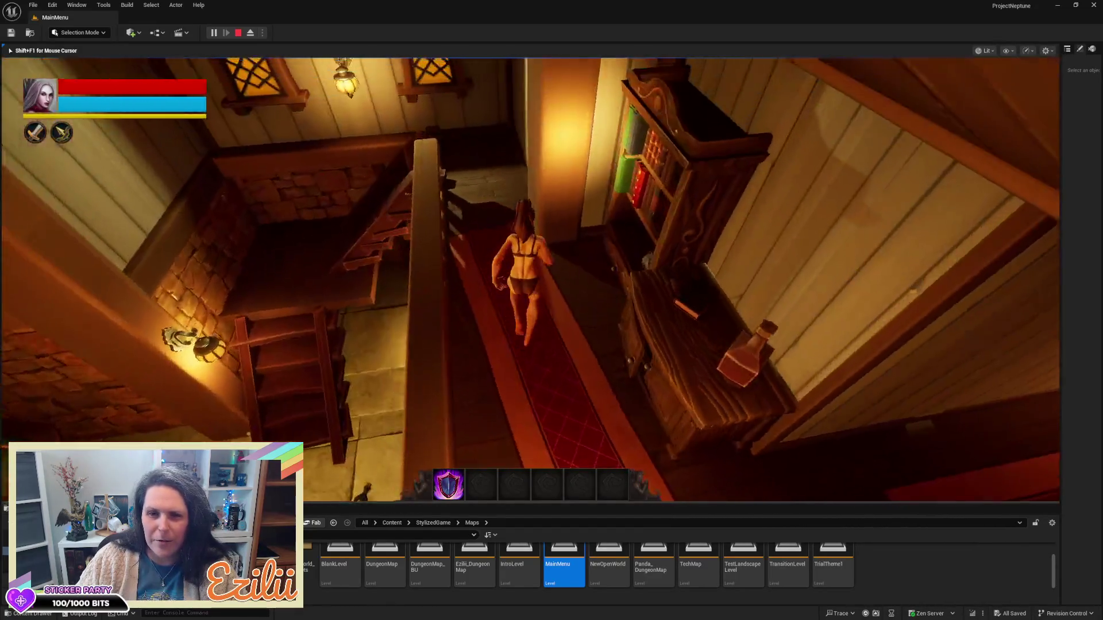
pyautogui.press('w')
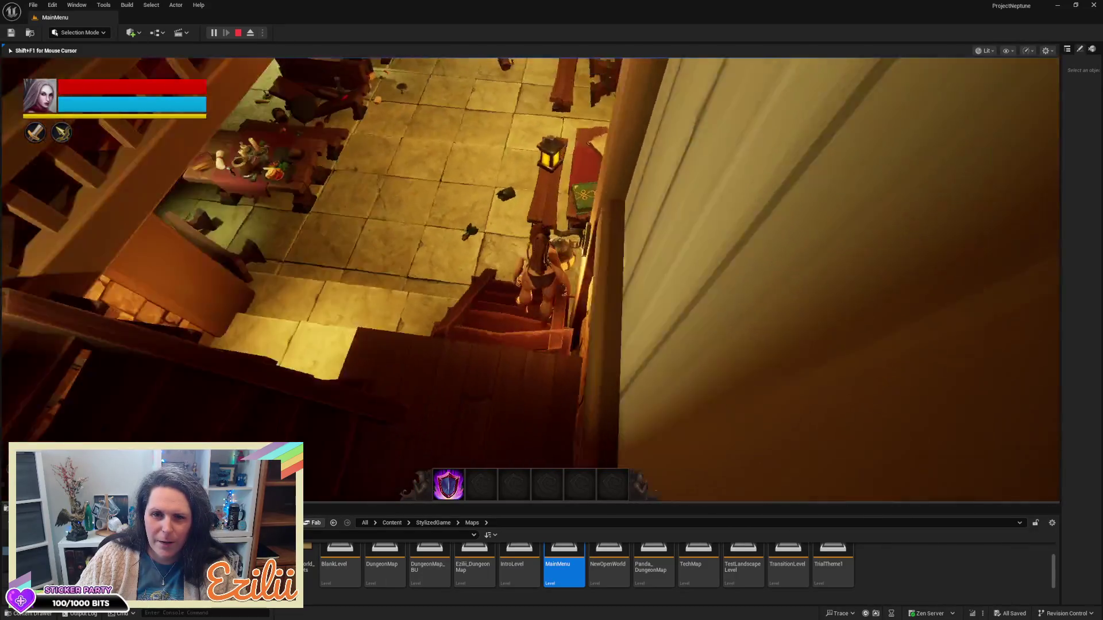
pyautogui.press('w')
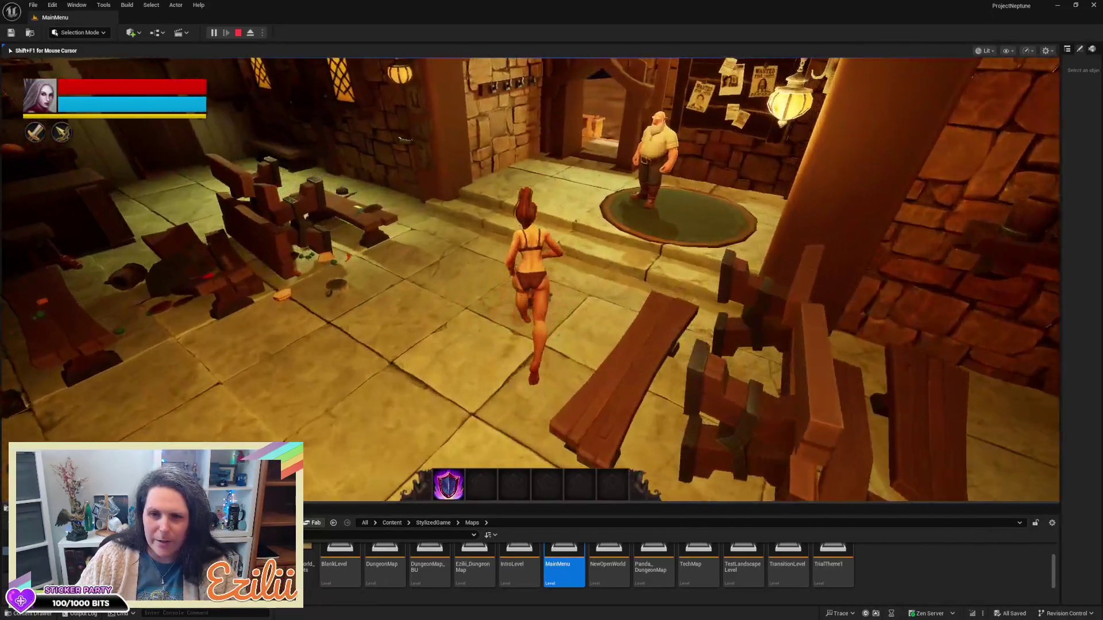
# - Run and roll around the village, then open the appearance selection at the house wardrobe
pyautogui.press('w')
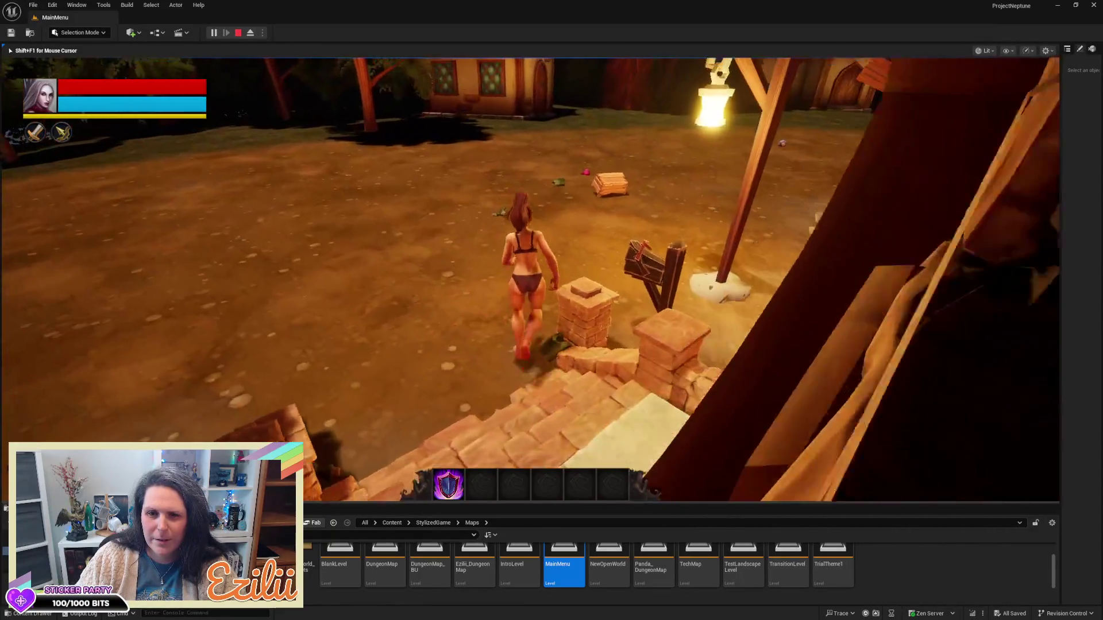
pyautogui.press('w')
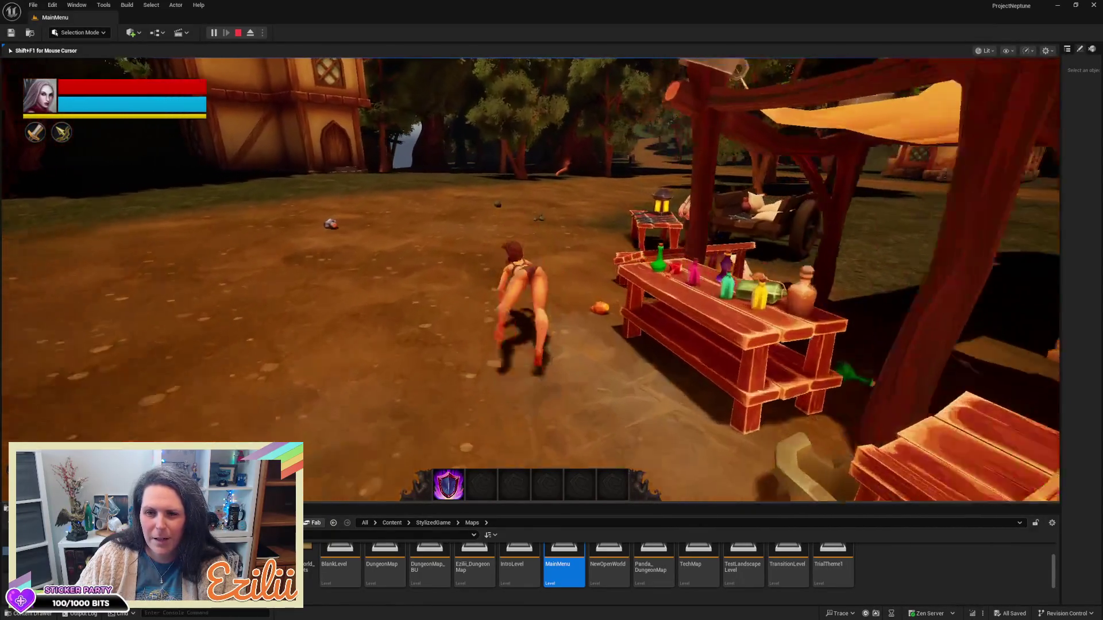
pyautogui.press('w')
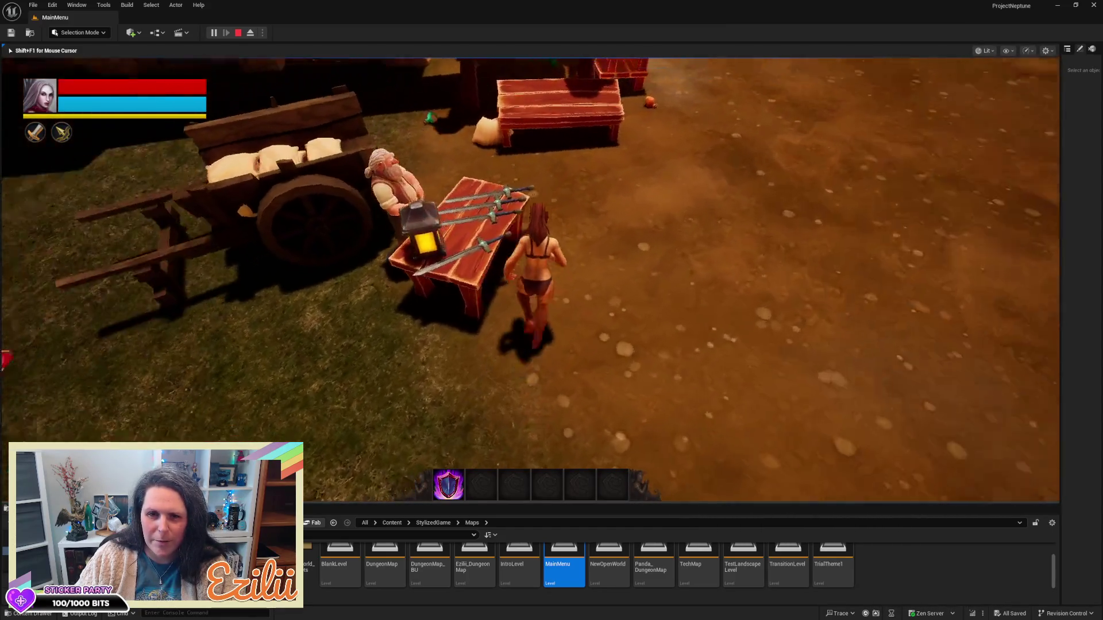
pyautogui.press('w')
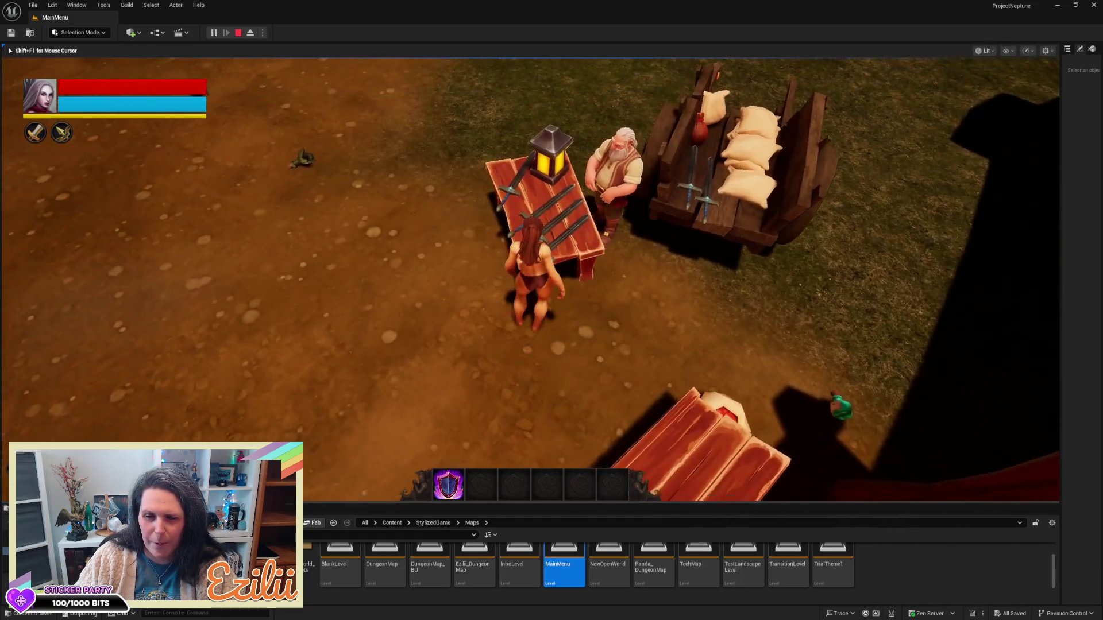
pyautogui.press('w')
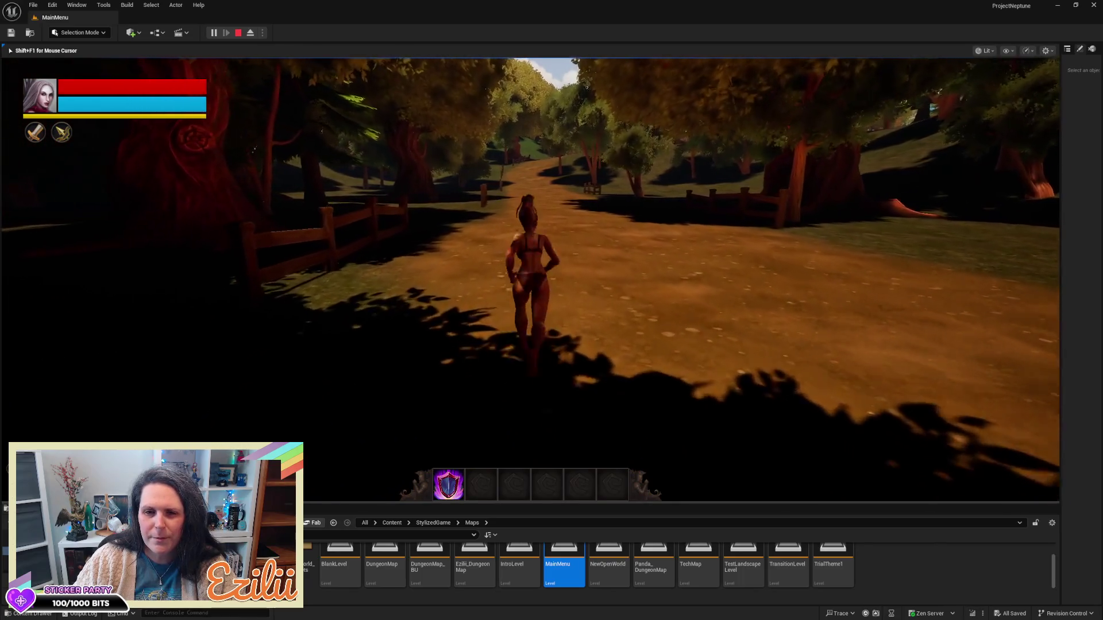
pyautogui.press('space')
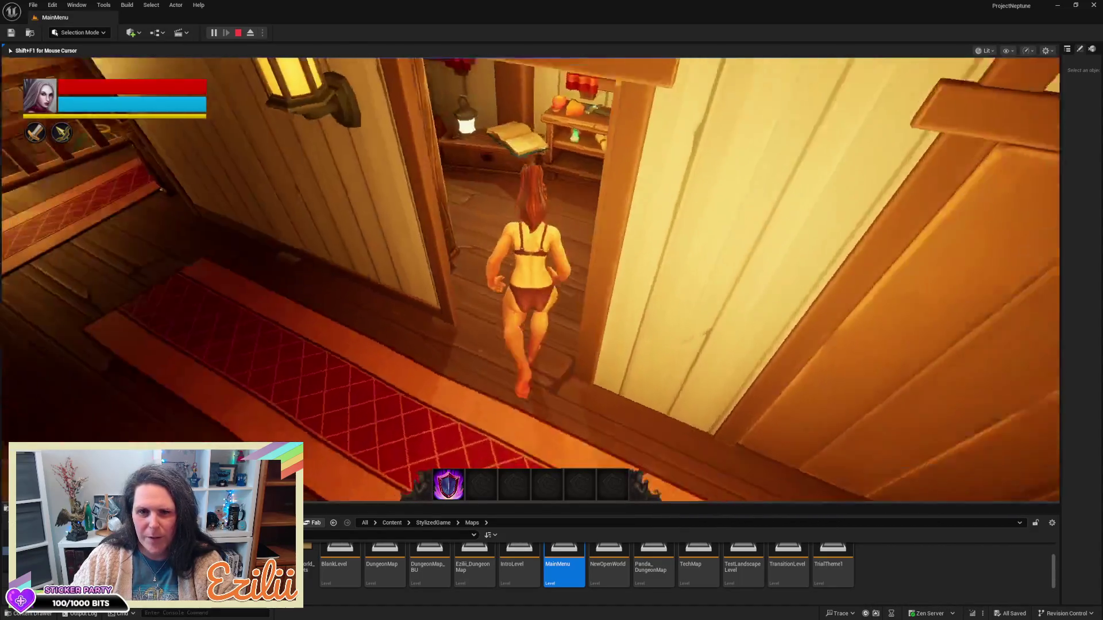
pyautogui.press('e')
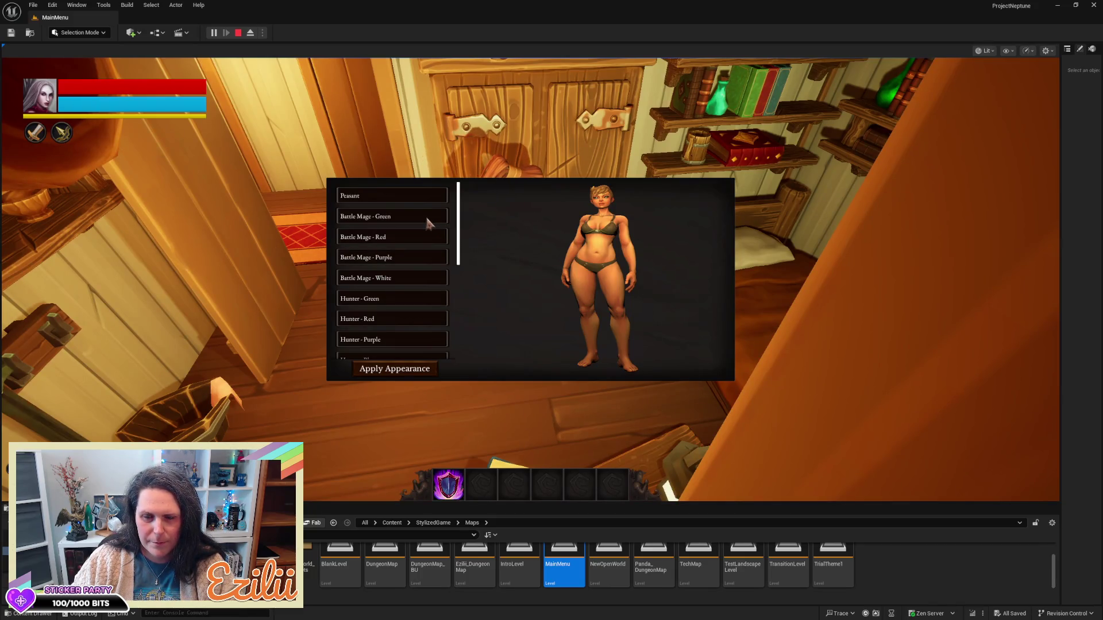
# - Apply the Battle Mage - Green outfit and walk down the stairs into the tavern hall
pyautogui.click(385, 217)
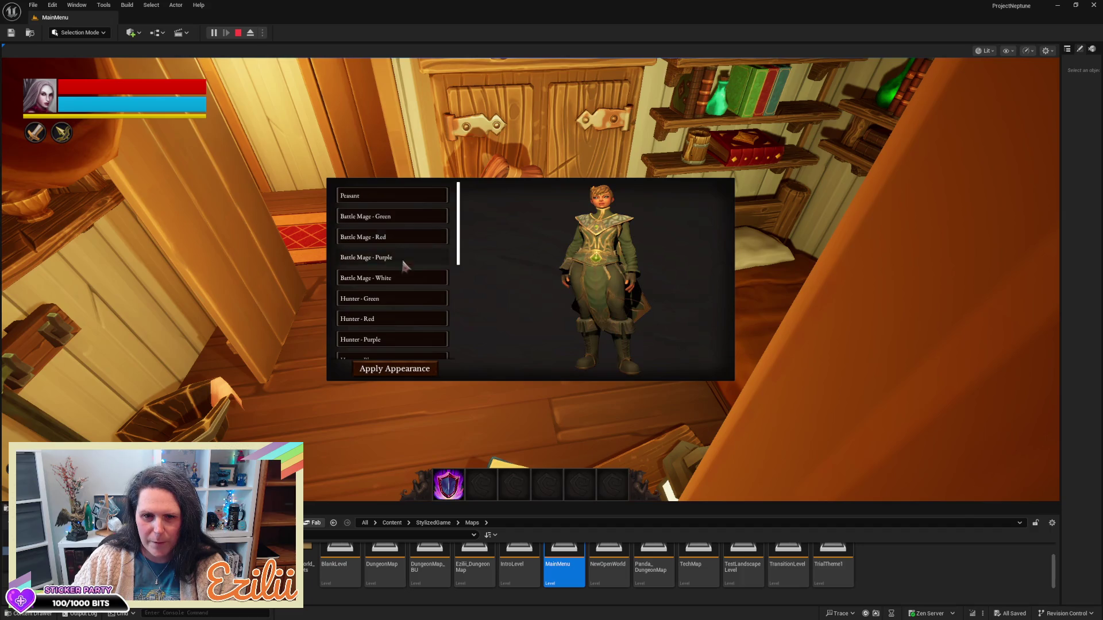
pyautogui.click(410, 370)
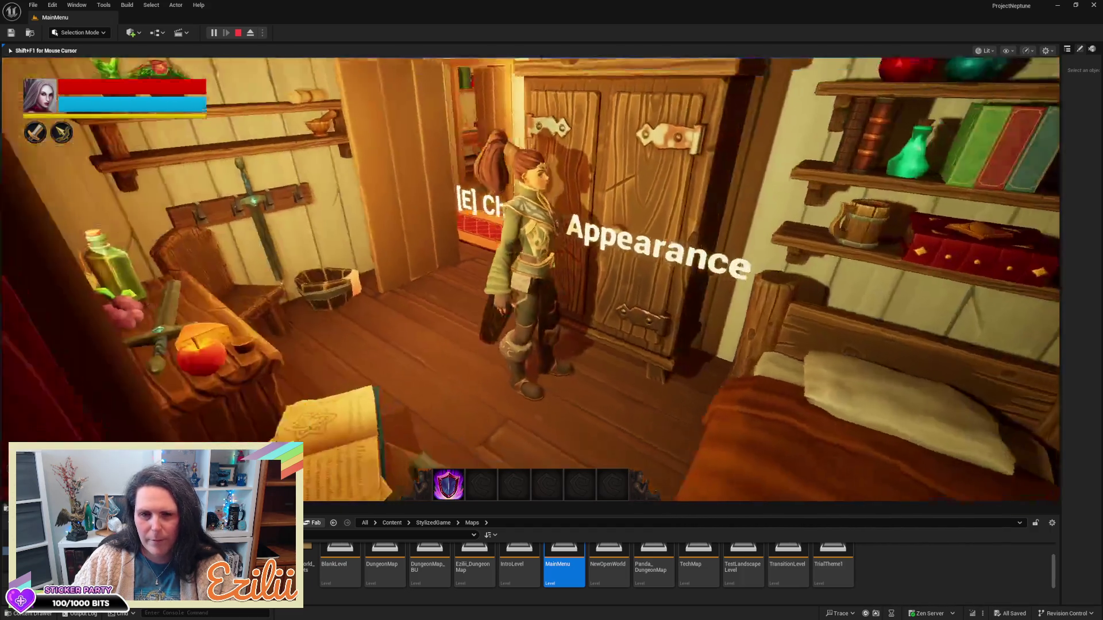
pyautogui.press('w')
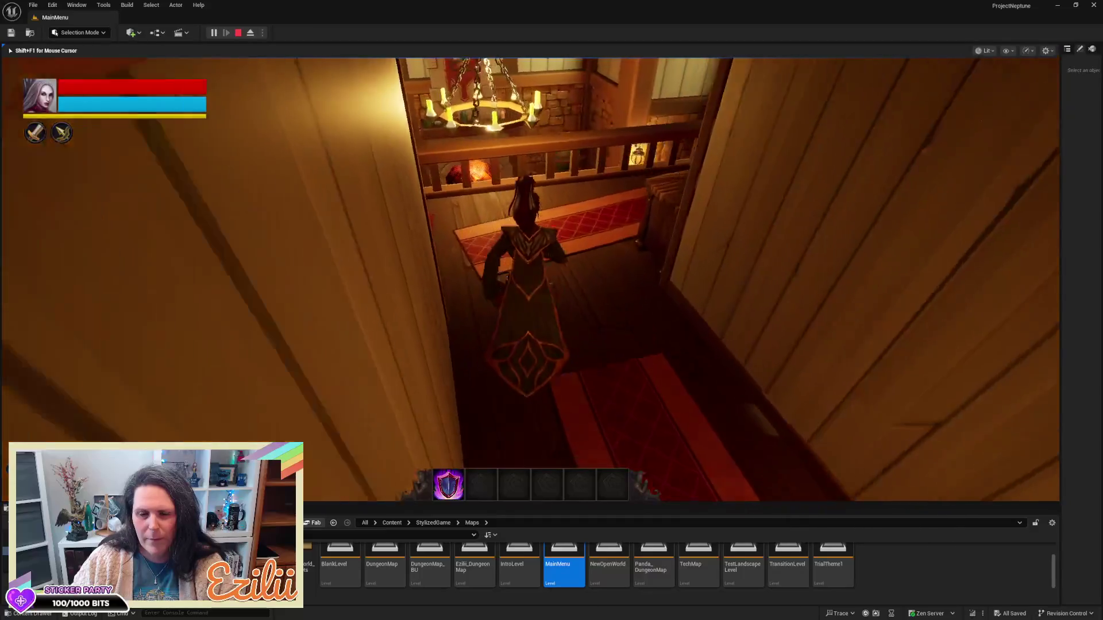
pyautogui.press('w')
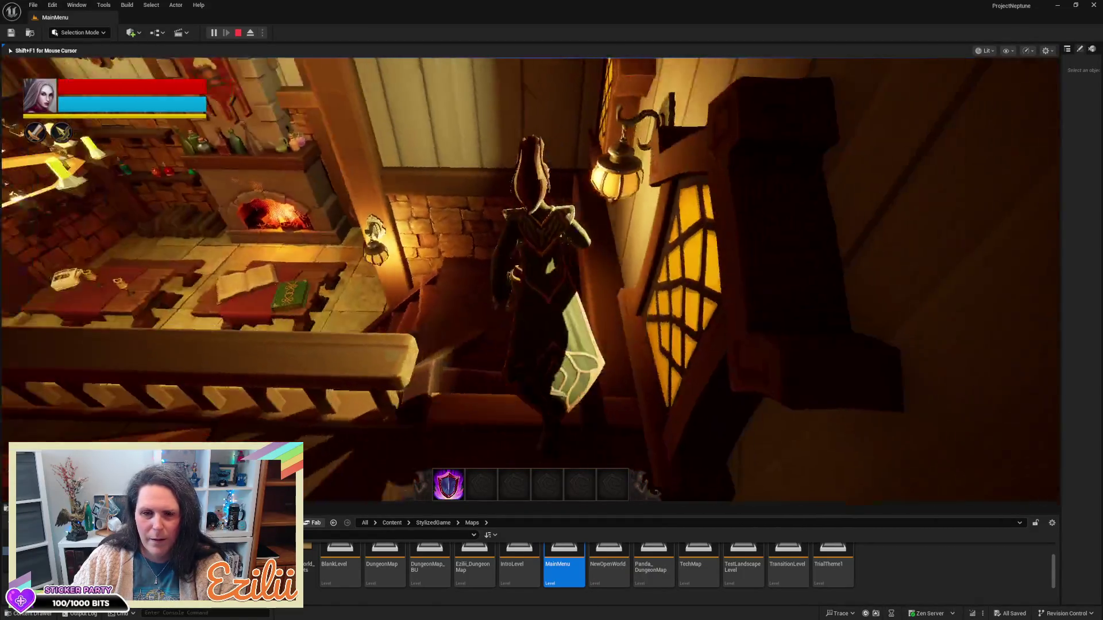
# - Cross the town square, rolling, and step into the glowing stone portal
pyautogui.press('w')
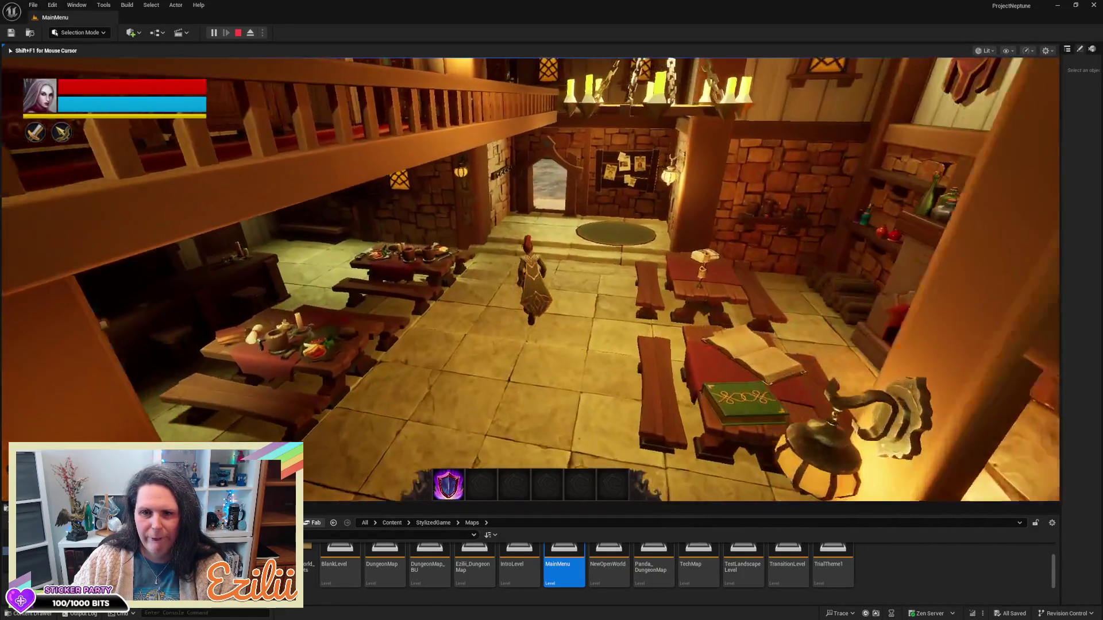
pyautogui.press('w')
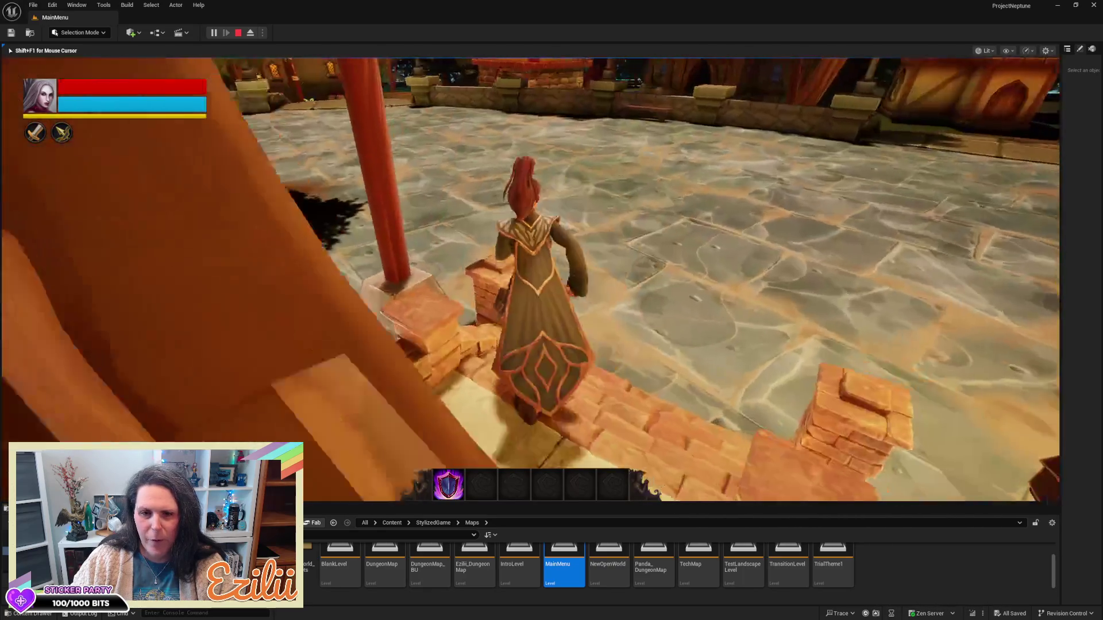
pyautogui.press('w')
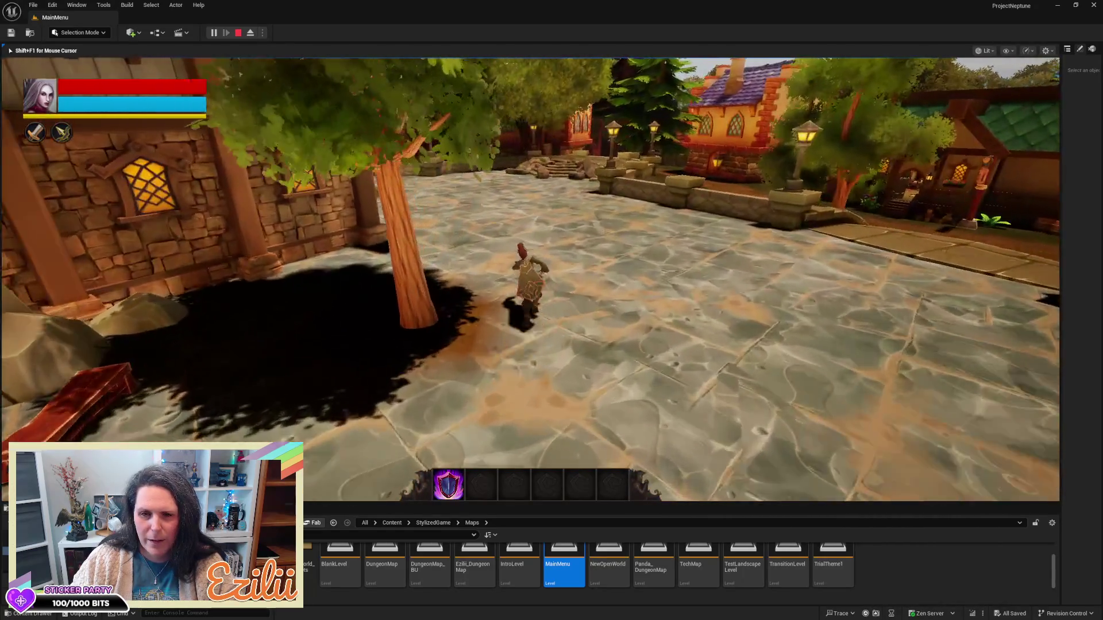
pyautogui.press('space')
pyautogui.press('w')
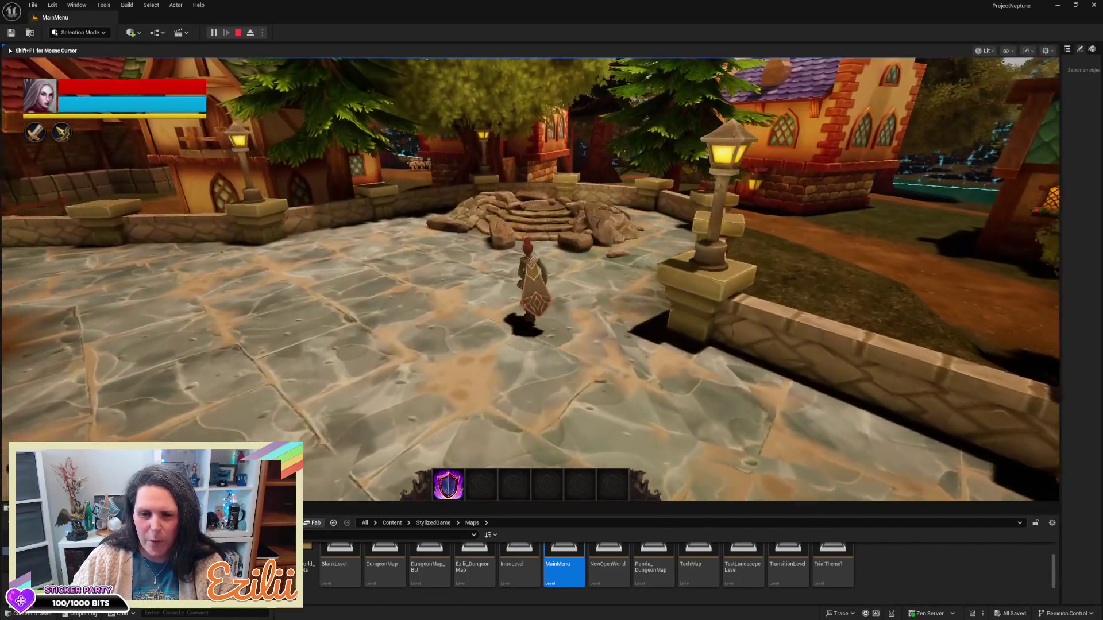
pyautogui.press('w')
pyautogui.press('s')
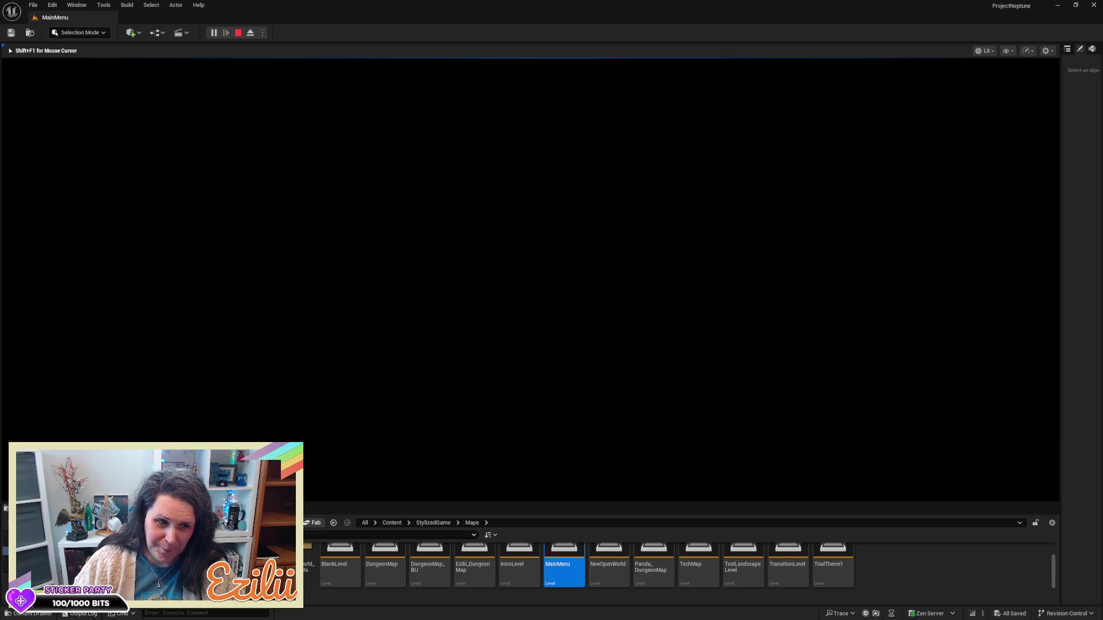
# - Walk through the Trial 2 halls into Hall 3, then stop the play session
pyautogui.press('w')
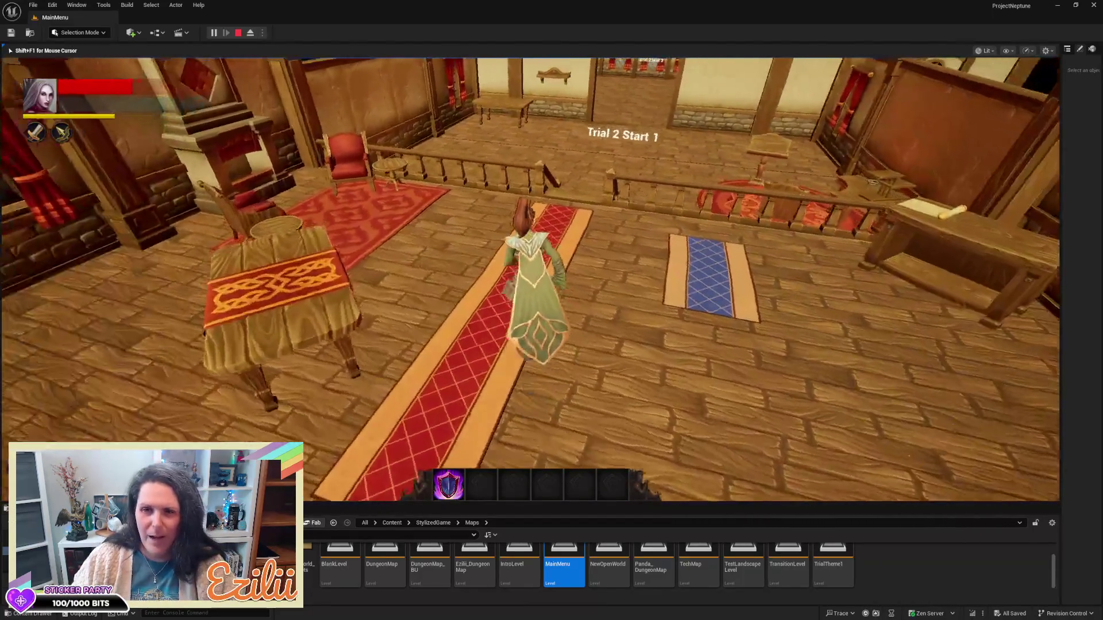
pyautogui.press('w')
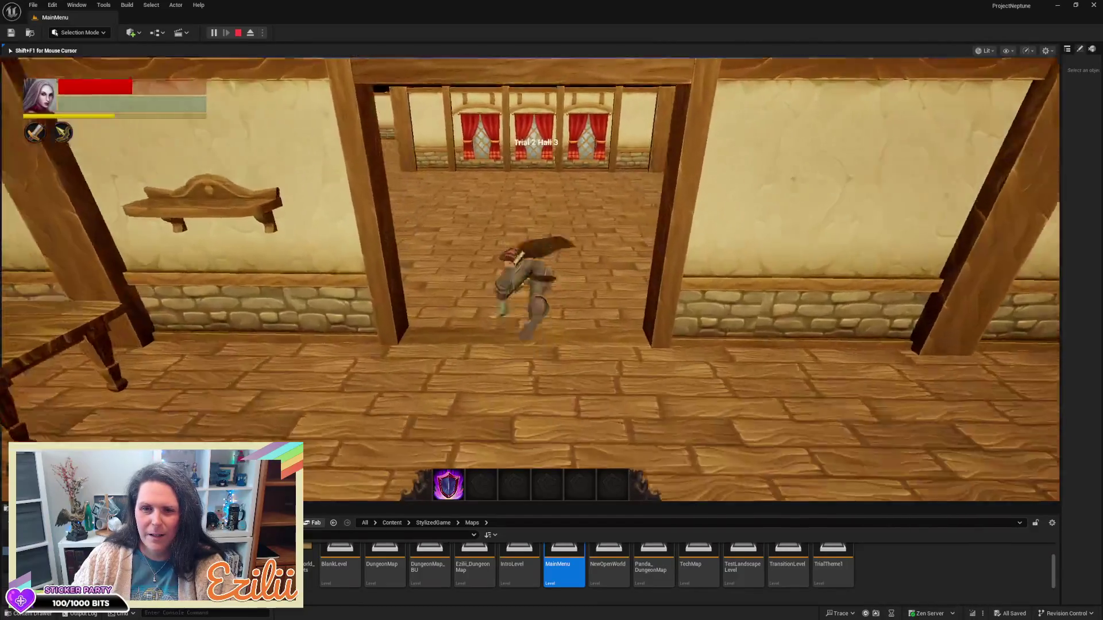
pyautogui.press('w')
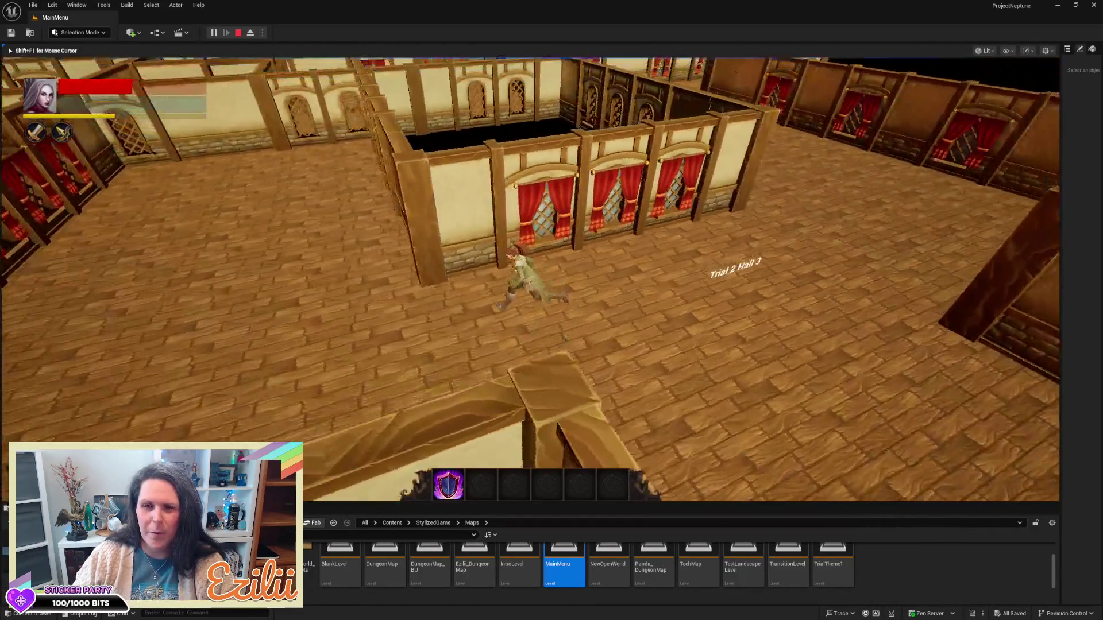
pyautogui.press('w')
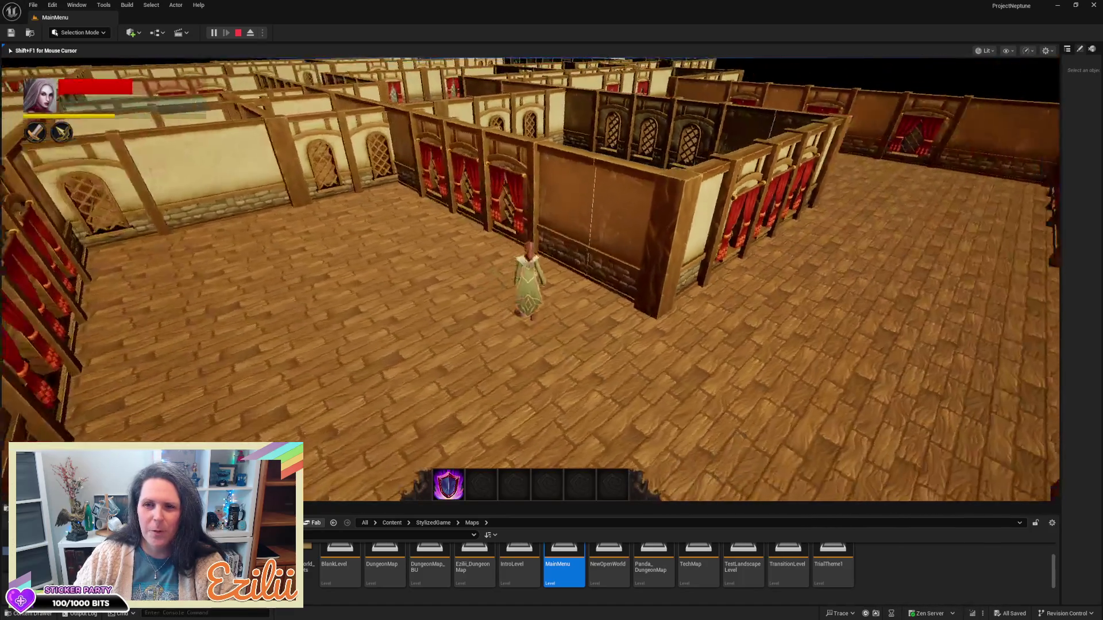
pyautogui.press('w')
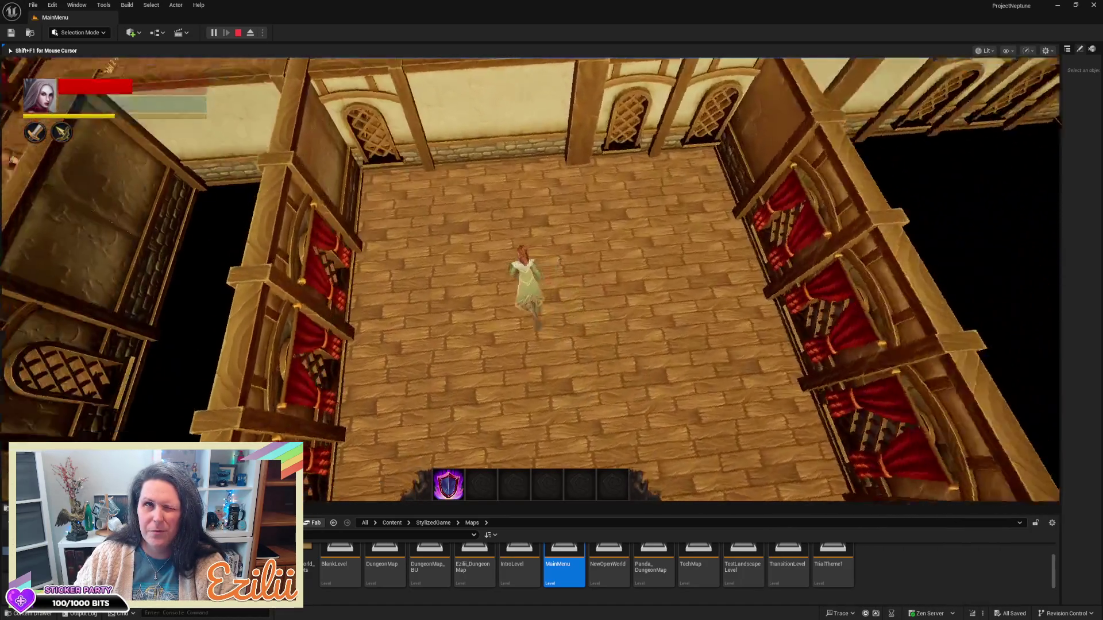
pyautogui.press('w')
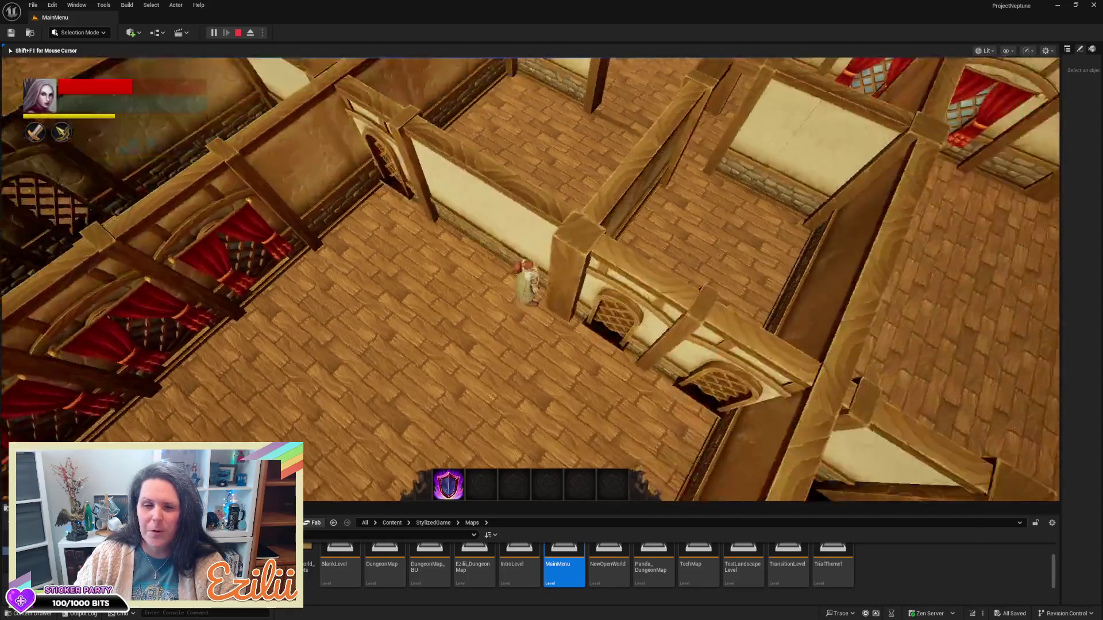
pyautogui.press('w')
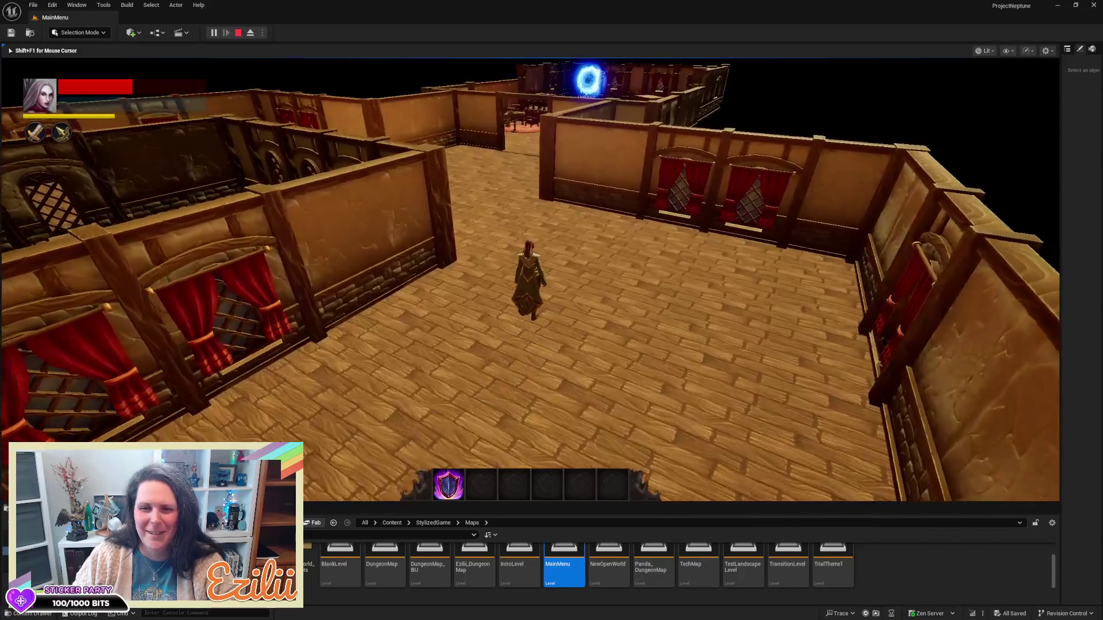
pyautogui.press('Escape')
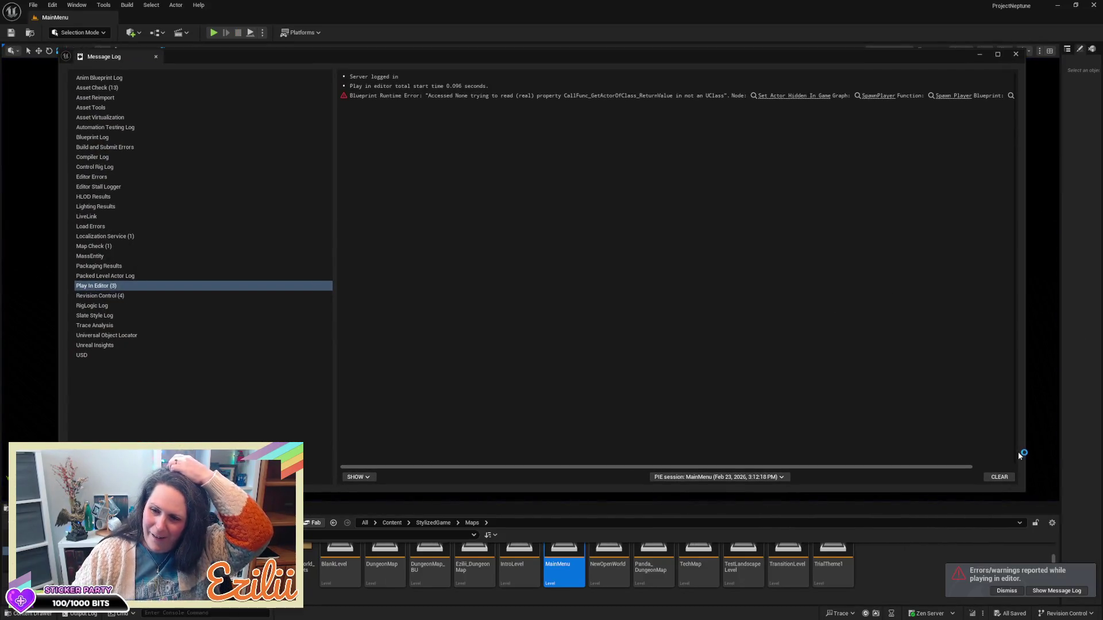
# - Clear and dismiss the Message Log errors, close it, and open the TrialTheme1 level
pyautogui.click(1004, 480)
pyautogui.click(1008, 592)
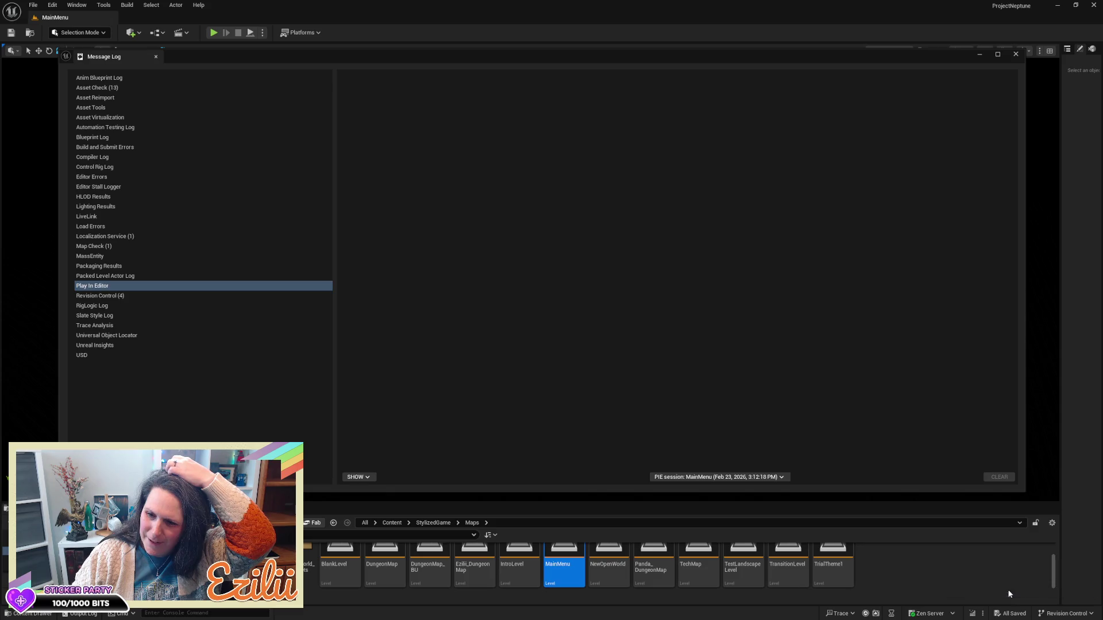
pyautogui.click(1016, 54)
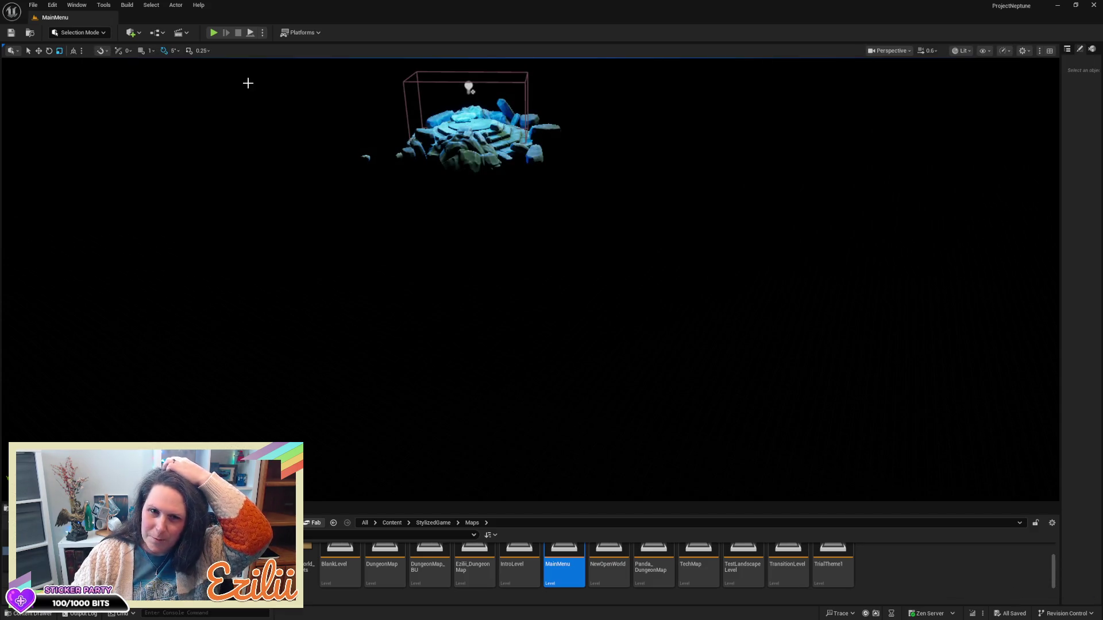
pyautogui.doubleClick(833, 567)
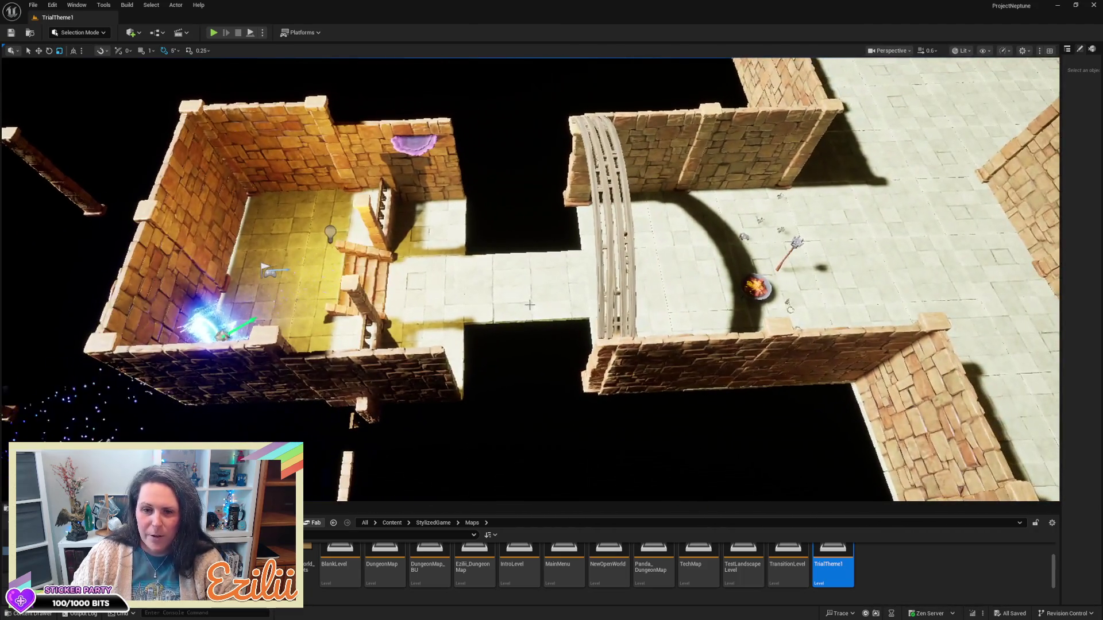
pyautogui.click(530, 304)
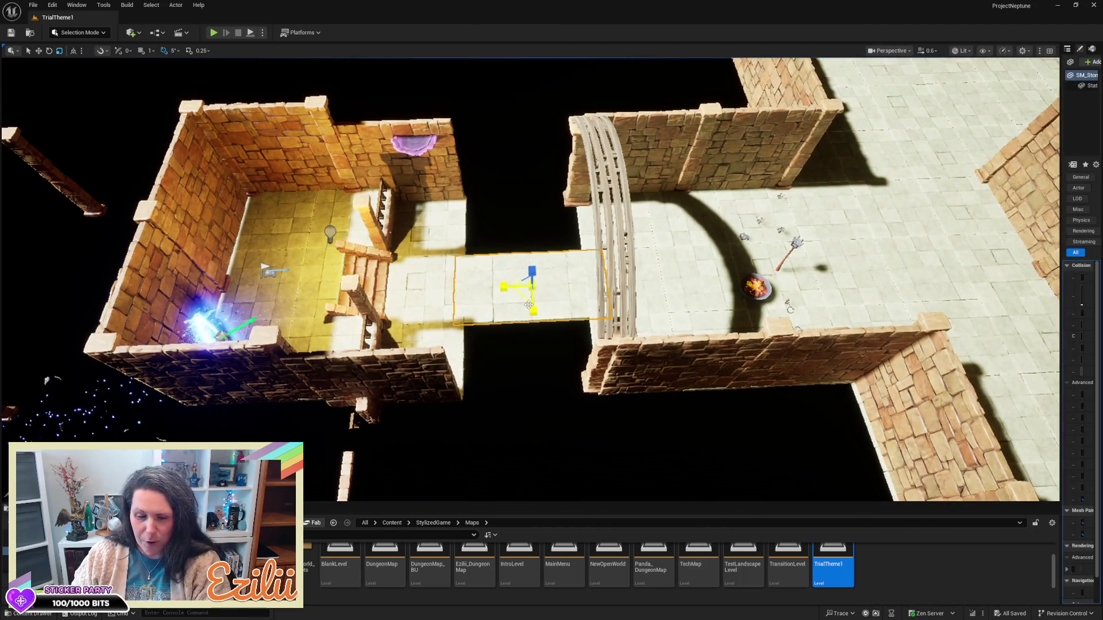
pyautogui.press('Escape')
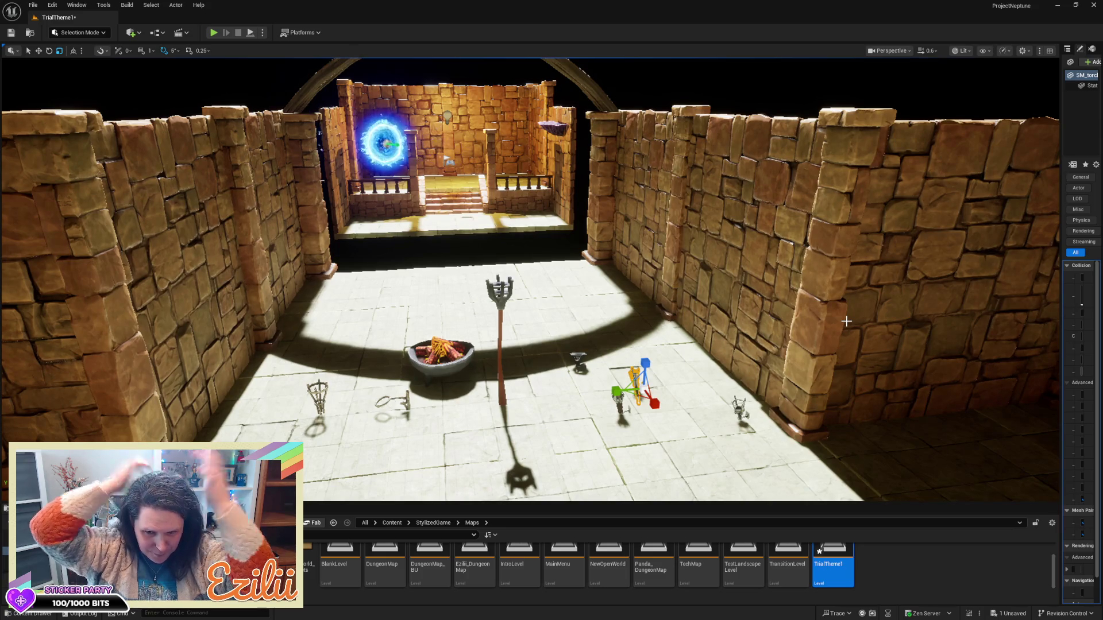
pyautogui.moveTo(724, 300)
pyautogui.mouseDown()
pyautogui.moveTo(684, 322)
pyautogui.moveTo(544, 327)
pyautogui.mouseUp()
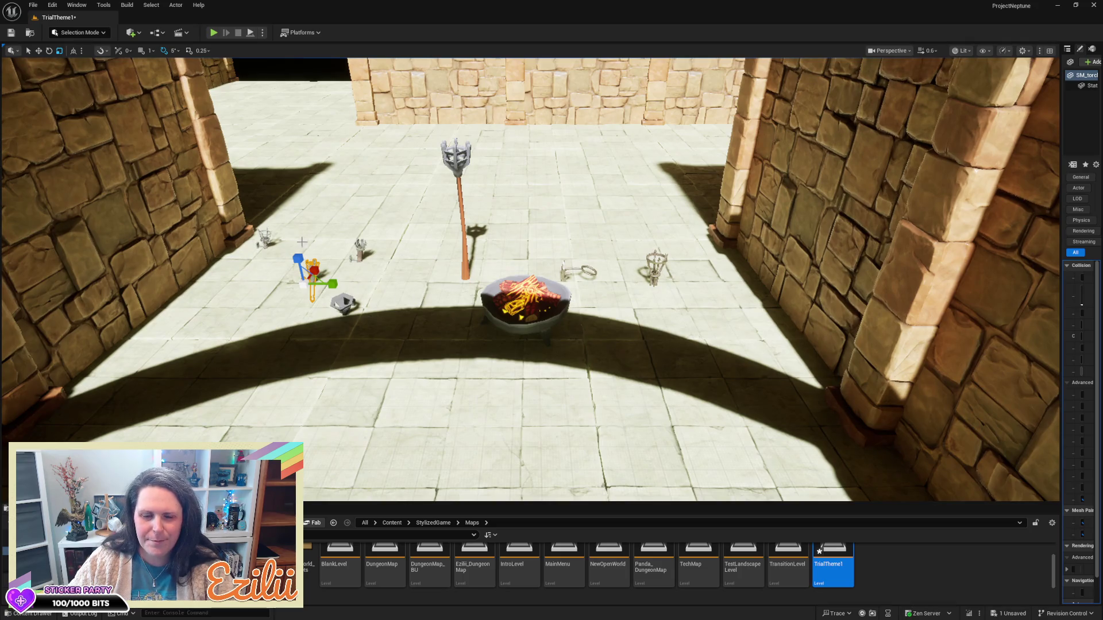
pyautogui.moveTo(312, 242)
pyautogui.mouseDown()
pyautogui.moveTo(435, 281)
pyautogui.moveTo(633, 388)
pyautogui.mouseUp()
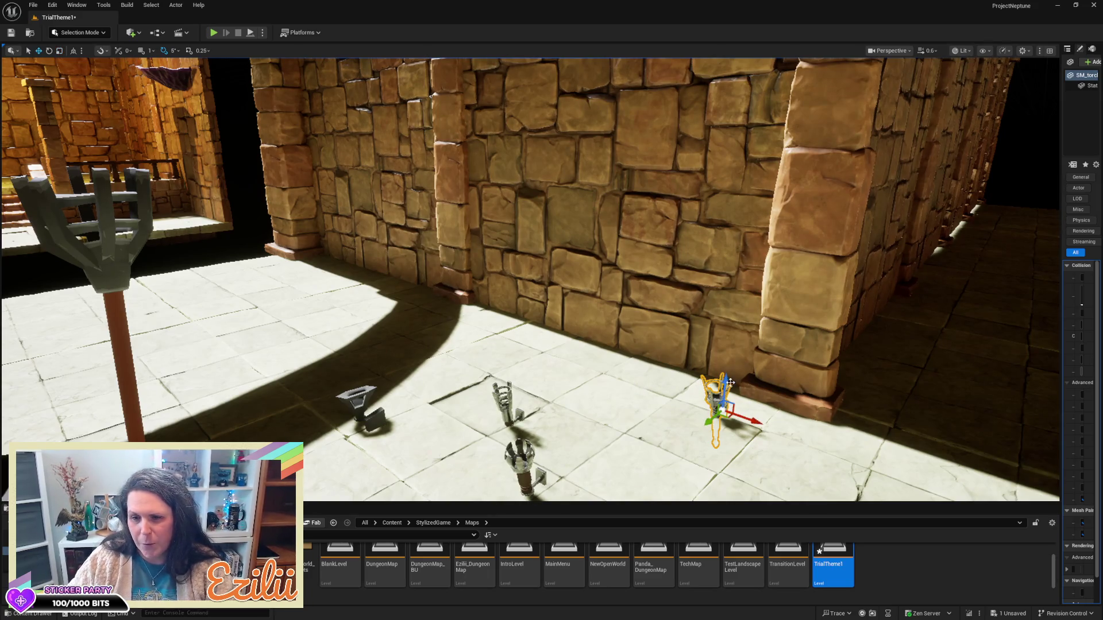
pyautogui.moveTo(652, 163); pyautogui.dragTo(653, 299)
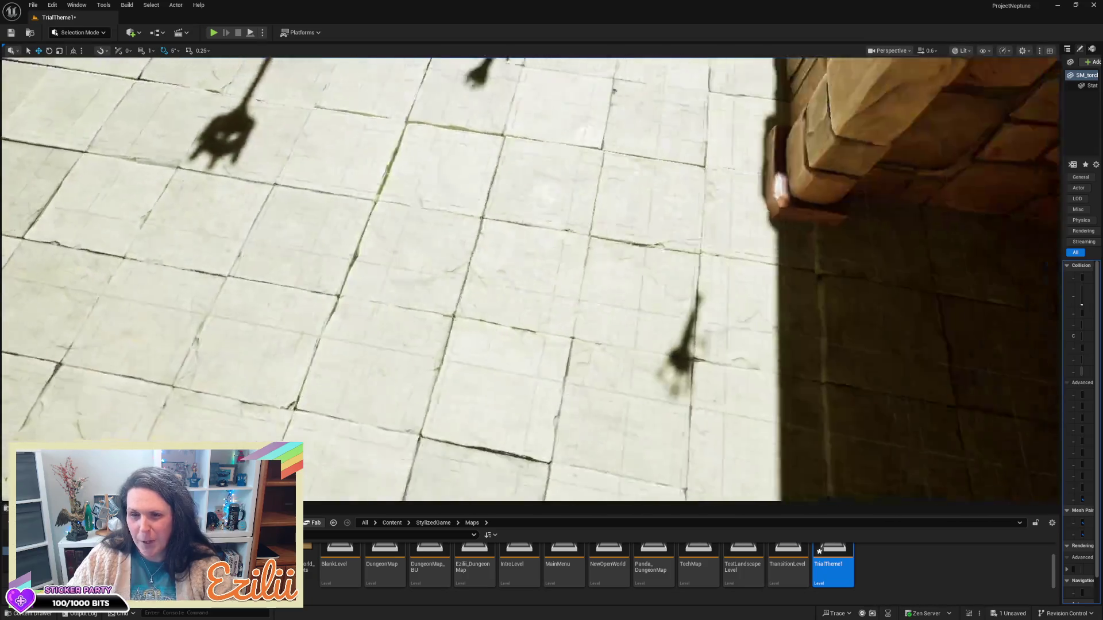
pyautogui.moveTo(703, 229)
pyautogui.mouseDown()
pyautogui.moveTo(660, 244)
pyautogui.moveTo(638, 227)
pyautogui.mouseUp()
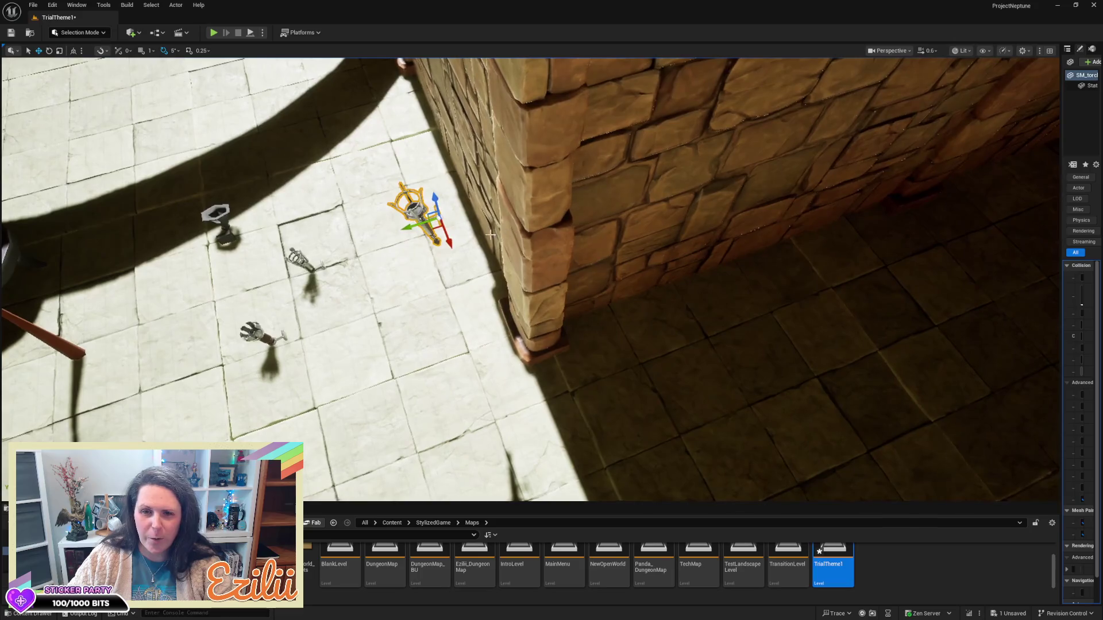
pyautogui.moveTo(399, 147); pyautogui.dragTo(351, 213)
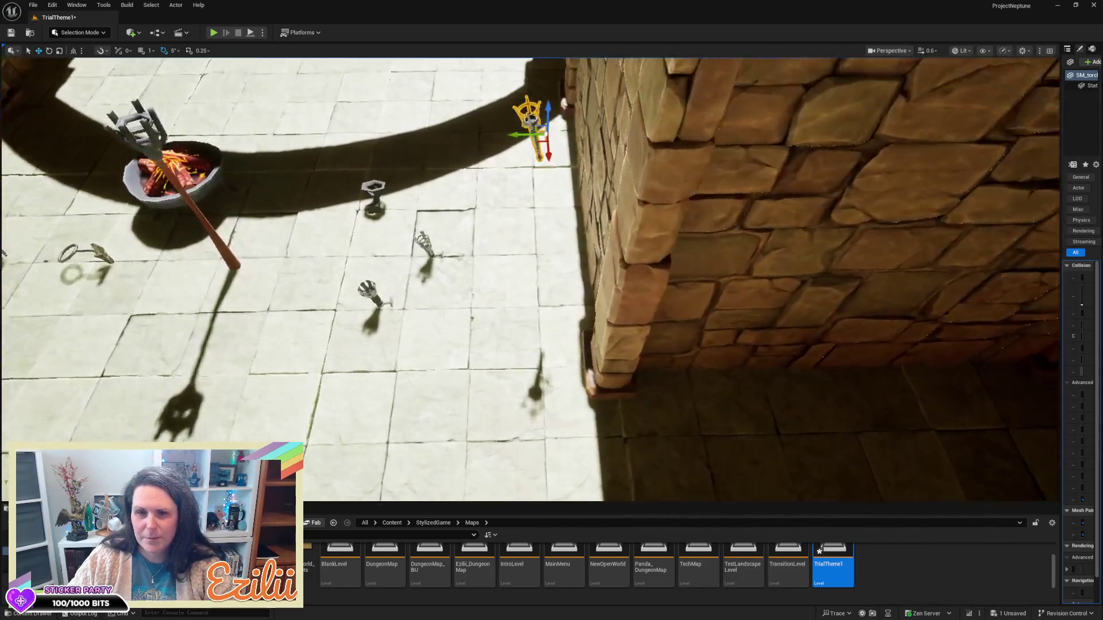
pyautogui.moveTo(474, 248)
pyautogui.mouseDown()
pyautogui.moveTo(466, 244)
pyautogui.moveTo(474, 248)
pyautogui.mouseUp()
pyautogui.press('Escape')
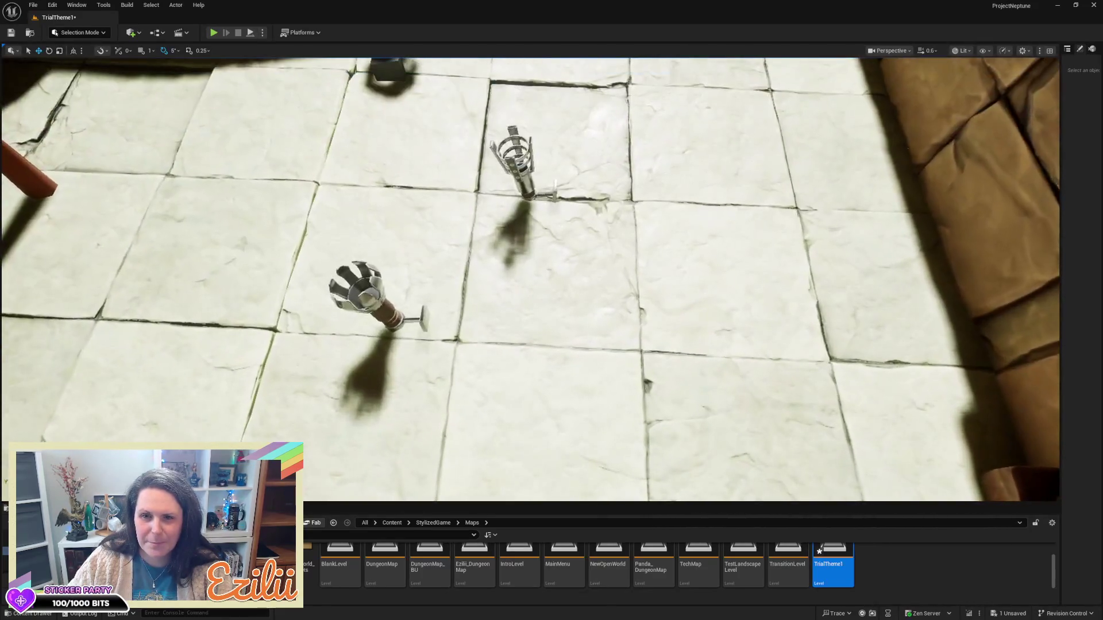
# - Frame the standing torch, look around the nearby corridors, and drag the Content Browser taller
pyautogui.click(514, 160)
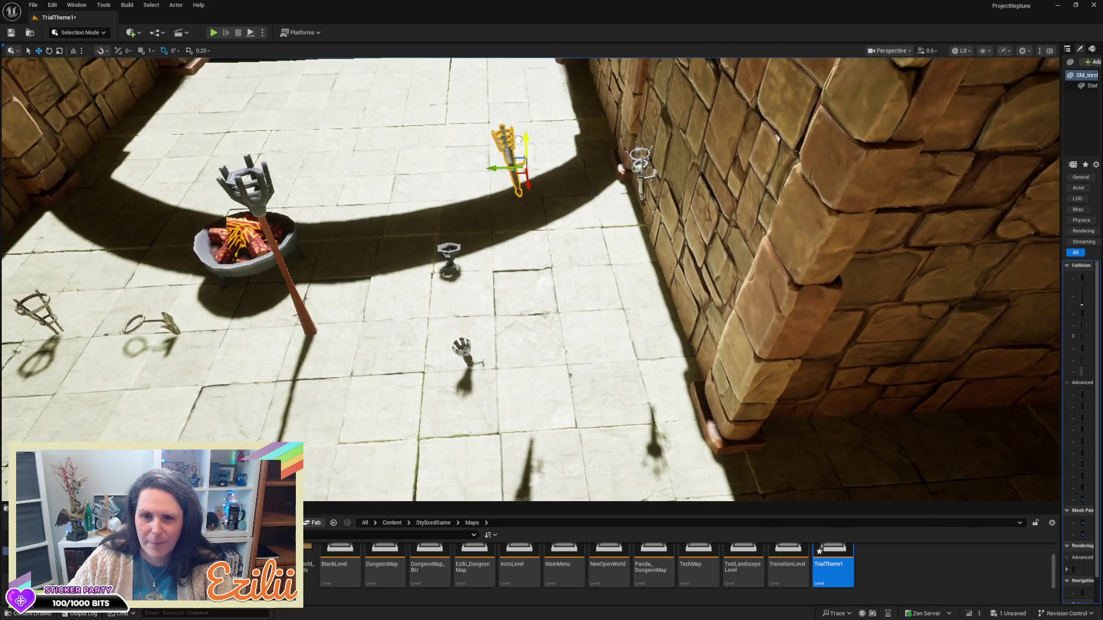
pyautogui.press('f')
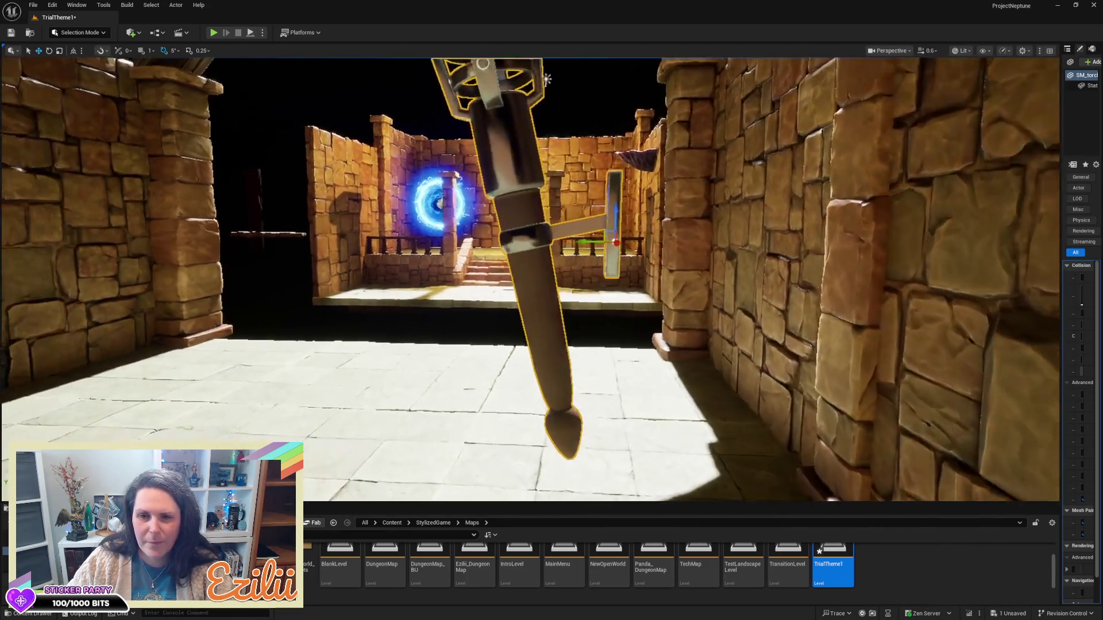
pyautogui.moveTo(551, 276)
pyautogui.mouseDown()
pyautogui.moveTo(632, 276)
pyautogui.moveTo(561, 306)
pyautogui.mouseUp()
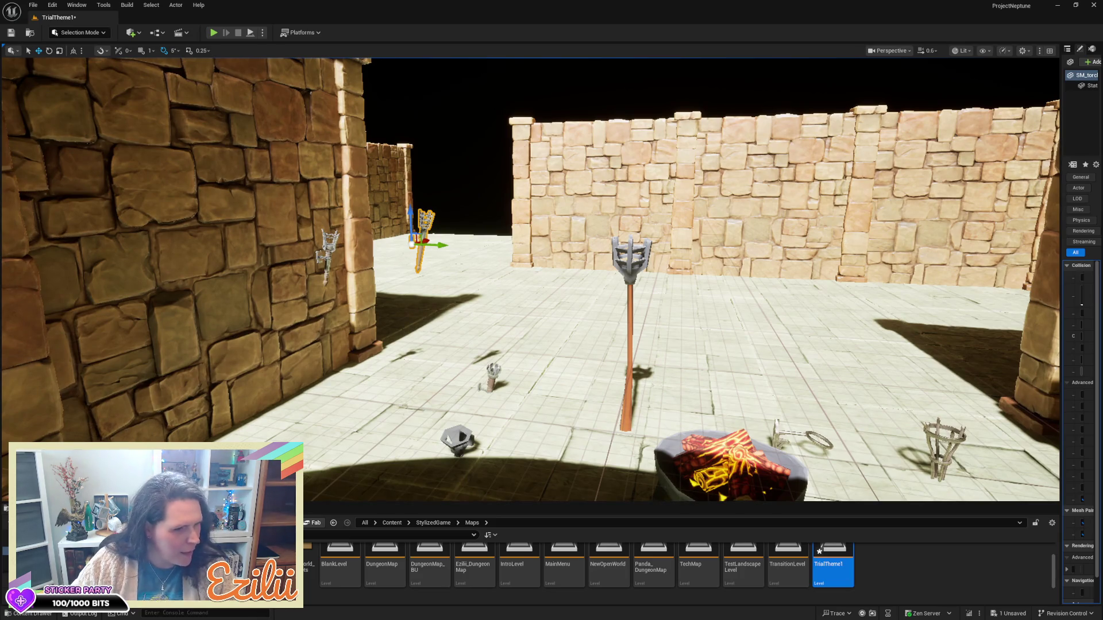
pyautogui.moveTo(524, 343); pyautogui.dragTo(524, 391)
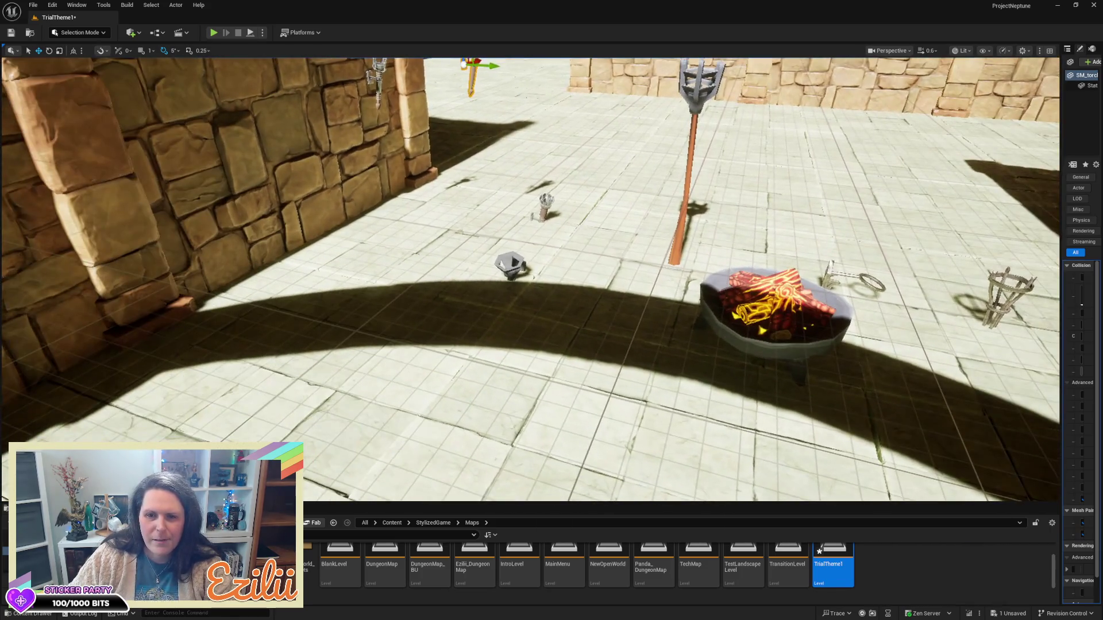
pyautogui.moveTo(529, 322); pyautogui.dragTo(530, 344)
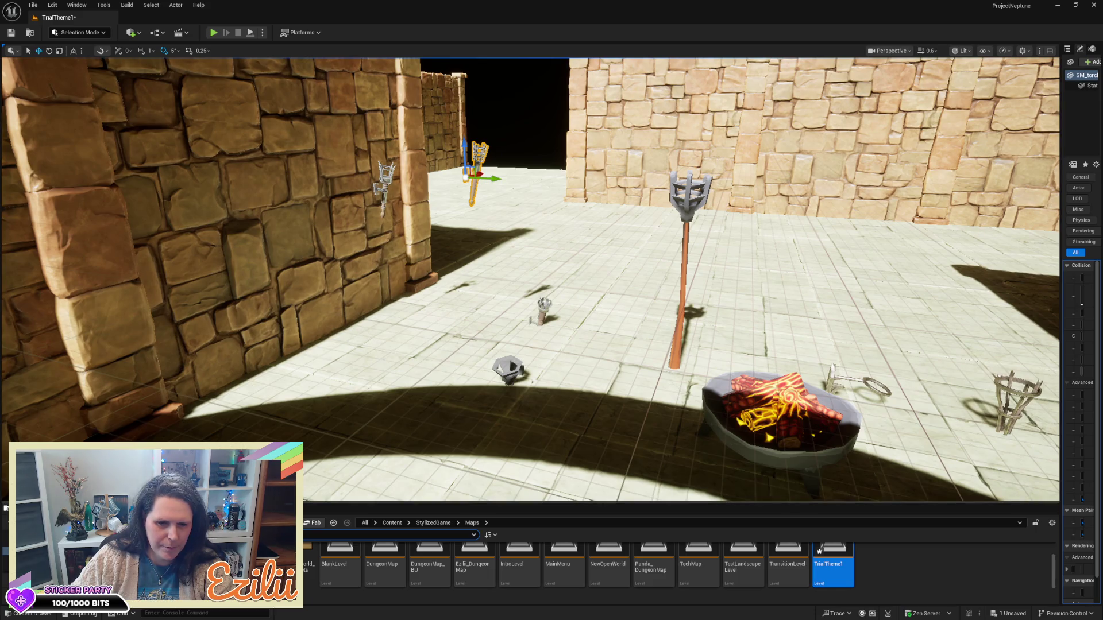
pyautogui.moveTo(239, 528); pyautogui.dragTo(238, 409)
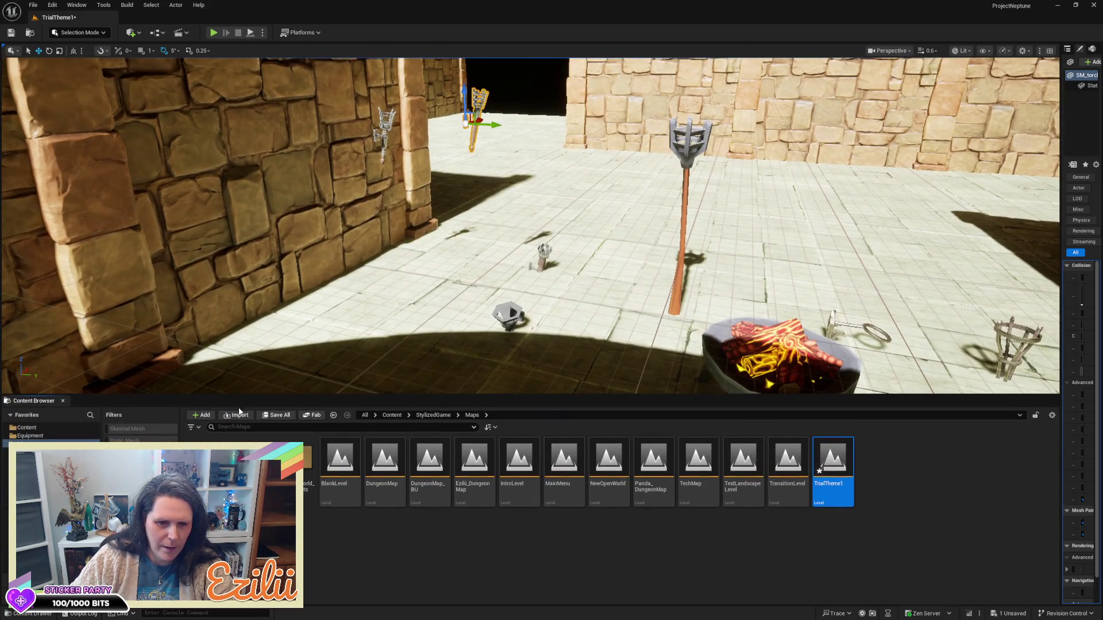
# - Search the whole Content folder for 'torch'
pyautogui.write('troch')
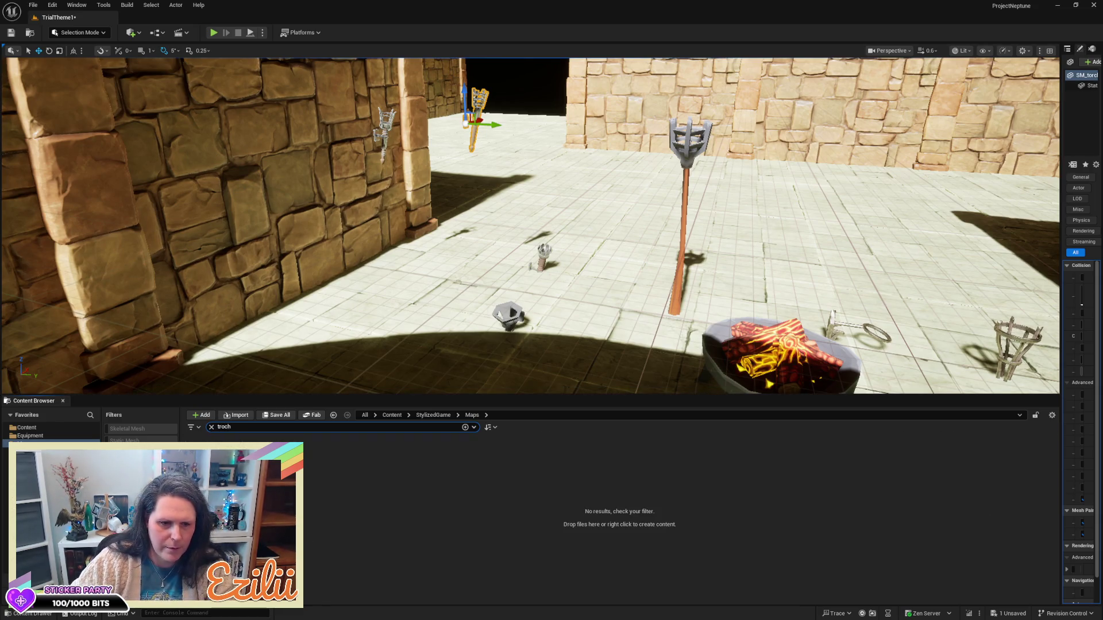
pyautogui.click(27, 427)
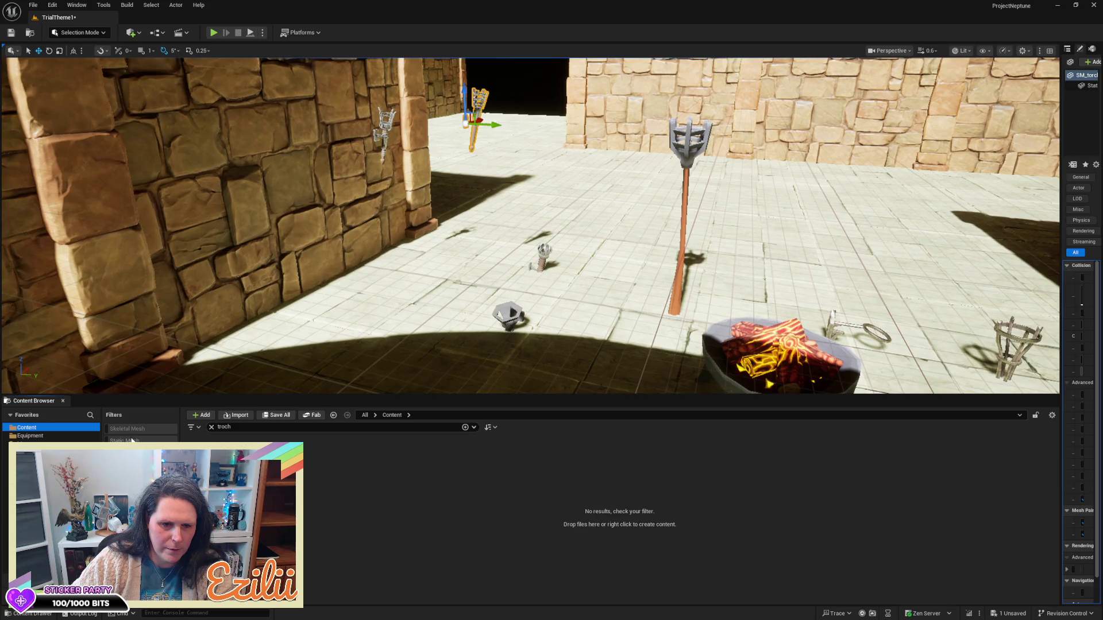
pyautogui.click(244, 431)
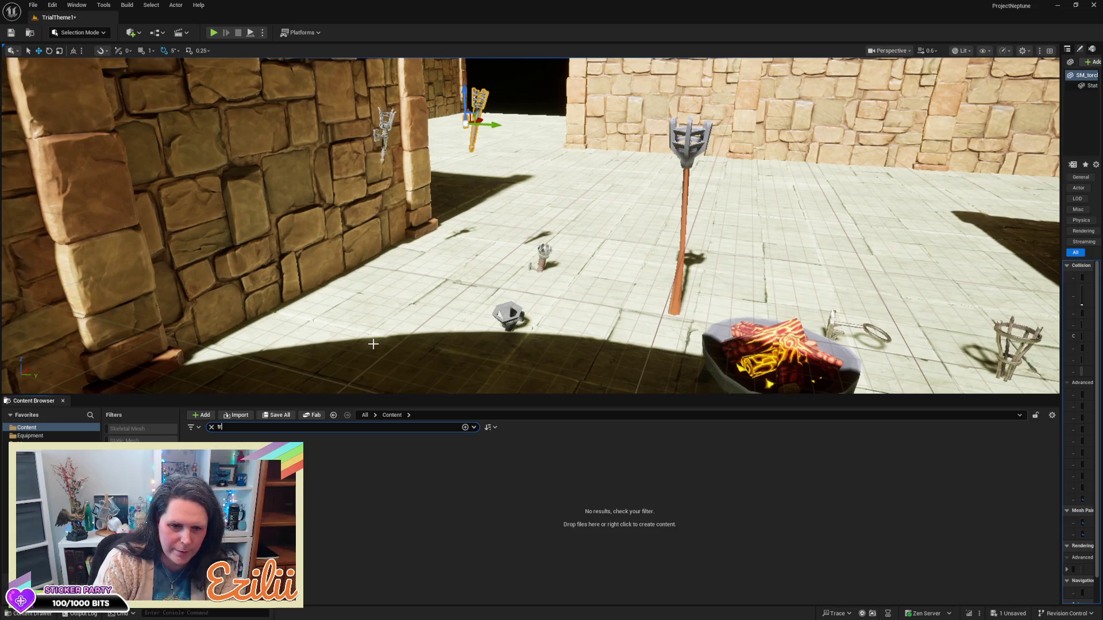
pyautogui.write('or')
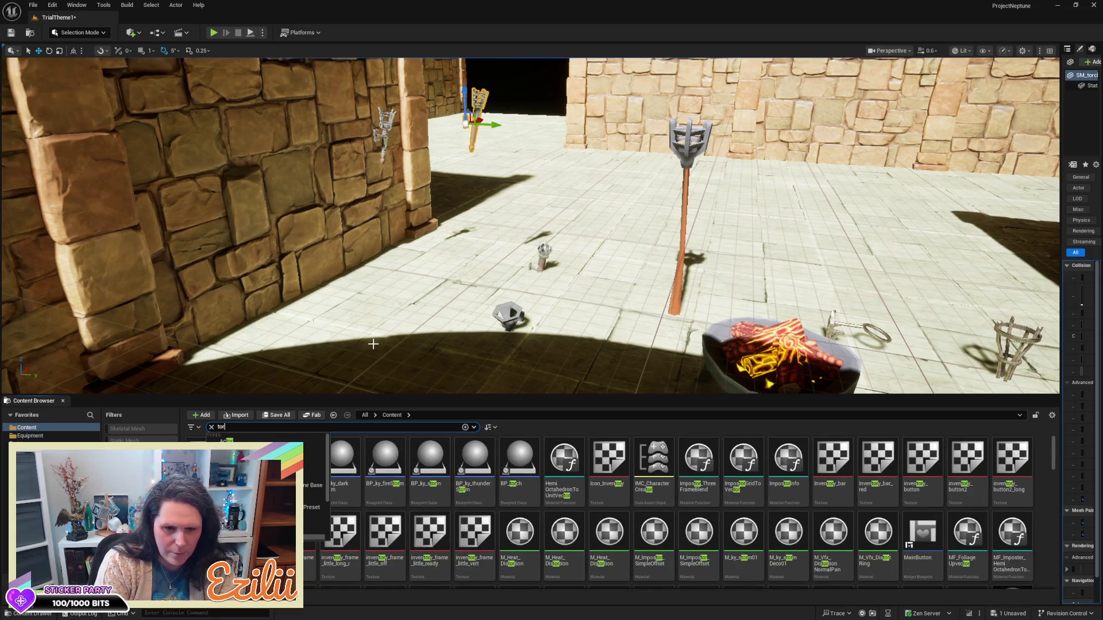
pyautogui.write('ch')
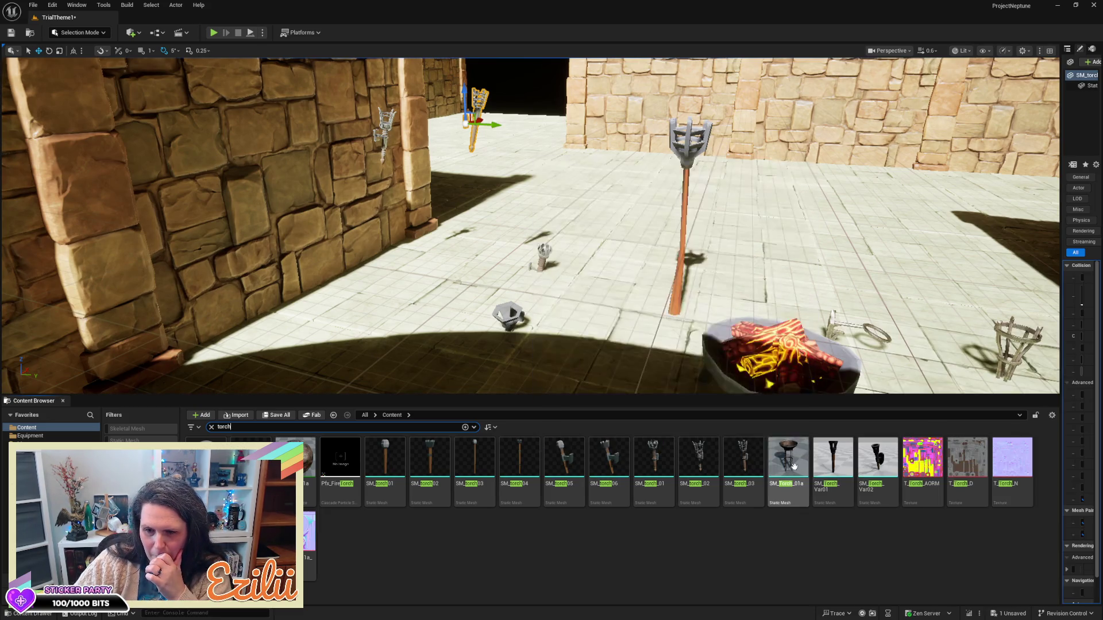
# - Drag SM_Torch_01a, SM_Torch_Var02 and SM_Torch_Var01 into the courtyard
pyautogui.moveTo(793, 466); pyautogui.dragTo(441, 302)
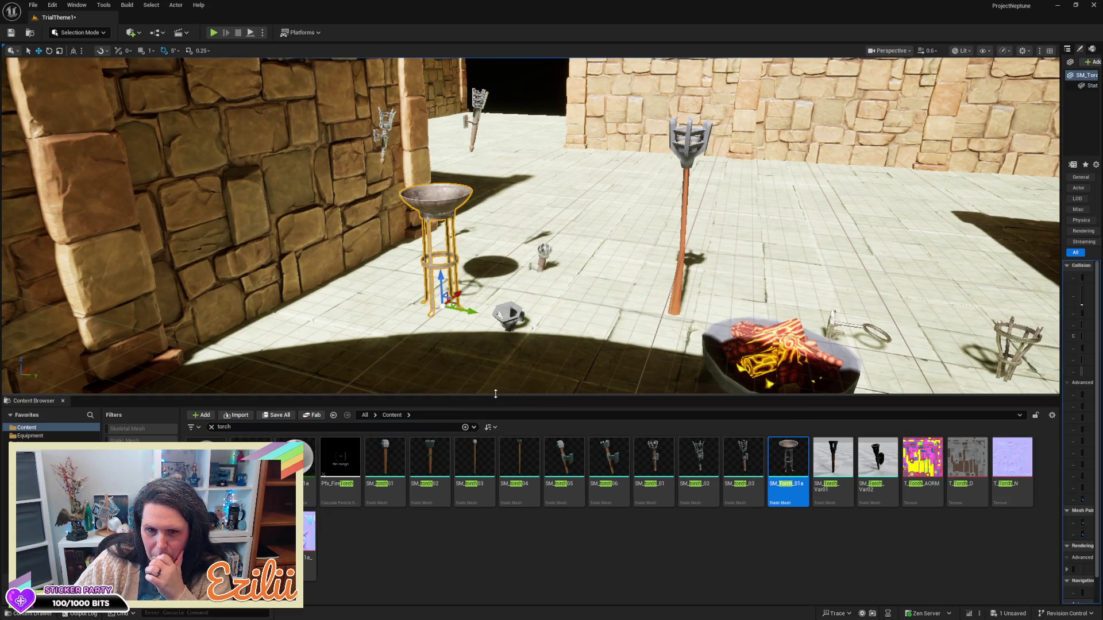
pyautogui.moveTo(869, 456)
pyautogui.mouseDown()
pyautogui.moveTo(332, 336)
pyautogui.moveTo(351, 359)
pyautogui.mouseUp()
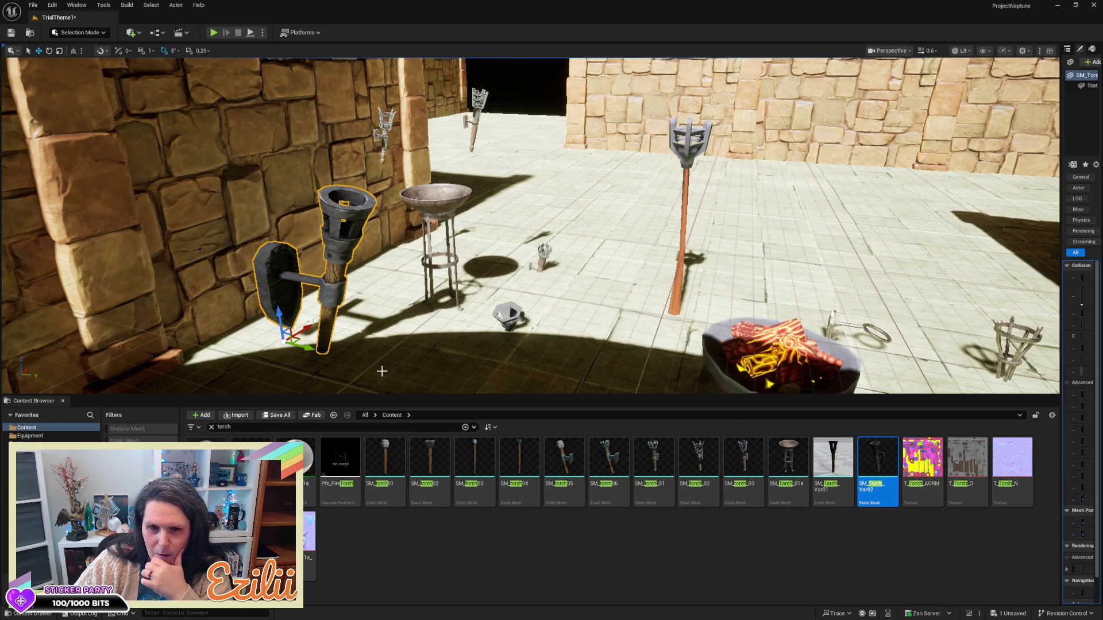
pyautogui.click(845, 461)
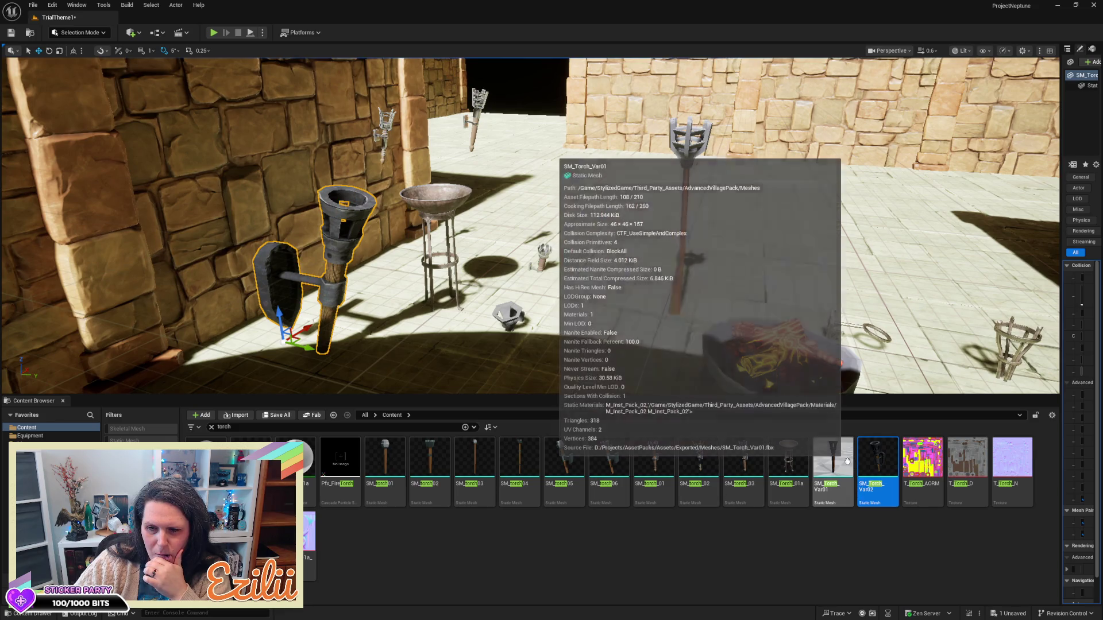
pyautogui.moveTo(846, 462); pyautogui.dragTo(426, 349)
# - Shrink the Content Browser and move the wall torch left past the pillar
pyautogui.moveTo(563, 278)
pyautogui.mouseDown()
pyautogui.moveTo(413, 274)
pyautogui.moveTo(408, 322)
pyautogui.moveTo(394, 323)
pyautogui.moveTo(488, 319)
pyautogui.moveTo(485, 228)
pyautogui.mouseUp()
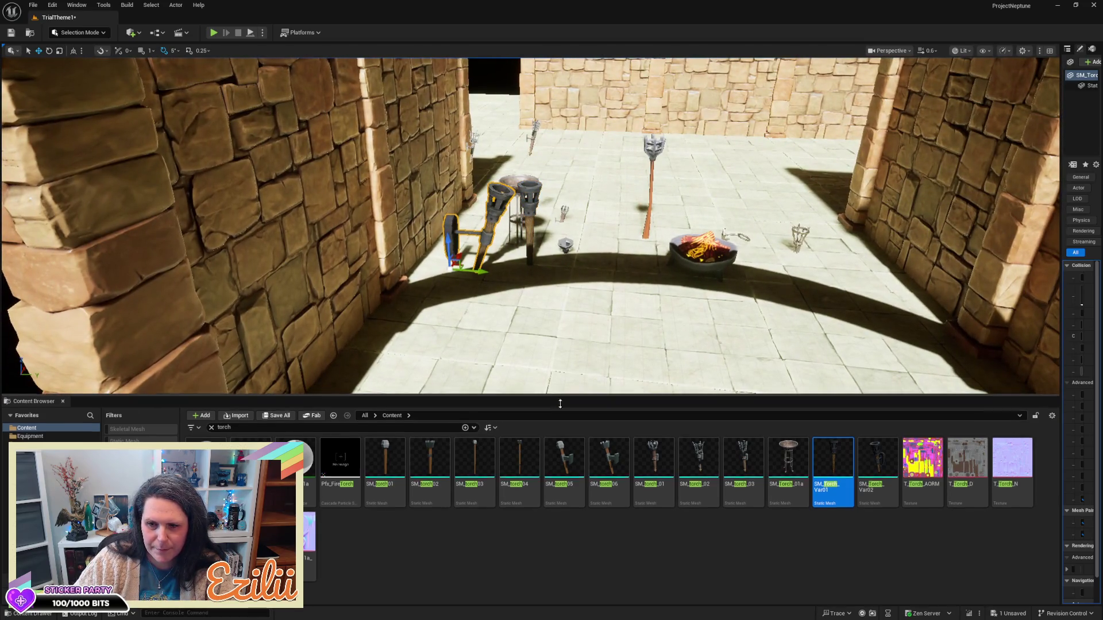
pyautogui.moveTo(559, 396); pyautogui.dragTo(559, 524)
pyautogui.moveTo(530, 290)
pyautogui.mouseDown()
pyautogui.moveTo(517, 276)
pyautogui.moveTo(495, 287)
pyautogui.moveTo(512, 290)
pyautogui.mouseUp()
pyautogui.moveTo(541, 361)
pyautogui.mouseDown()
pyautogui.moveTo(444, 370)
pyautogui.moveTo(358, 406)
pyautogui.mouseUp()
pyautogui.press('f')
pyautogui.moveTo(386, 371); pyautogui.dragTo(405, 399)
# - Raise SM_Torch_Var02 onto the stone wall, nudge it along X, and widen the Details panel
pyautogui.moveTo(466, 376); pyautogui.dragTo(429, 373)
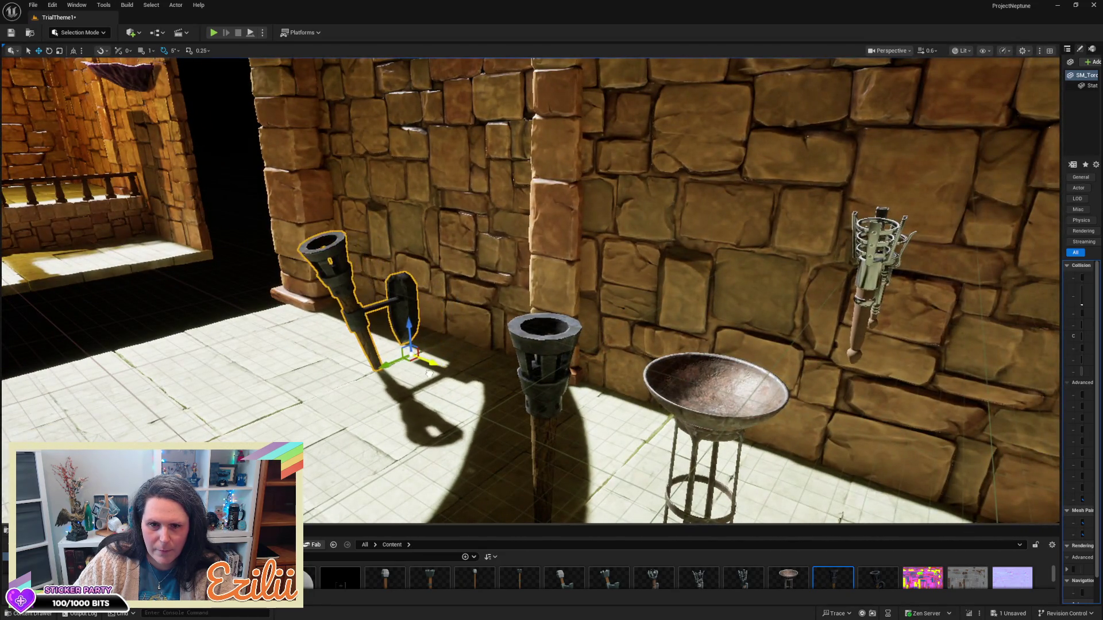
pyautogui.scroll(-10, 410, 325)
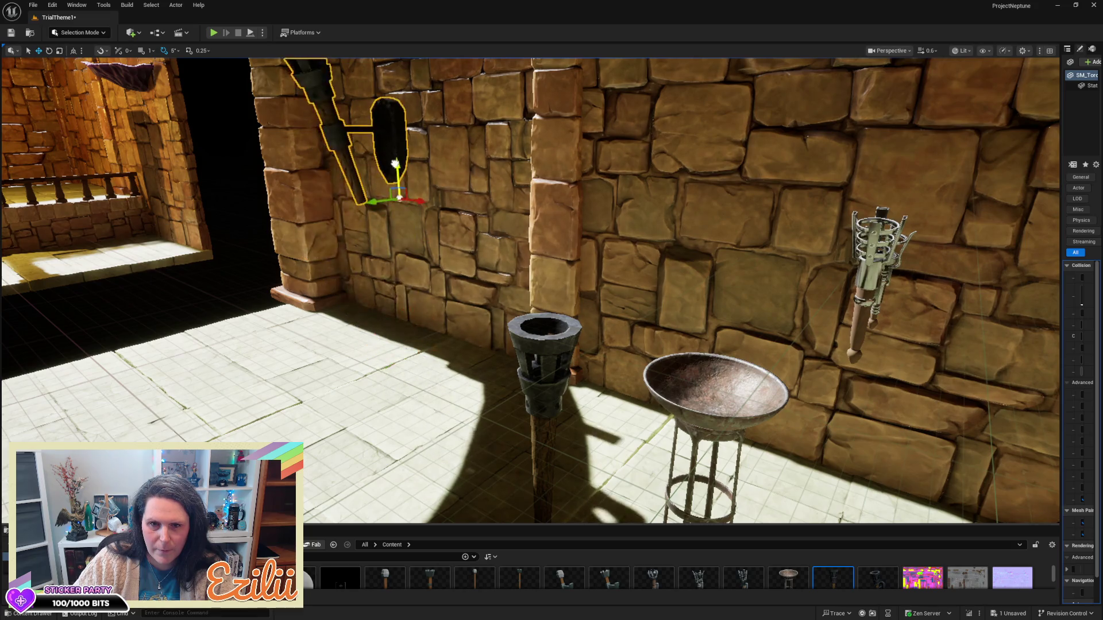
pyautogui.press('d')
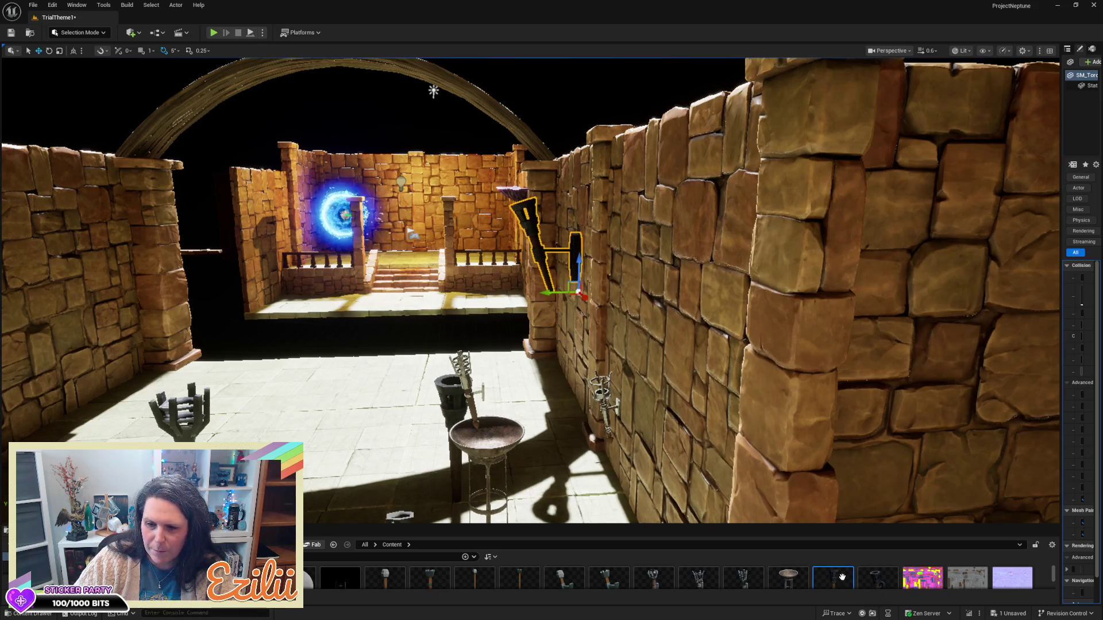
pyautogui.moveTo(841, 577)
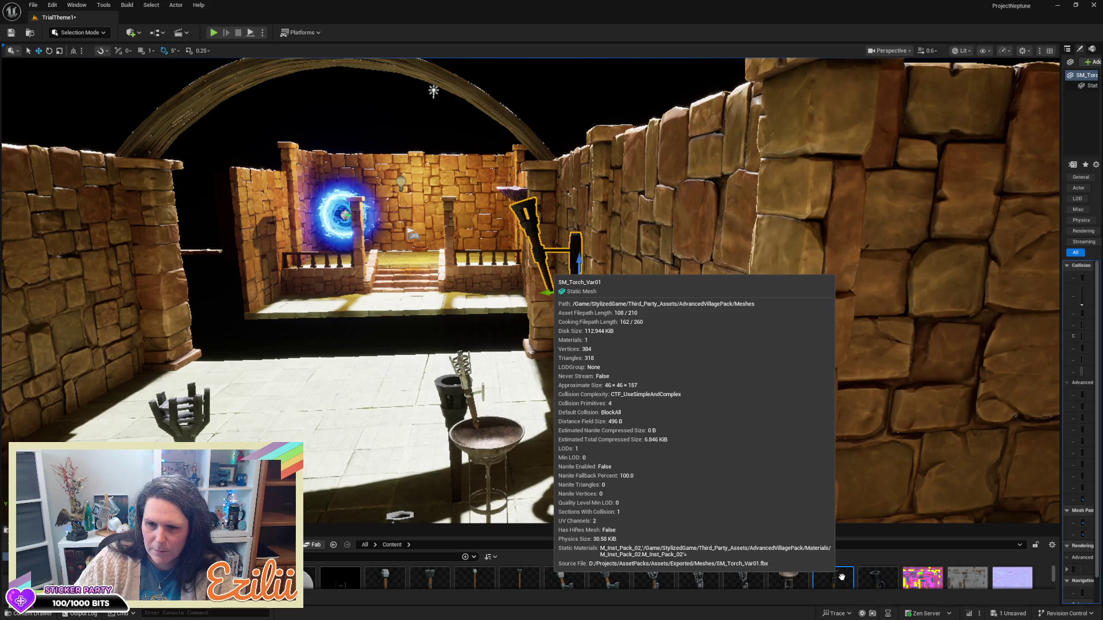
pyautogui.press('a')
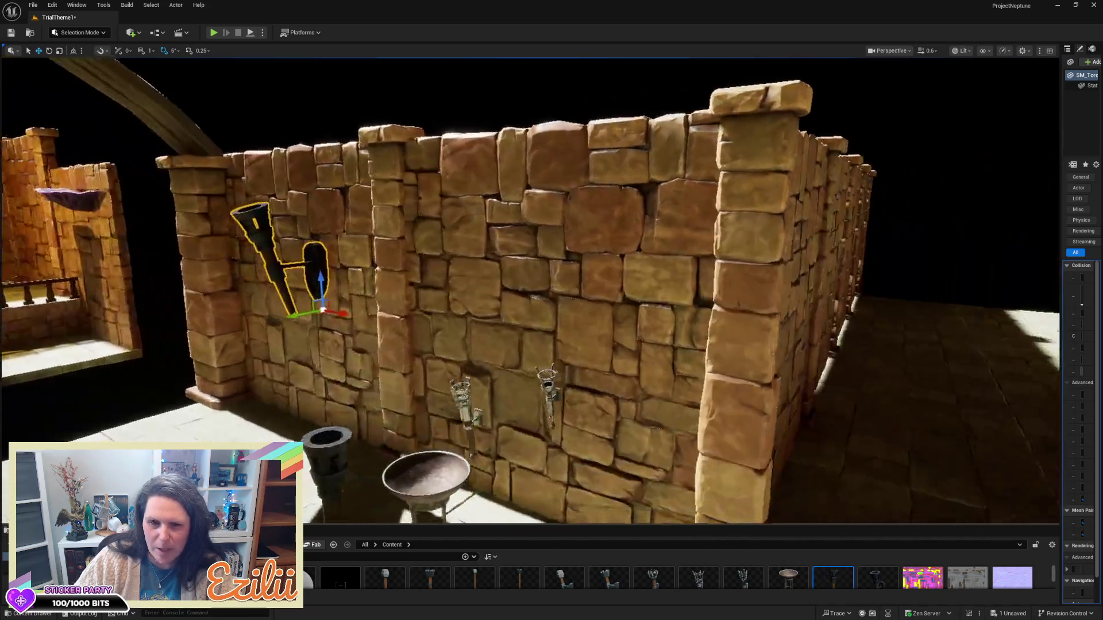
pyautogui.press('w')
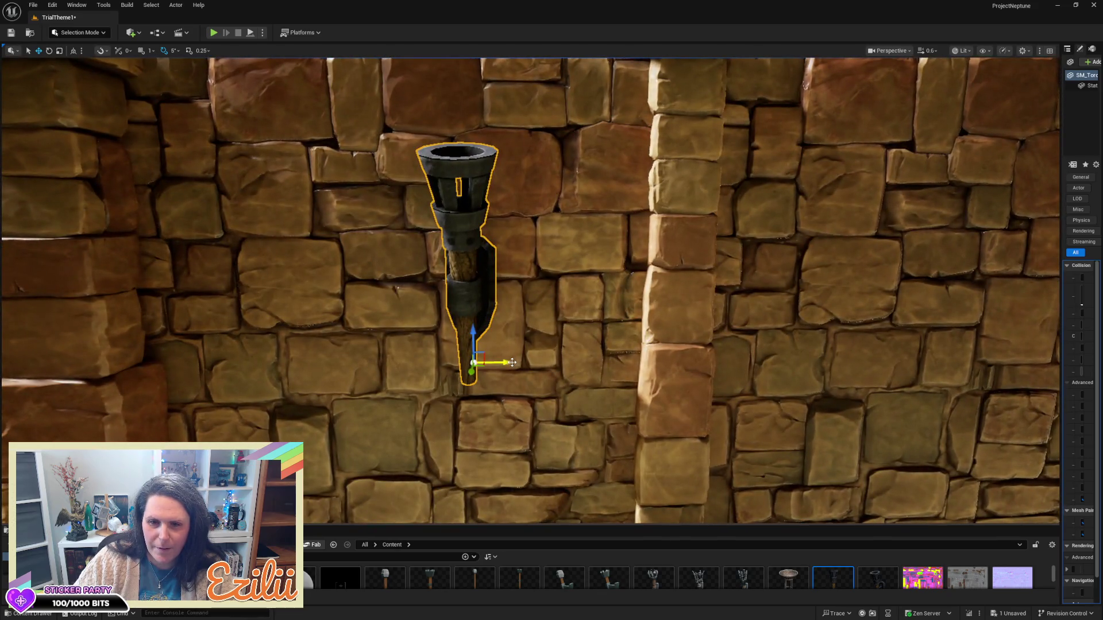
pyautogui.moveTo(513, 363)
pyautogui.mouseDown()
pyautogui.moveTo(626, 363)
pyautogui.moveTo(482, 362)
pyautogui.mouseUp()
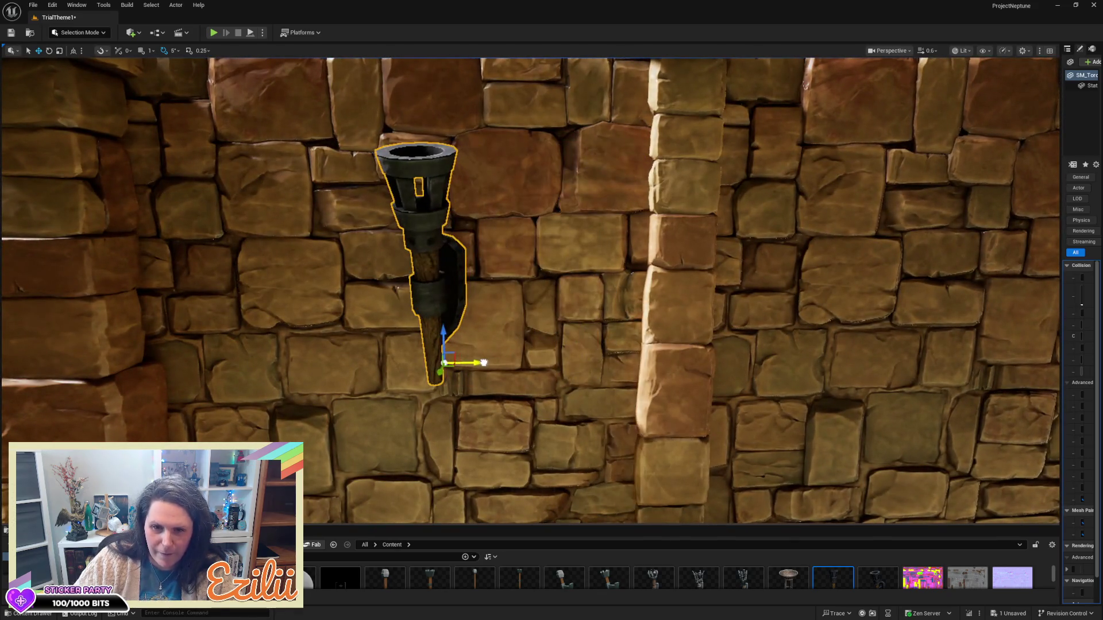
pyautogui.press('s')
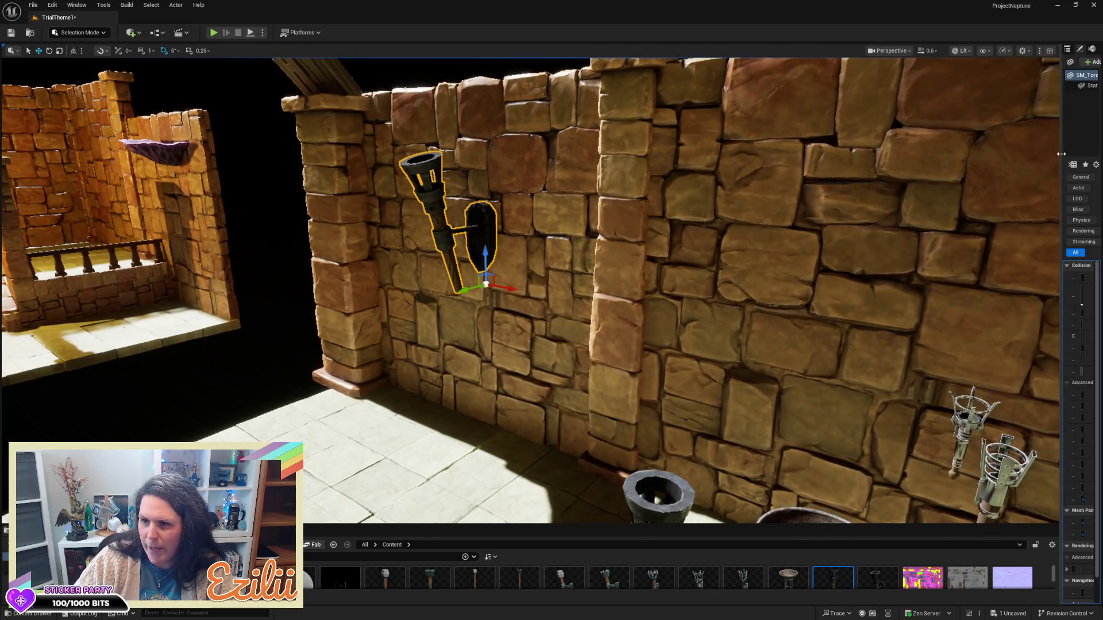
pyautogui.moveTo(1059, 155); pyautogui.dragTo(897, 155)
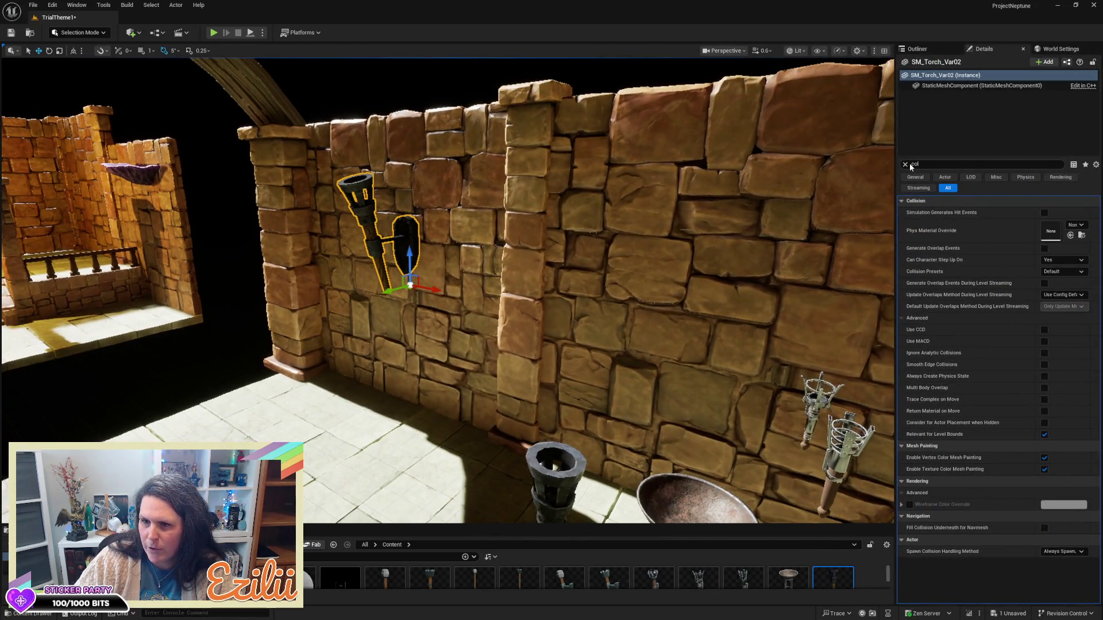
# - Clear the Details panel search filter
pyautogui.click(907, 164)
pyautogui.write('f')
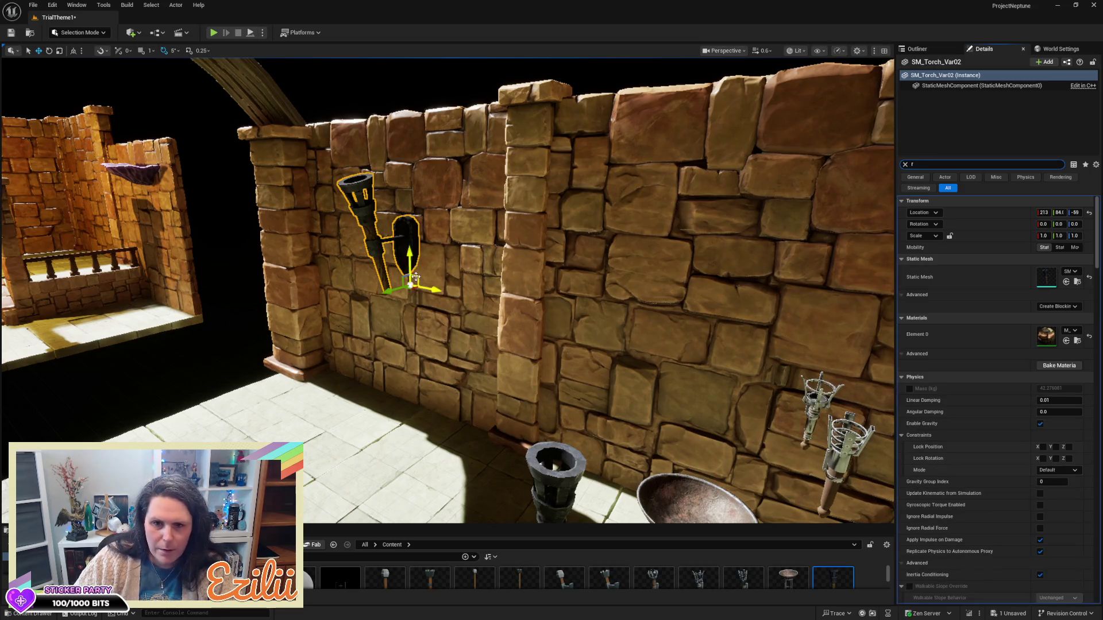
pyautogui.write('r')
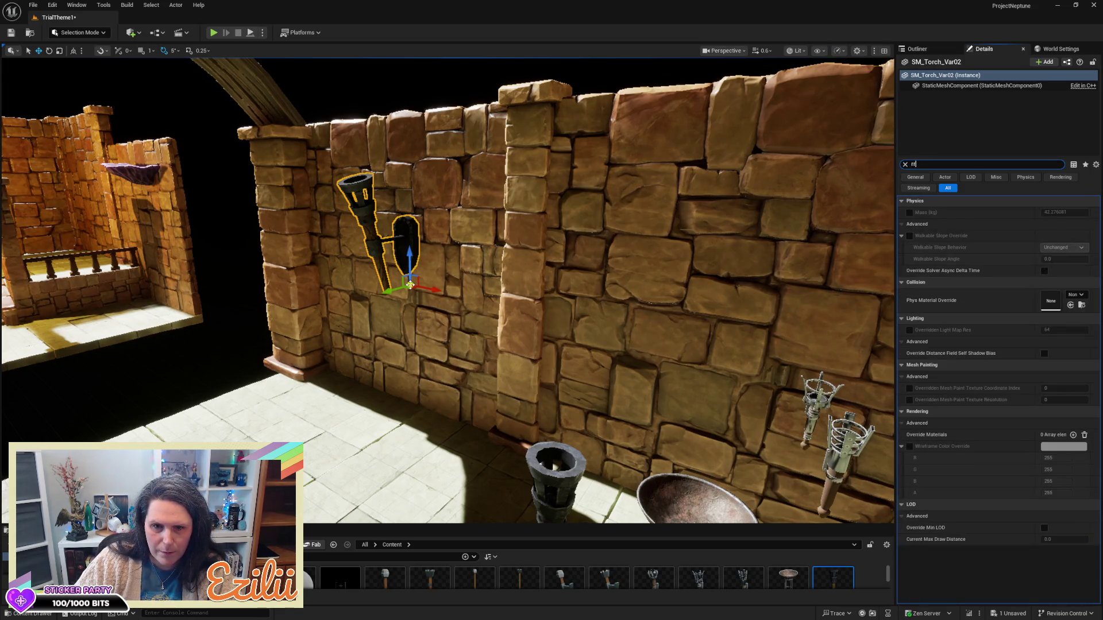
pyautogui.press('BackSpace')
pyautogui.press('BackSpace')
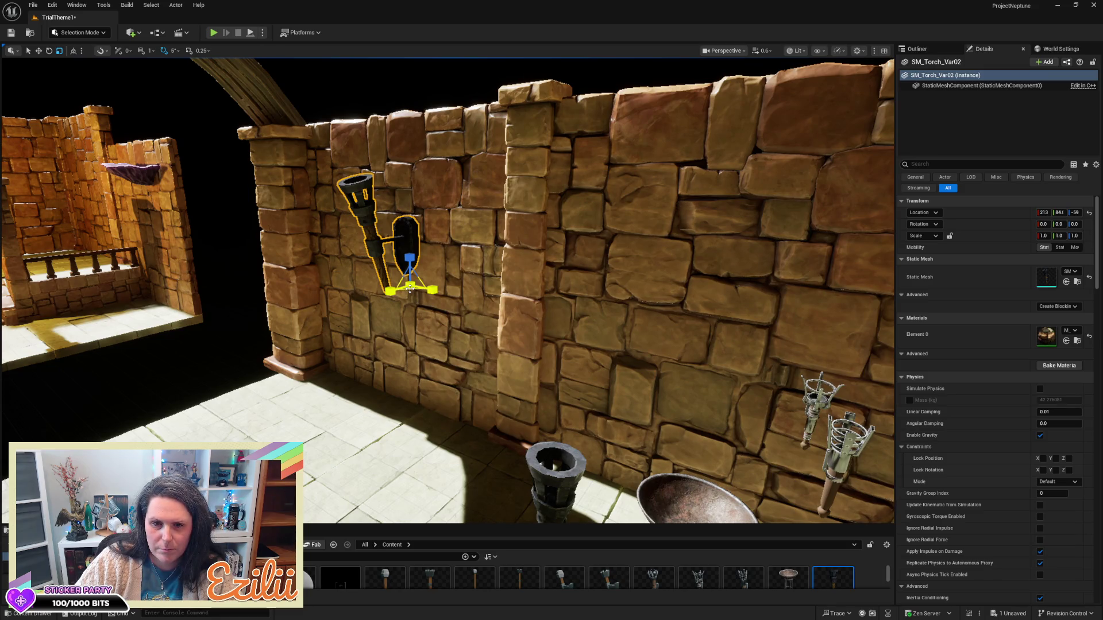
# - Reselect SM_Torch_Var02, scale it down, and raise it to about Z -43
pyautogui.click(409, 289)
pyautogui.click(405, 281)
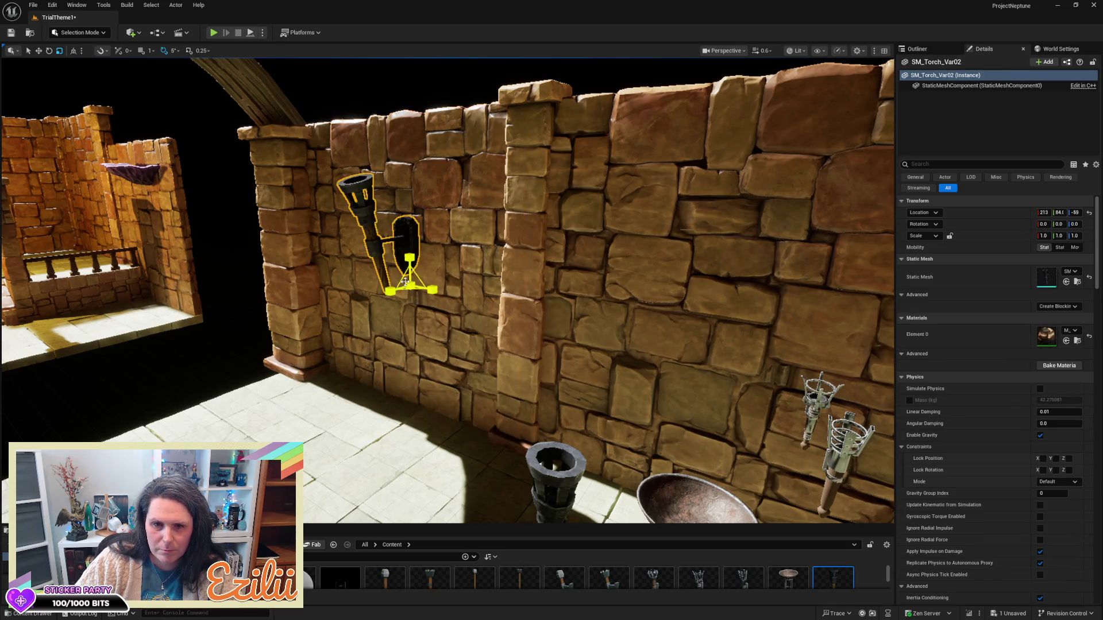
pyautogui.moveTo(405, 281); pyautogui.dragTo(394, 304)
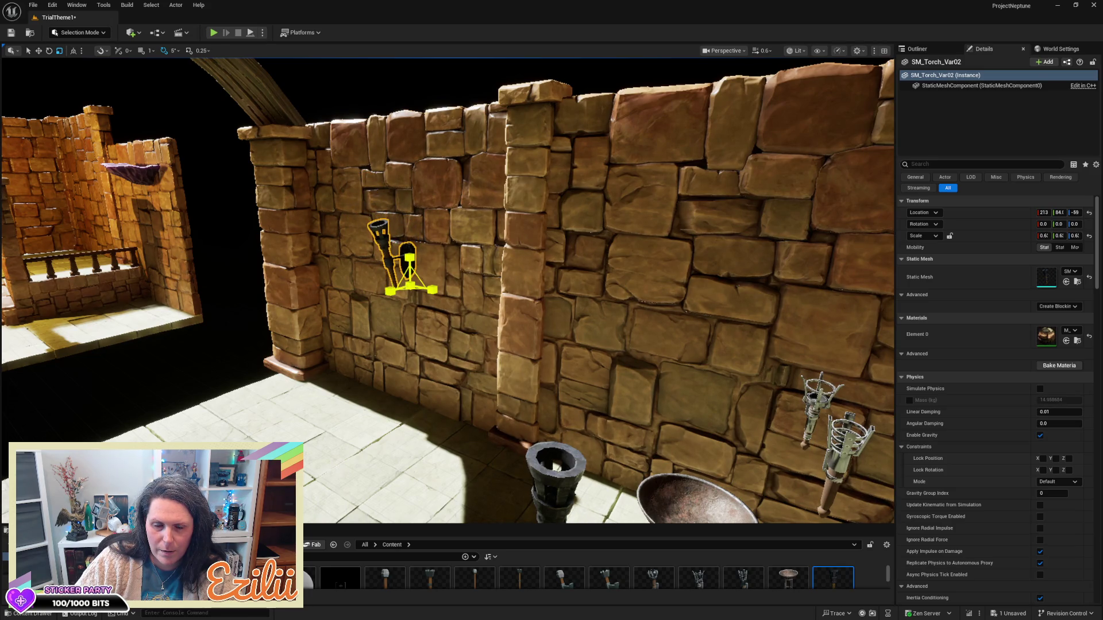
pyautogui.moveTo(409, 261)
pyautogui.mouseDown()
pyautogui.moveTo(410, 248)
pyautogui.moveTo(437, 247)
pyautogui.moveTo(506, 267)
pyautogui.moveTo(535, 359)
pyautogui.moveTo(430, 241)
pyautogui.mouseUp()
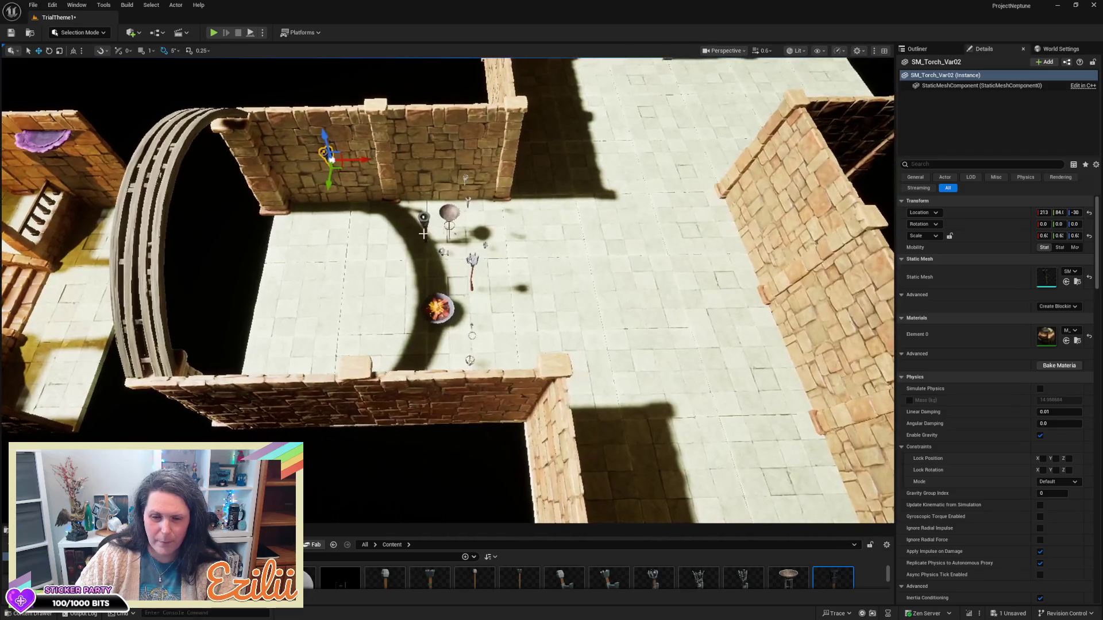
# - Slide SM_Torch_Var3 along Y to the opposite courtyard wall and focus on it
pyautogui.moveTo(384, 159)
pyautogui.mouseDown()
pyautogui.moveTo(473, 156)
pyautogui.moveTo(596, 220)
pyautogui.mouseUp()
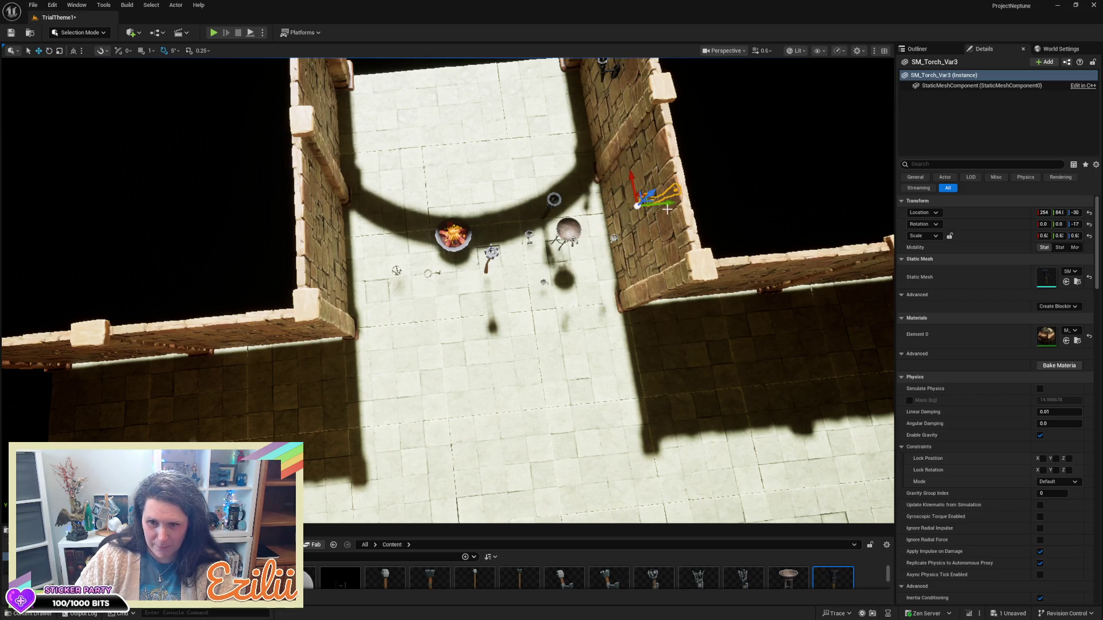
pyautogui.moveTo(672, 221); pyautogui.dragTo(384, 248)
pyautogui.press('f')
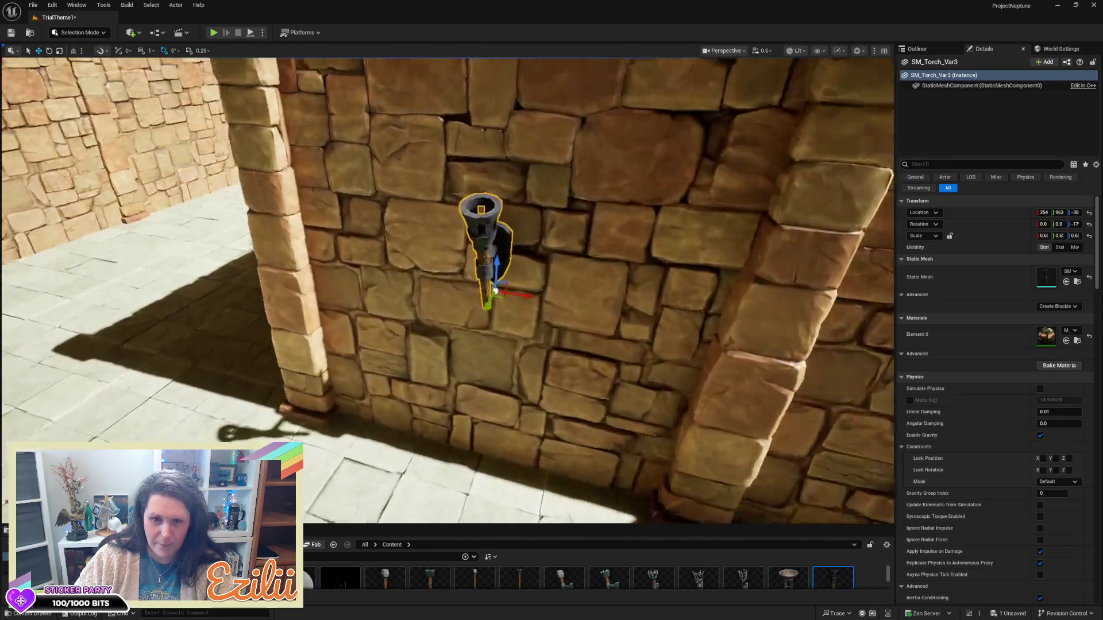
# - Orbit to check the torch's placement, then select the SM_PROP_brazier_01 brazier
pyautogui.moveTo(339, 302); pyautogui.dragTo(339, 302)
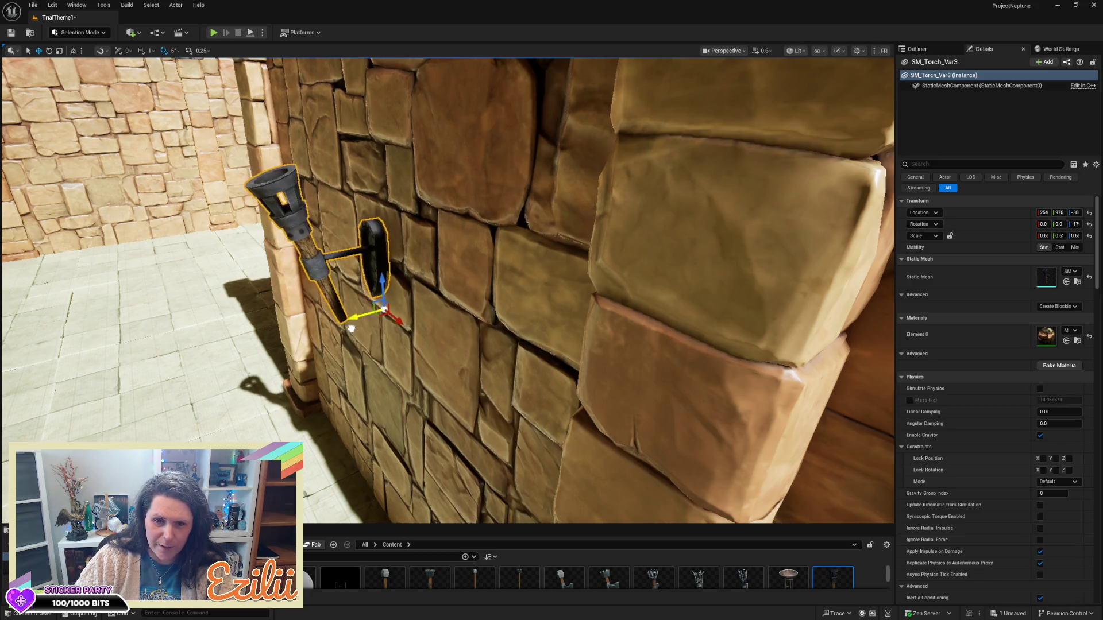
pyautogui.moveTo(353, 326); pyautogui.dragTo(353, 326)
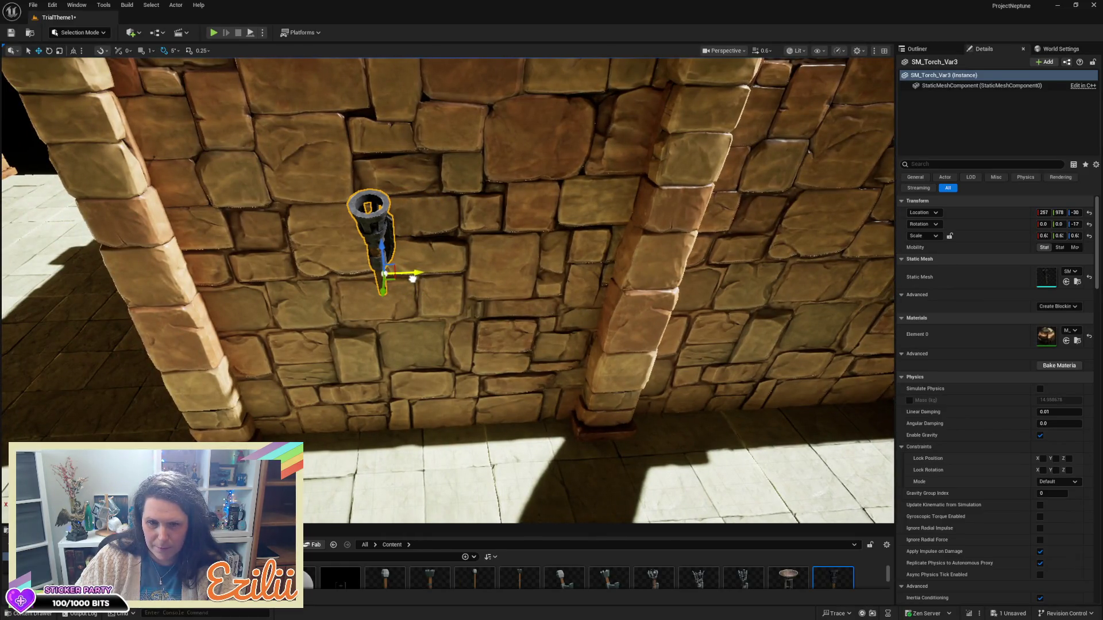
pyautogui.moveTo(413, 278); pyautogui.dragTo(413, 278)
pyautogui.moveTo(473, 370); pyautogui.dragTo(423, 385)
pyautogui.click(423, 385)
pyautogui.moveTo(598, 332); pyautogui.dragTo(103, 305)
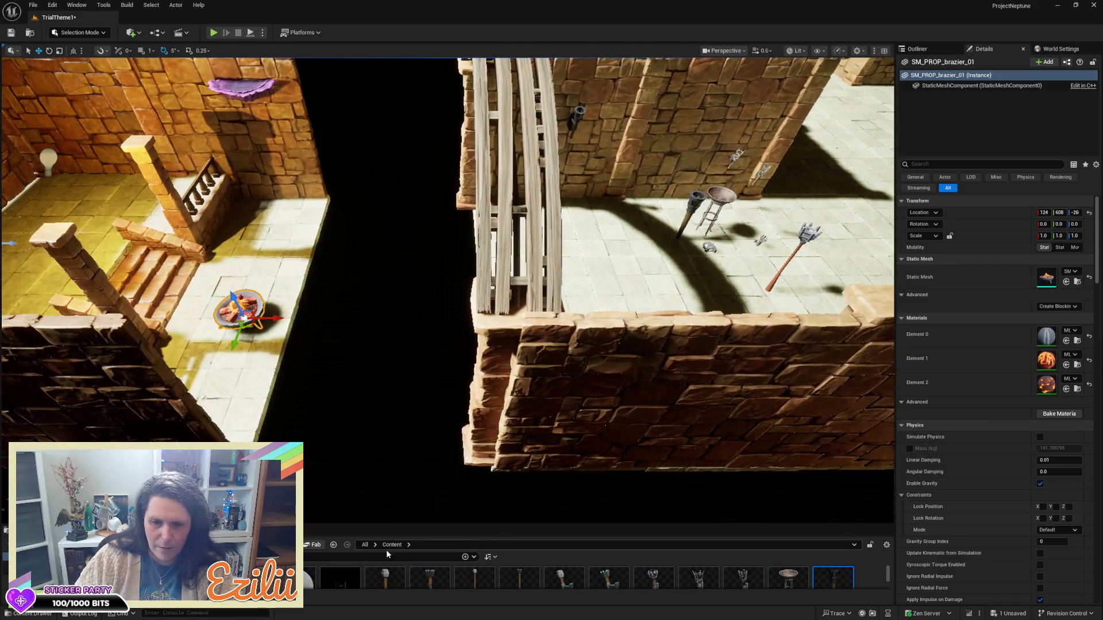
# - Enlarge the Content Browser, search 'braz', and drag BP_PROP_brazier_04 into the level
pyautogui.moveTo(388, 524)
pyautogui.mouseDown()
pyautogui.moveTo(368, 370)
pyautogui.moveTo(351, 351)
pyautogui.mouseUp()
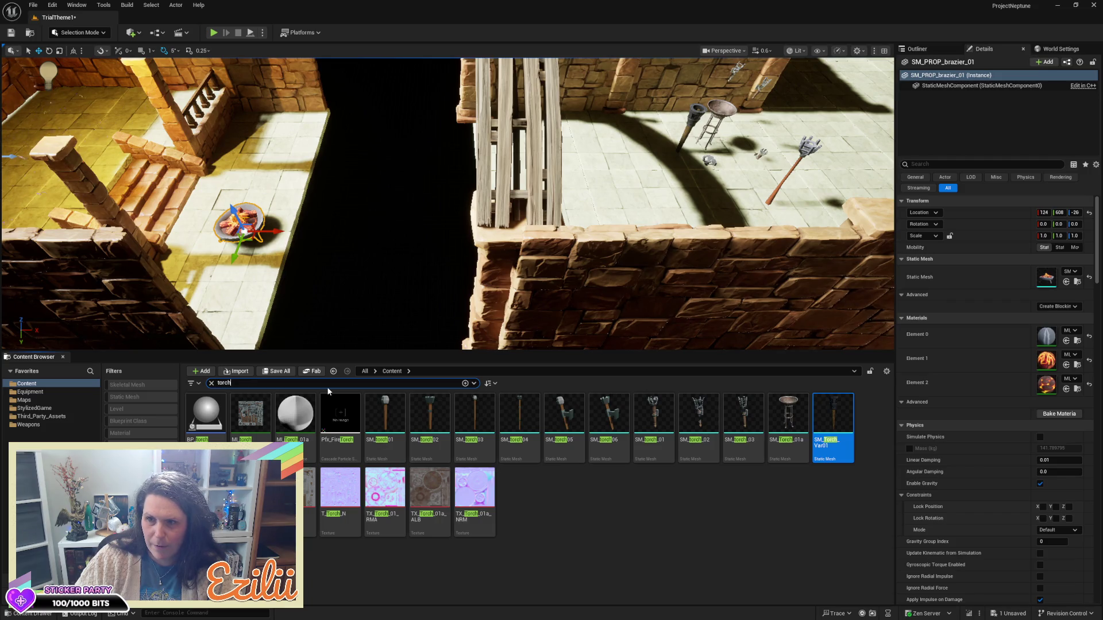
pyautogui.write('braz')
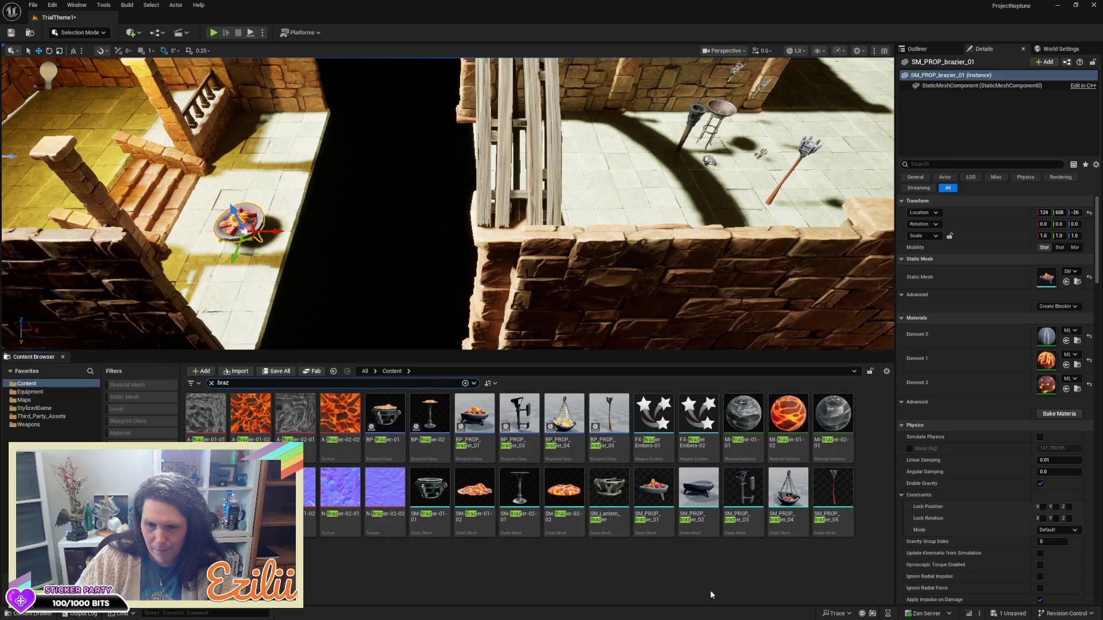
pyautogui.moveTo(564, 415)
pyautogui.mouseDown()
pyautogui.moveTo(627, 285)
pyautogui.moveTo(629, 169)
pyautogui.moveTo(625, 184)
pyautogui.moveTo(625, 196)
pyautogui.moveTo(663, 109)
pyautogui.mouseUp()
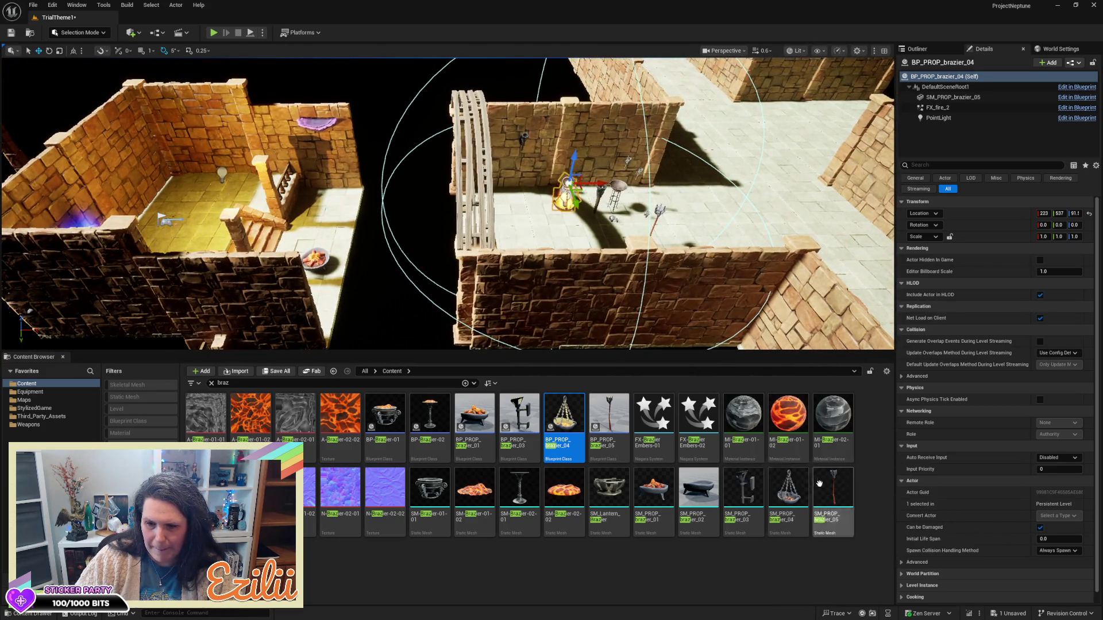
# - Drag BP-Brazier-02 onto the courtyard floor beside the torches and frame it
pyautogui.moveTo(817, 493)
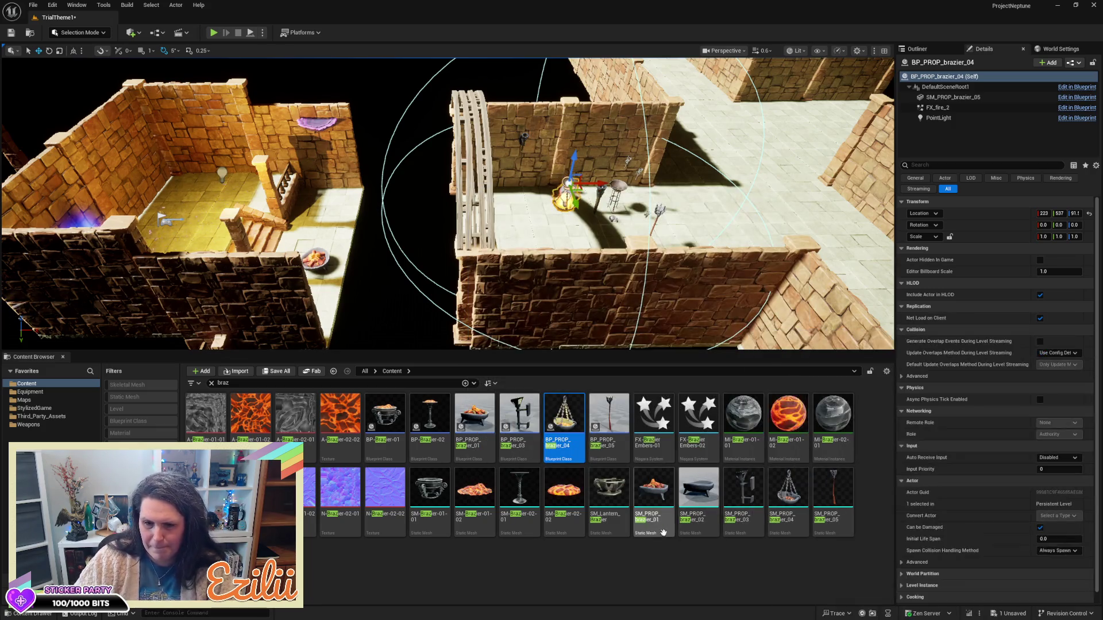
pyautogui.moveTo(516, 520)
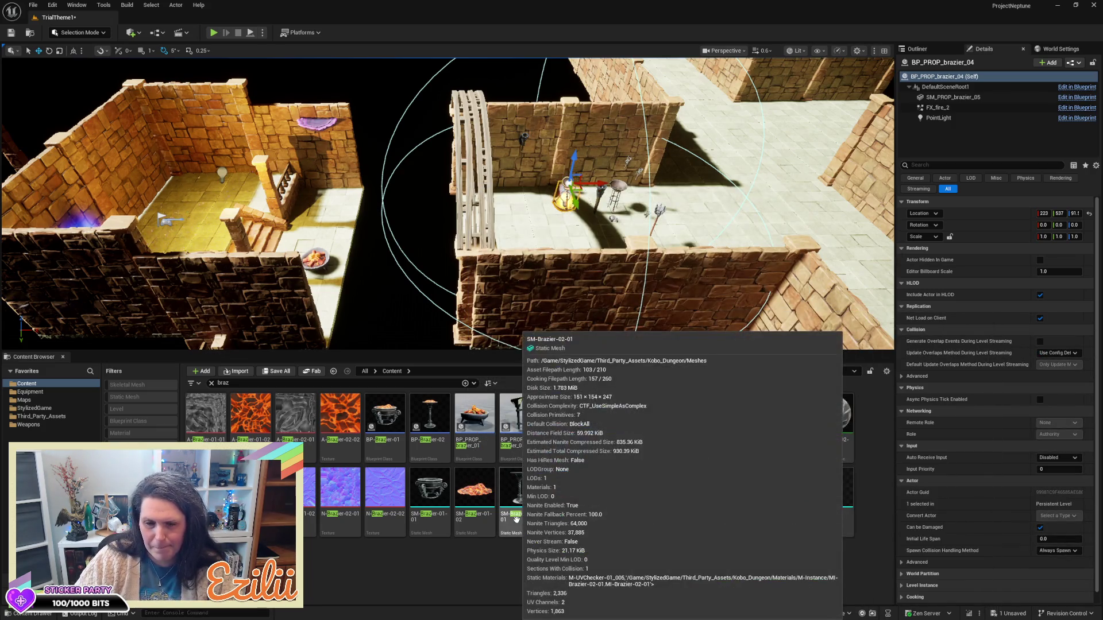
pyautogui.click(429, 417)
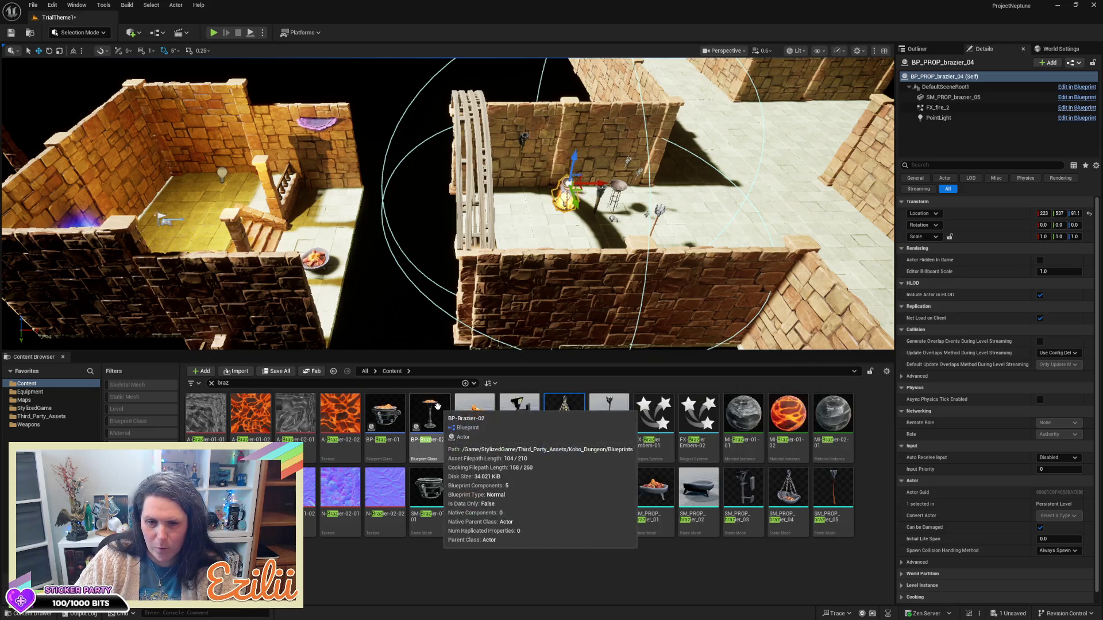
pyautogui.moveTo(444, 214)
pyautogui.mouseDown()
pyautogui.moveTo(690, 212)
pyautogui.moveTo(443, 213)
pyautogui.moveTo(425, 230)
pyautogui.mouseUp()
pyautogui.press('f')
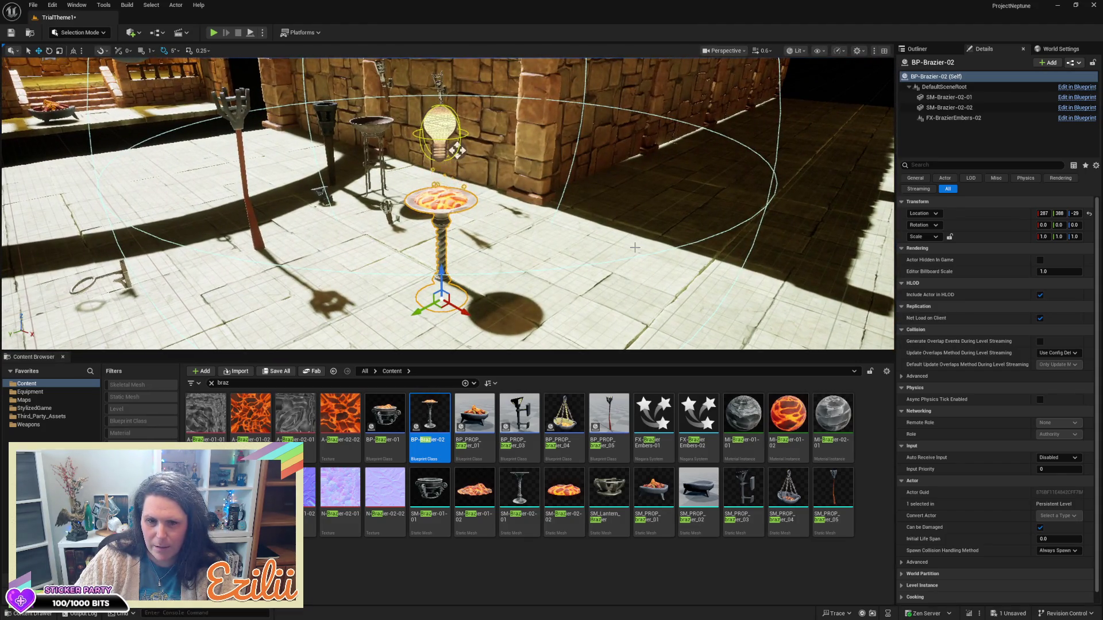
# - Snap BP-Brazier-02 down onto the floor of the left room with End
pyautogui.moveTo(441, 269)
pyautogui.mouseDown()
pyautogui.moveTo(441, 247)
pyautogui.moveTo(443, 258)
pyautogui.moveTo(421, 237)
pyautogui.mouseUp()
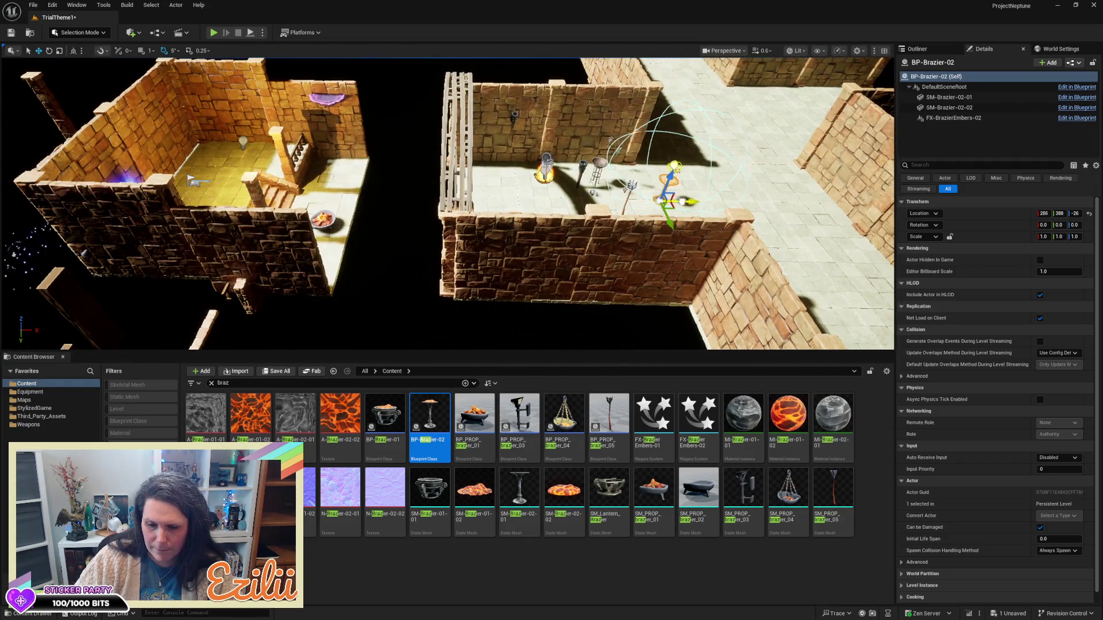
pyautogui.moveTo(344, 188)
pyautogui.mouseDown()
pyautogui.moveTo(315, 195)
pyautogui.moveTo(314, 209)
pyautogui.moveTo(315, 200)
pyautogui.mouseUp()
pyautogui.press('End')
pyautogui.press('f')
# - Slide the brazier into the room's corner at 549, 176, -16 and deselect it
pyautogui.moveTo(506, 254)
pyautogui.mouseDown()
pyautogui.moveTo(373, 223)
pyautogui.moveTo(357, 247)
pyautogui.moveTo(359, 220)
pyautogui.moveTo(287, 219)
pyautogui.mouseUp()
pyautogui.moveTo(425, 219)
pyautogui.mouseDown()
pyautogui.moveTo(495, 218)
pyautogui.moveTo(520, 203)
pyautogui.moveTo(516, 181)
pyautogui.moveTo(533, 190)
pyautogui.mouseUp()
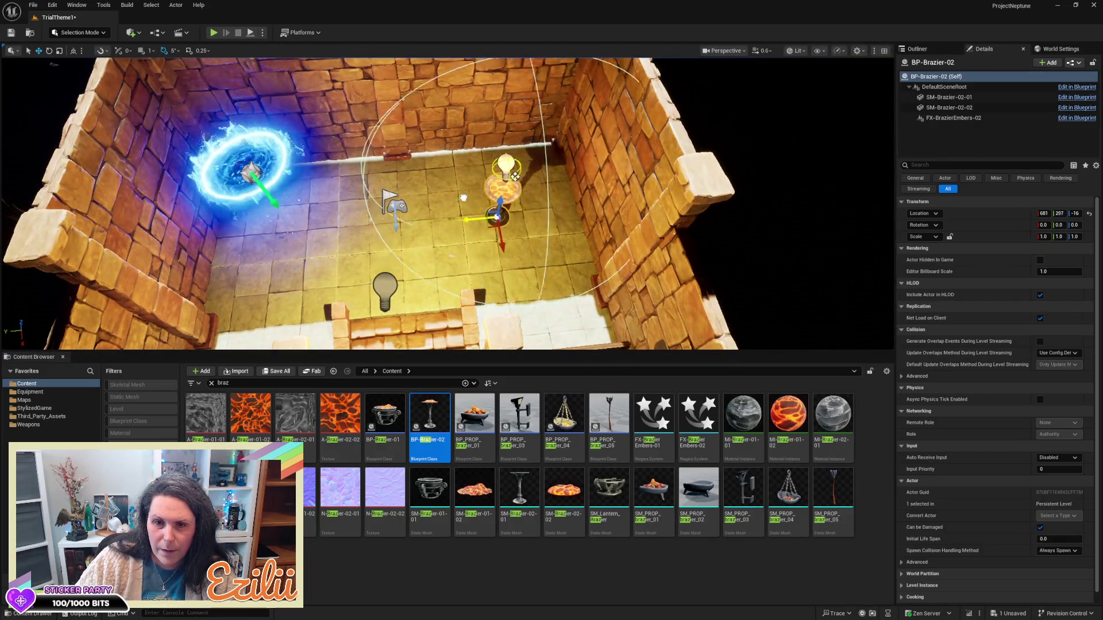
pyautogui.moveTo(453, 208); pyautogui.dragTo(453, 208)
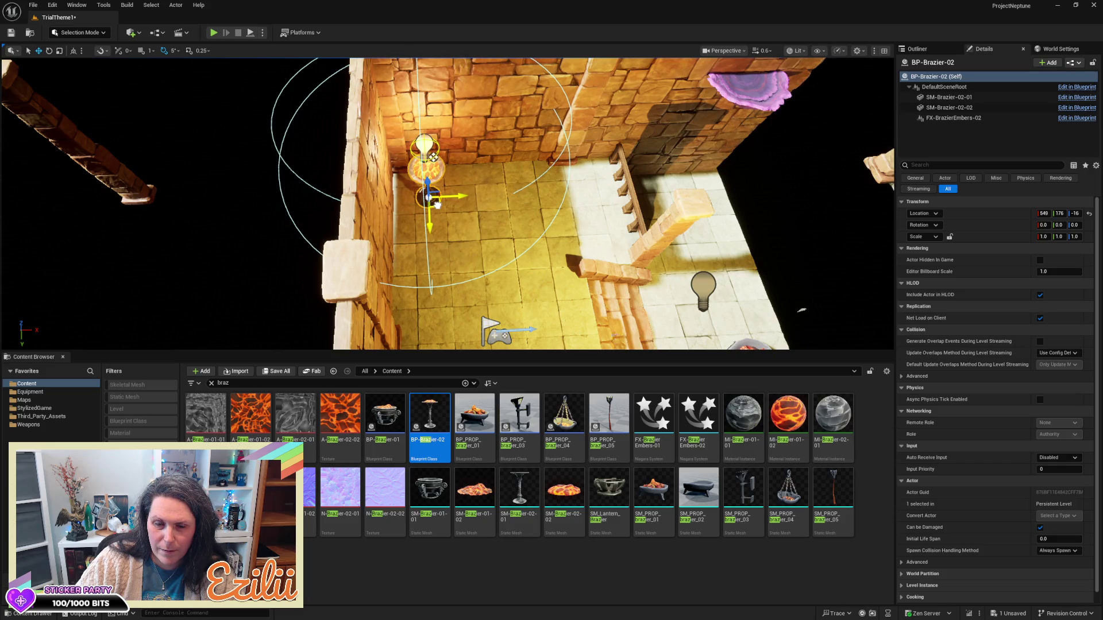
pyautogui.moveTo(436, 204); pyautogui.dragTo(436, 205)
pyautogui.click(533, 236)
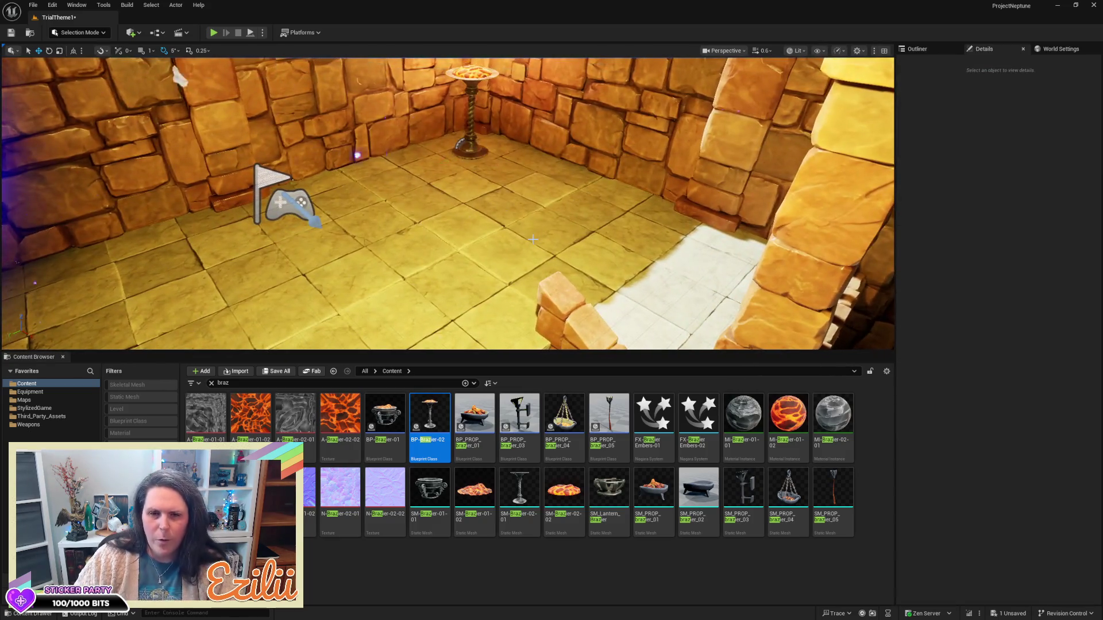
# - Clear the asset search, return to Content, search 'LightFlick', and drag LightFlicker_MFI into the level
pyautogui.moveTo(537, 237); pyautogui.dragTo(537, 237)
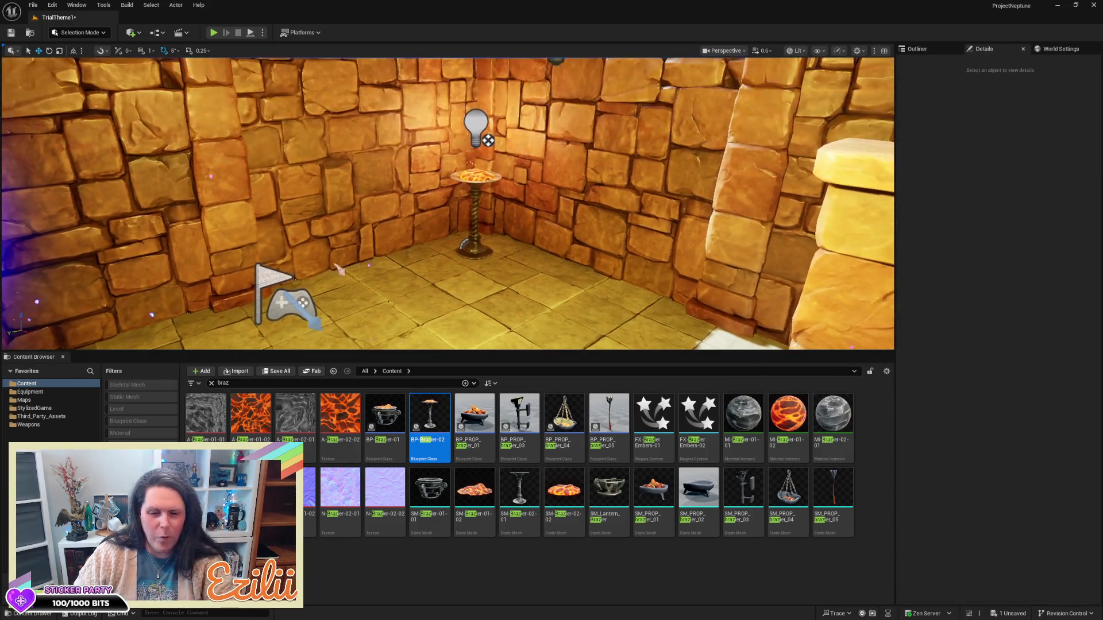
pyautogui.moveTo(551, 352); pyautogui.dragTo(552, 488)
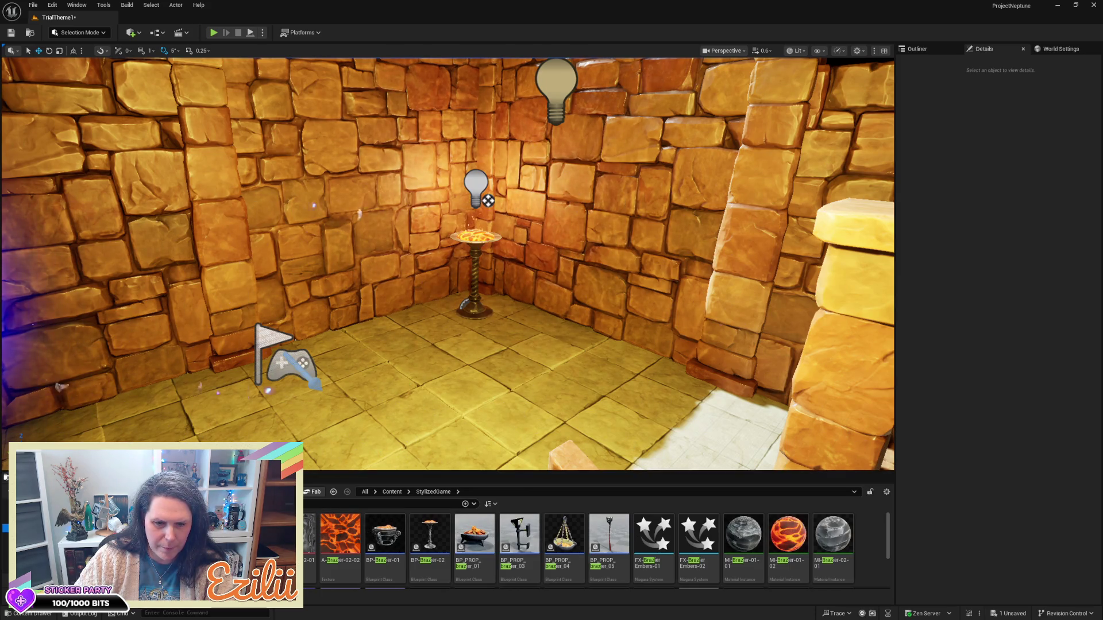
pyautogui.press('Escape')
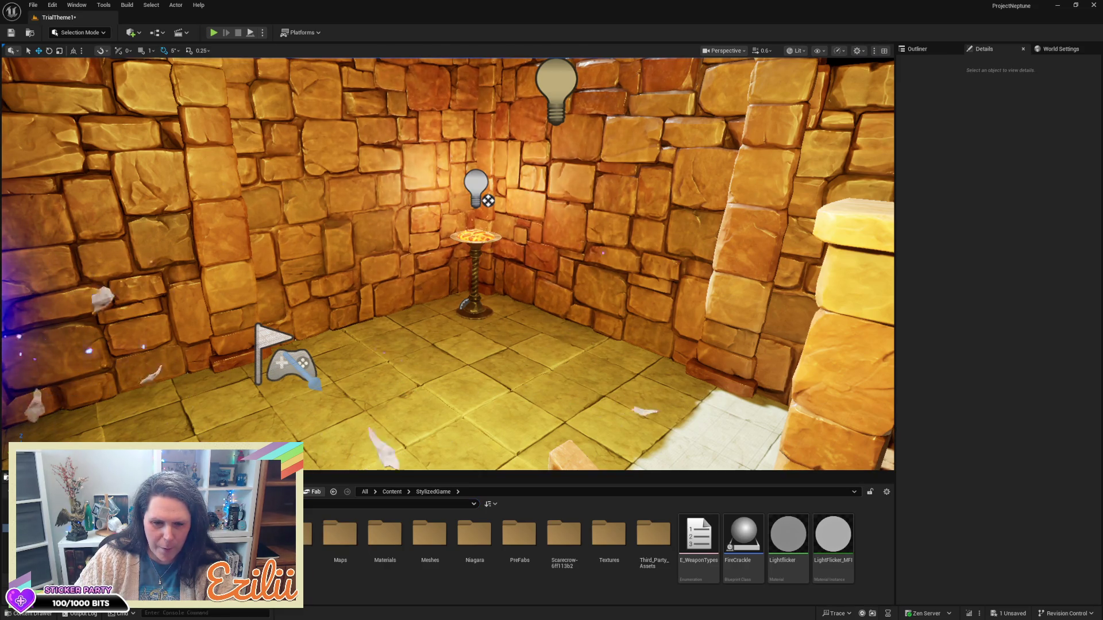
pyautogui.doubleClick(295, 534)
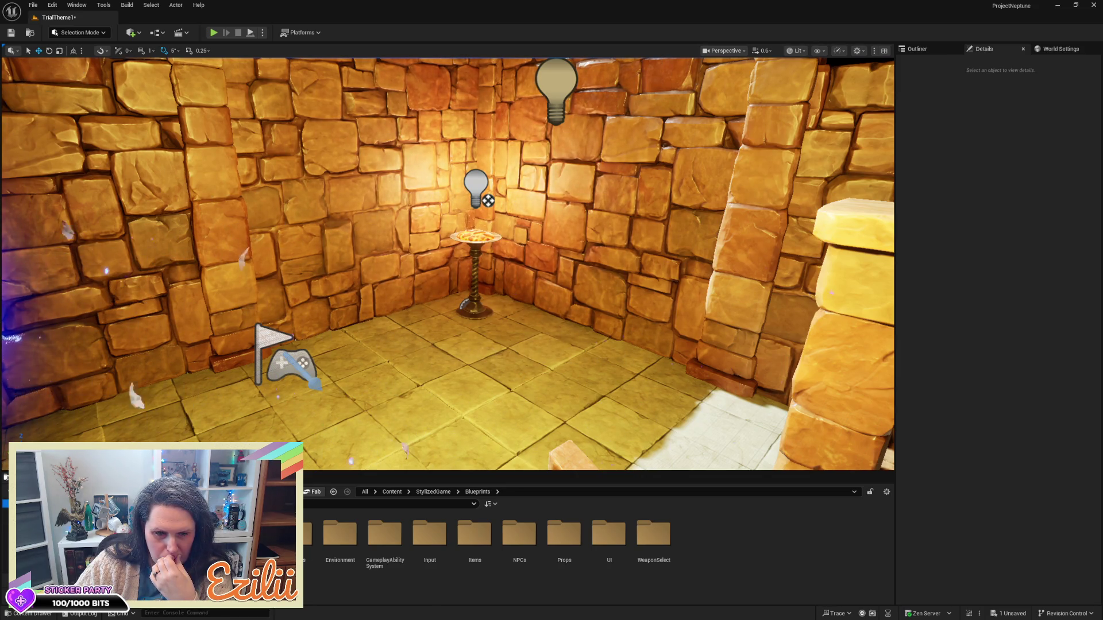
pyautogui.hotkey('alt', 'Left')
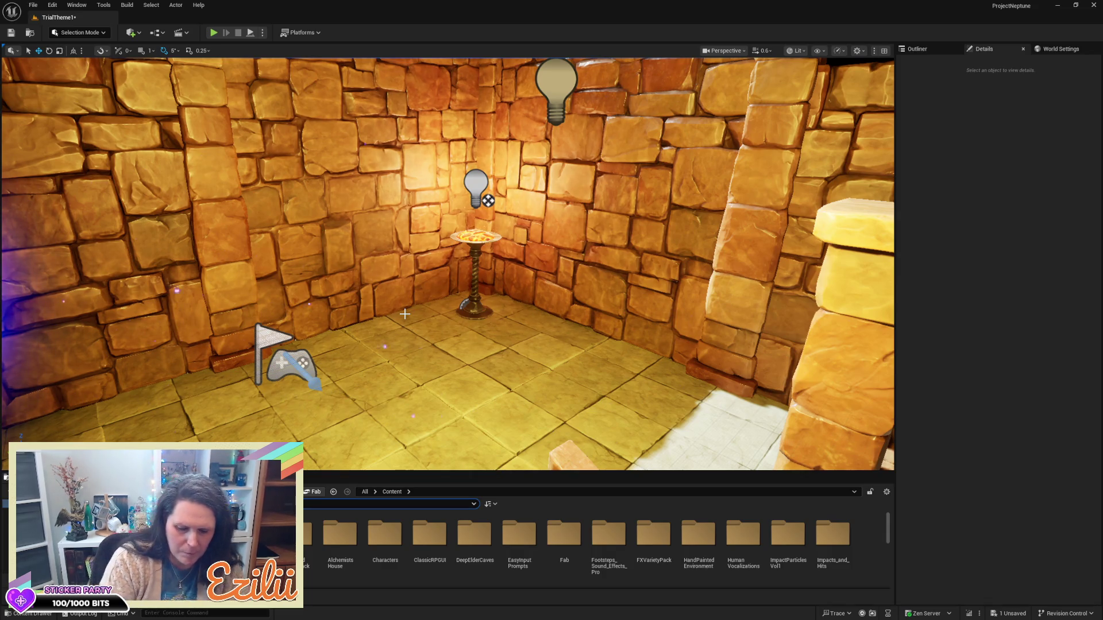
pyautogui.write('LightFl')
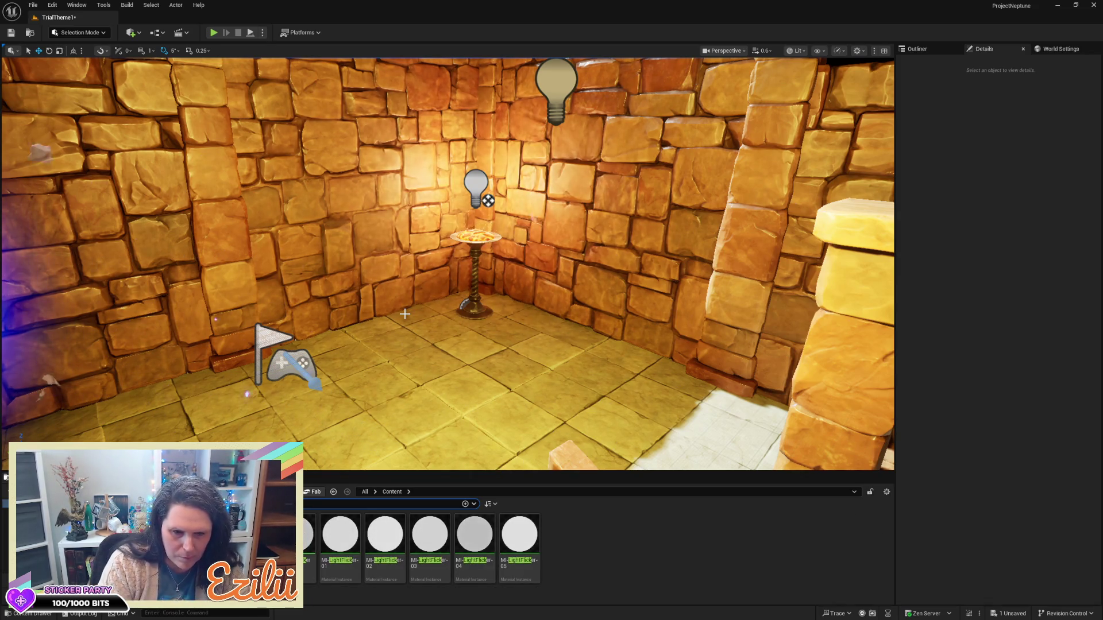
pyautogui.write('ick')
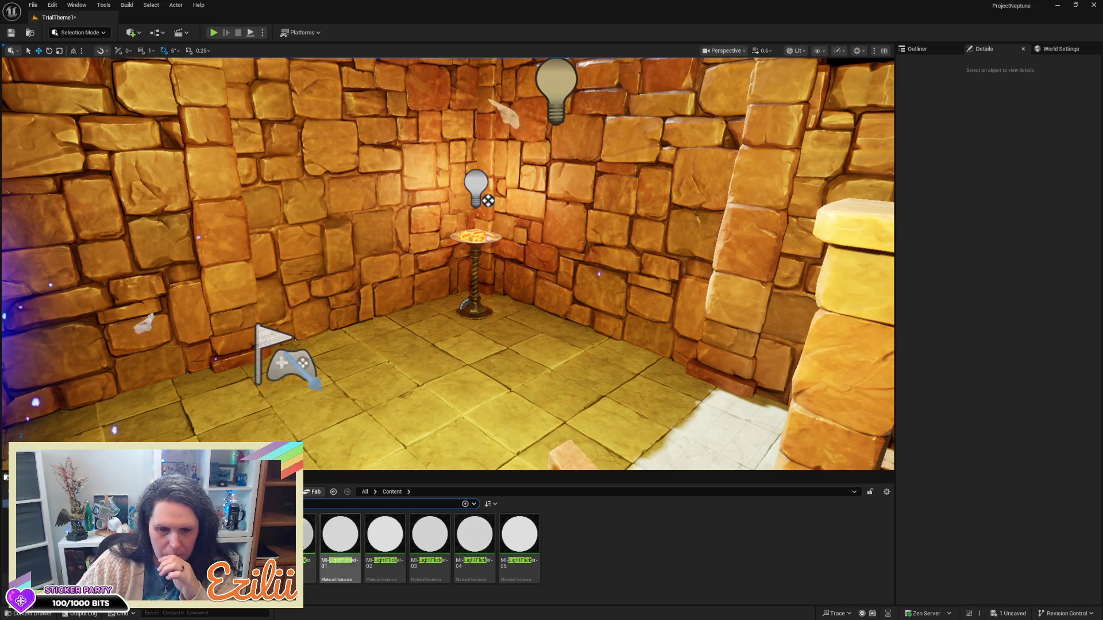
pyautogui.moveTo(306, 534)
pyautogui.mouseDown()
pyautogui.moveTo(367, 477)
pyautogui.moveTo(410, 397)
pyautogui.mouseUp()
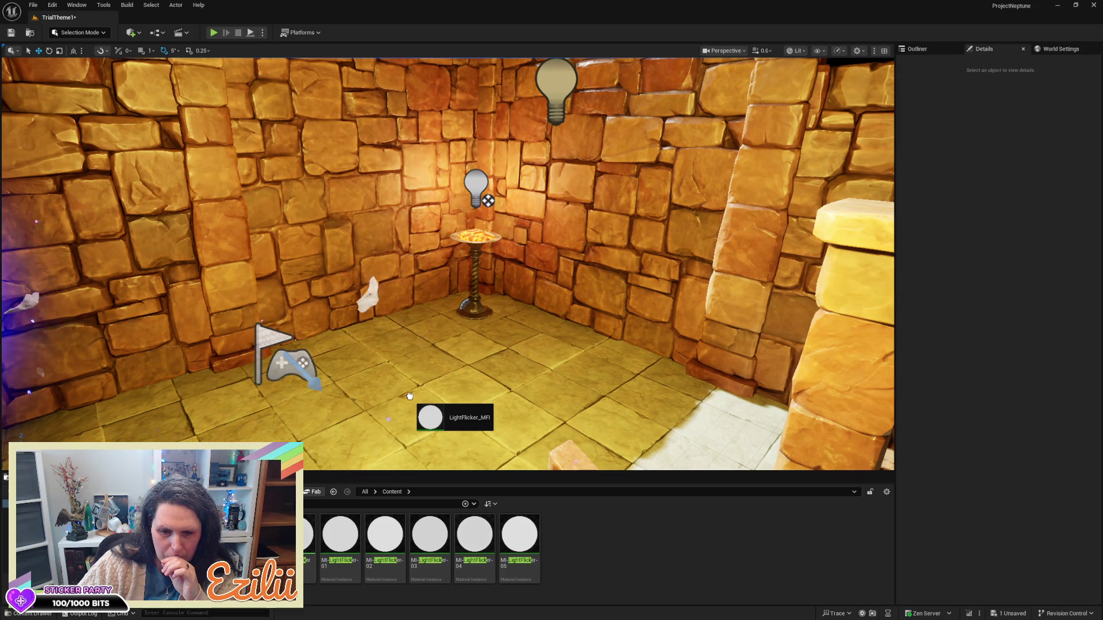
# - Undo the LightFlicker material that landed on the floor
pyautogui.moveTo(410, 396); pyautogui.dragTo(411, 397)
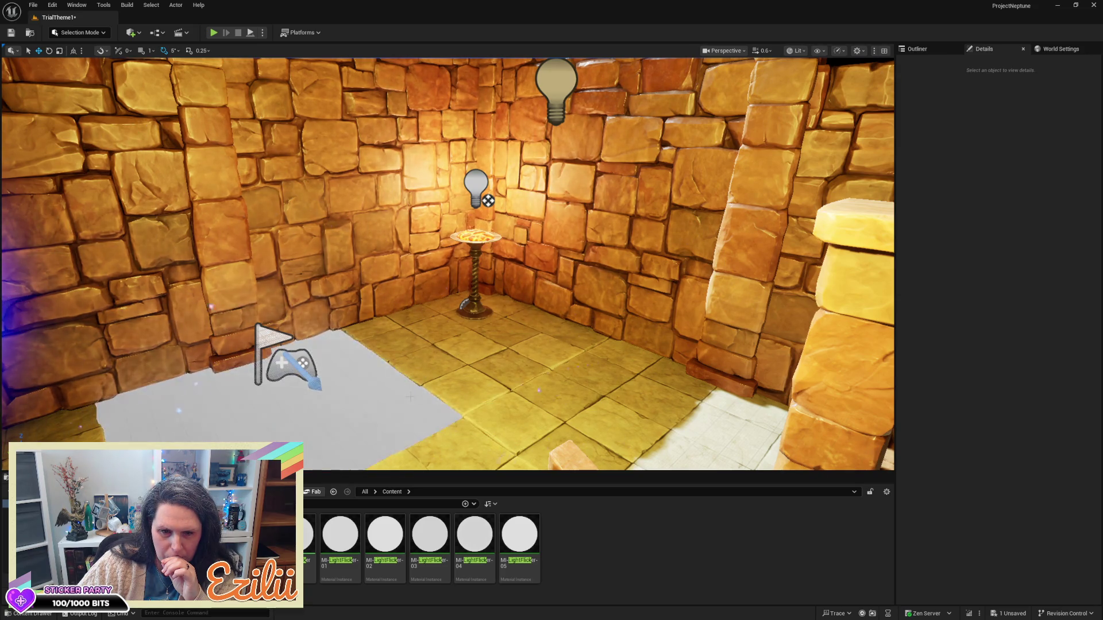
pyautogui.hotkey('ctrl', 'z')
pyautogui.moveTo(413, 396)
pyautogui.mouseDown()
pyautogui.moveTo(413, 287)
pyautogui.moveTo(413, 448)
pyautogui.mouseUp()
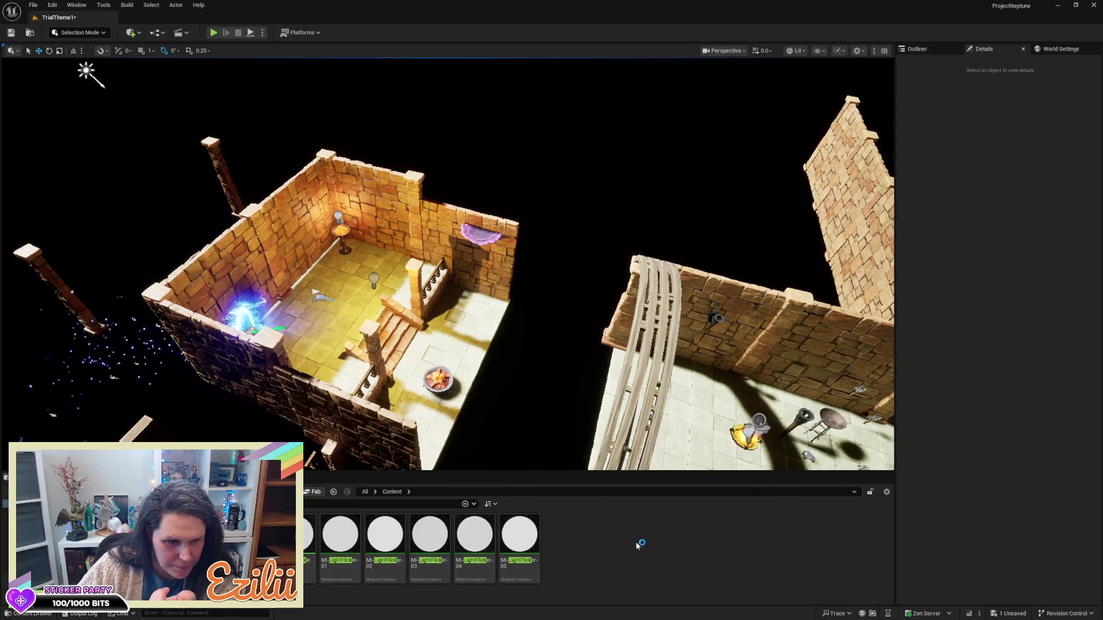
# - Drag LightFlicker_MFI onto the point light and select PointLight2 above the brazier
pyautogui.moveTo(673, 430); pyautogui.dragTo(673, 262)
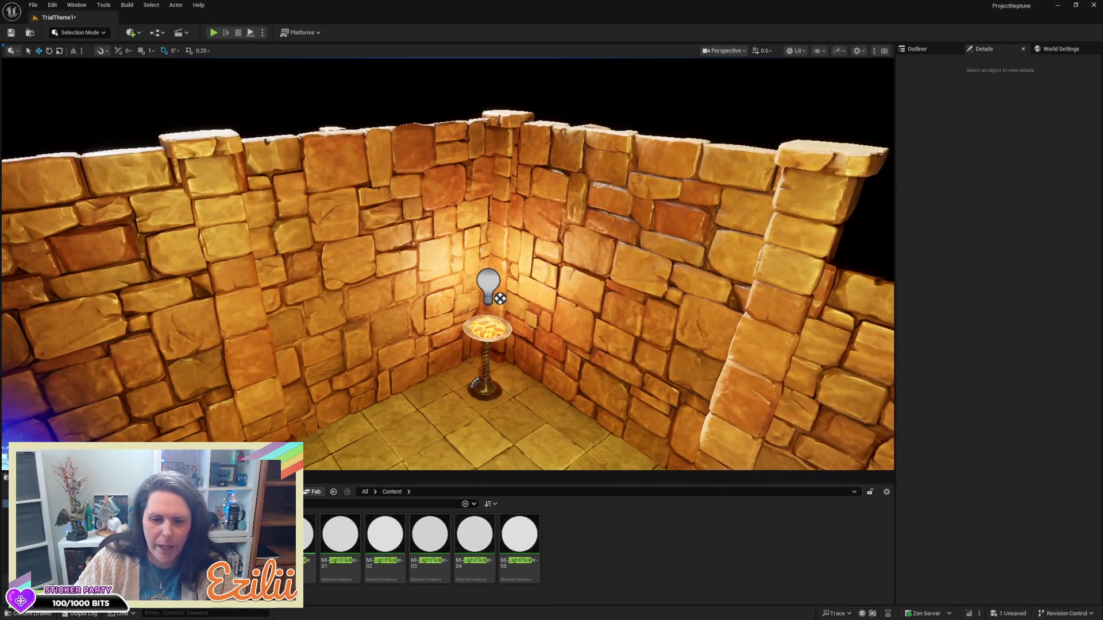
pyautogui.moveTo(479, 288); pyautogui.dragTo(492, 279)
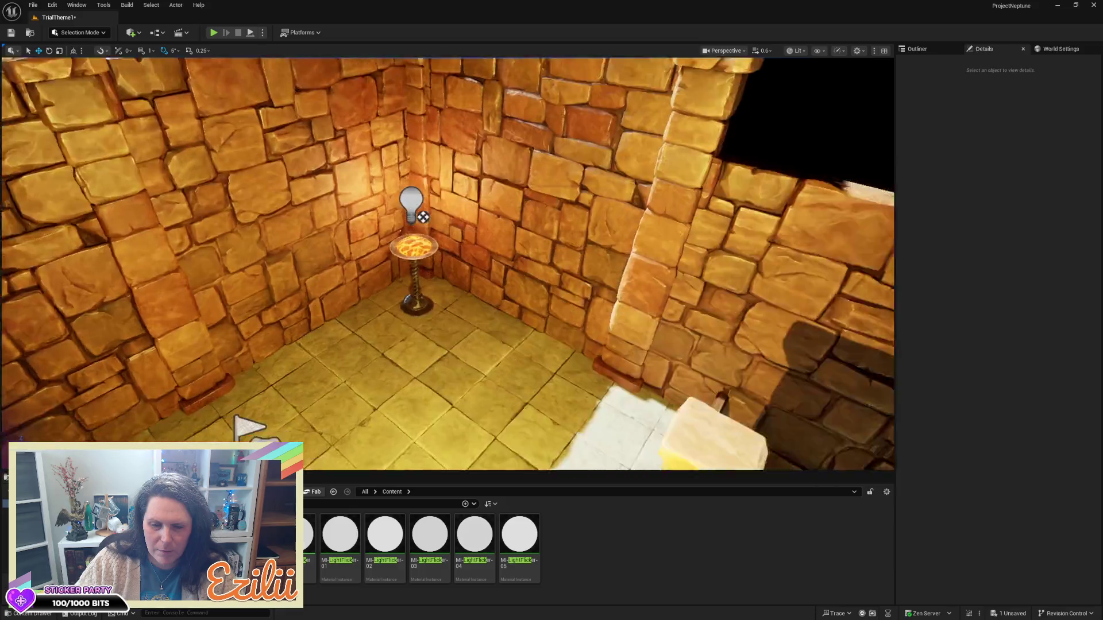
pyautogui.click(237, 352)
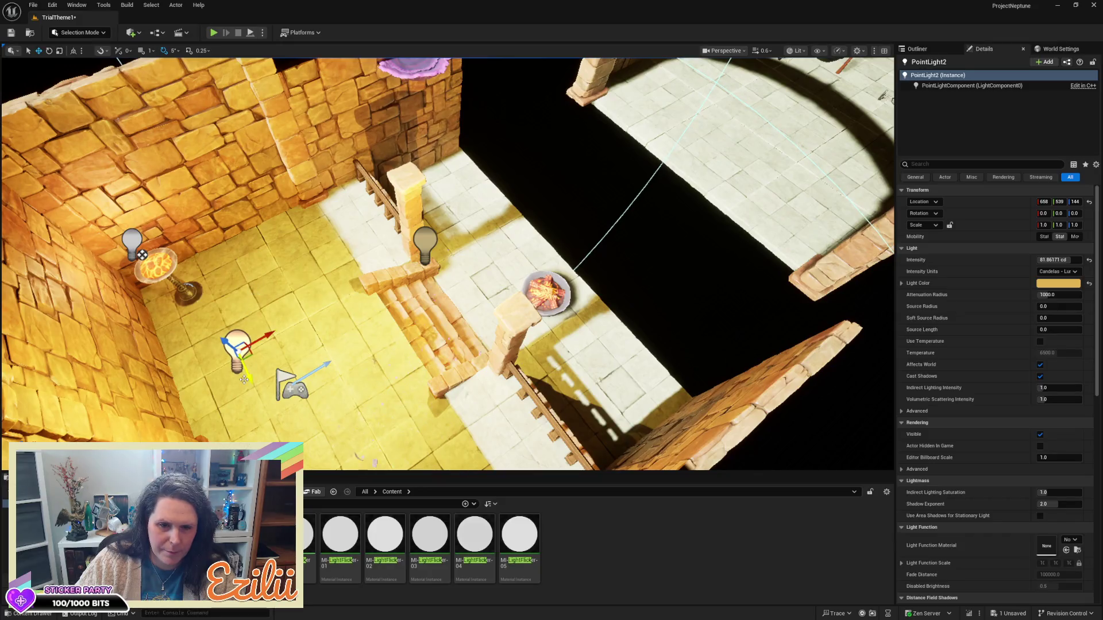
# - Shift PointLight2 toward the brazier and bring the view close to the lit wall
pyautogui.moveTo(244, 379); pyautogui.dragTo(201, 270)
pyautogui.moveTo(308, 534)
pyautogui.mouseDown()
pyautogui.moveTo(326, 507)
pyautogui.moveTo(199, 273)
pyautogui.mouseUp()
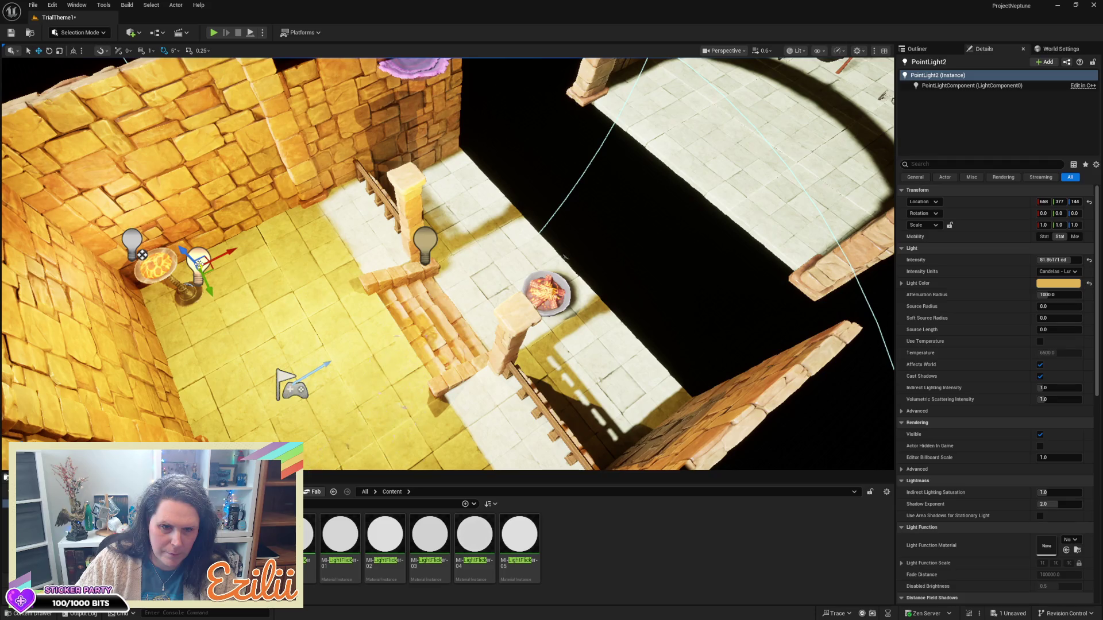
pyautogui.moveTo(180, 225); pyautogui.dragTo(448, 142)
pyautogui.moveTo(449, 258)
pyautogui.mouseDown()
pyautogui.moveTo(391, 207)
pyautogui.moveTo(419, 206)
pyautogui.mouseUp()
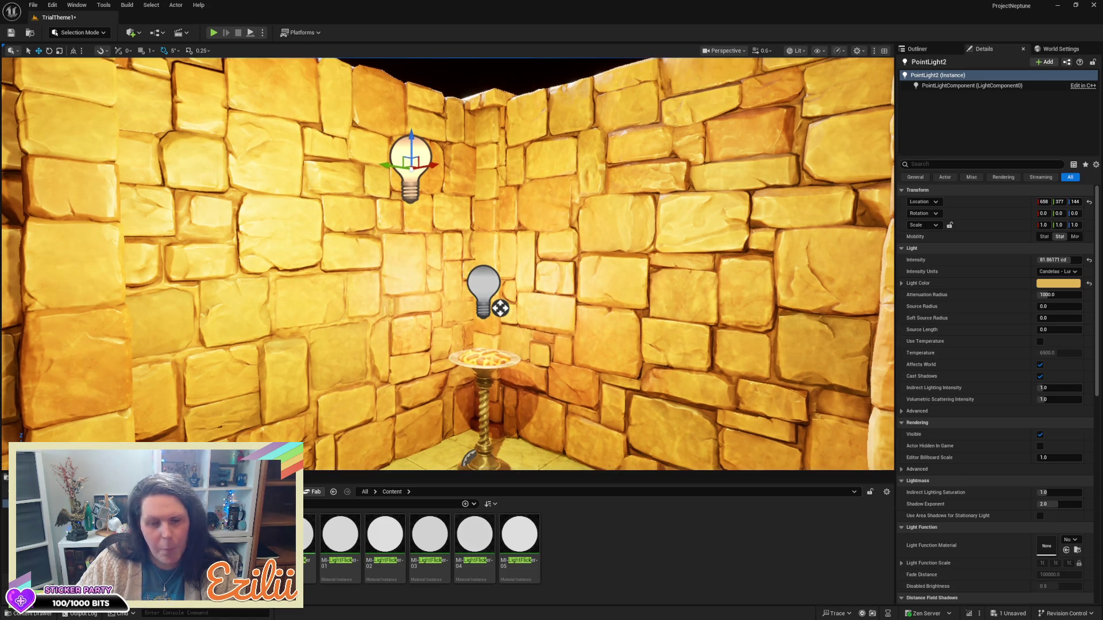
pyautogui.moveTo(420, 207); pyautogui.dragTo(419, 215)
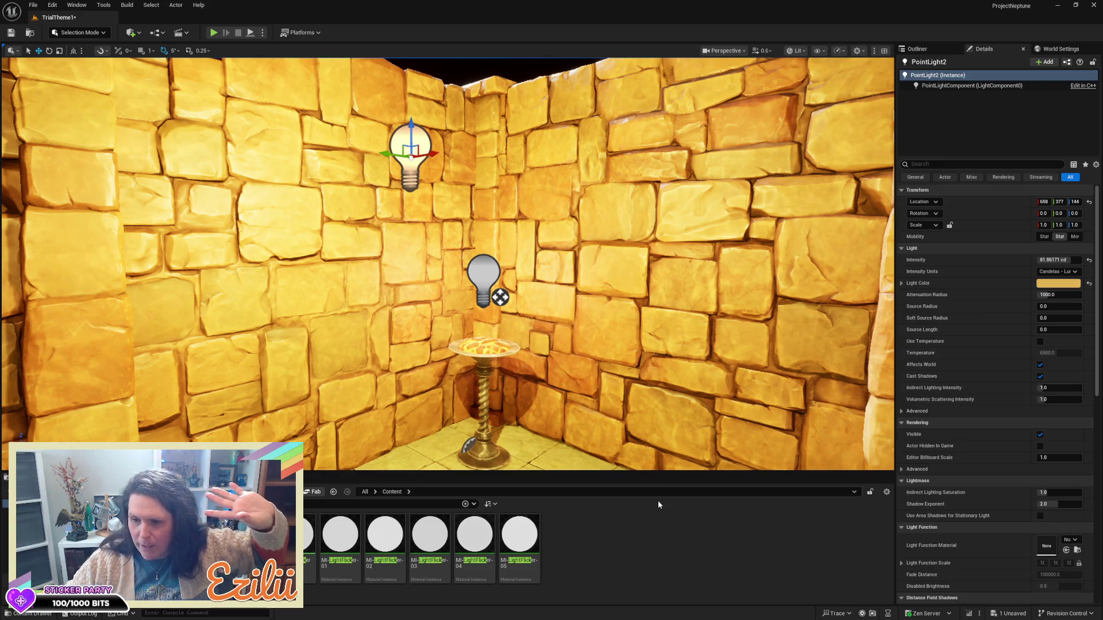
# - Assign LightFlicker as the light function, move the light to X 580, and dim it to 3.35 cd
pyautogui.click(1066, 551)
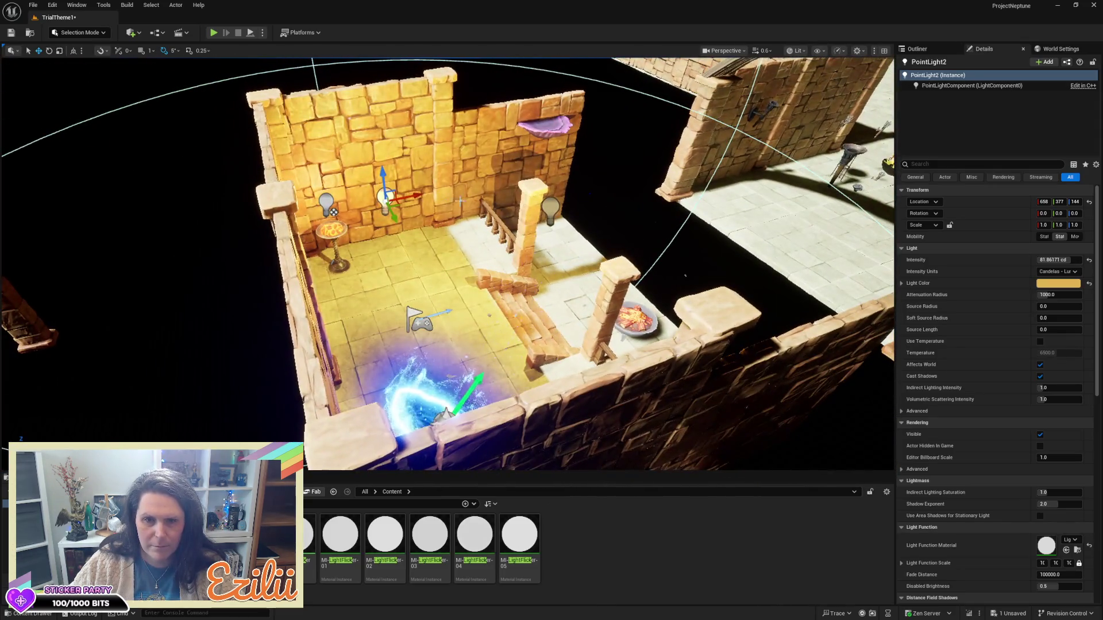
pyautogui.moveTo(417, 195); pyautogui.dragTo(380, 199)
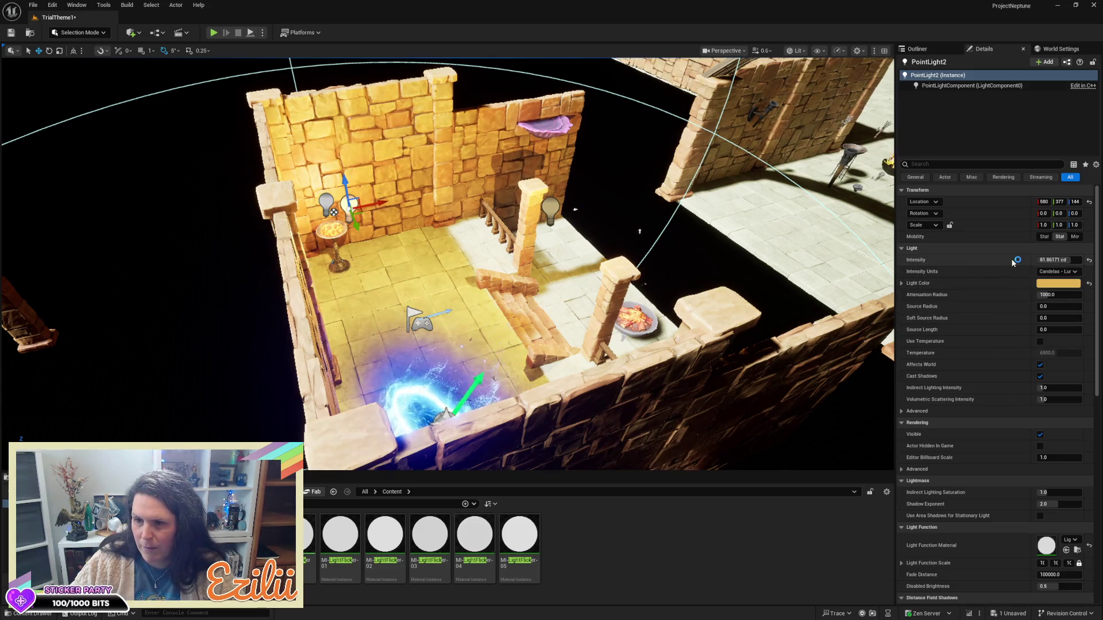
pyautogui.moveTo(1014, 263); pyautogui.dragTo(977, 263)
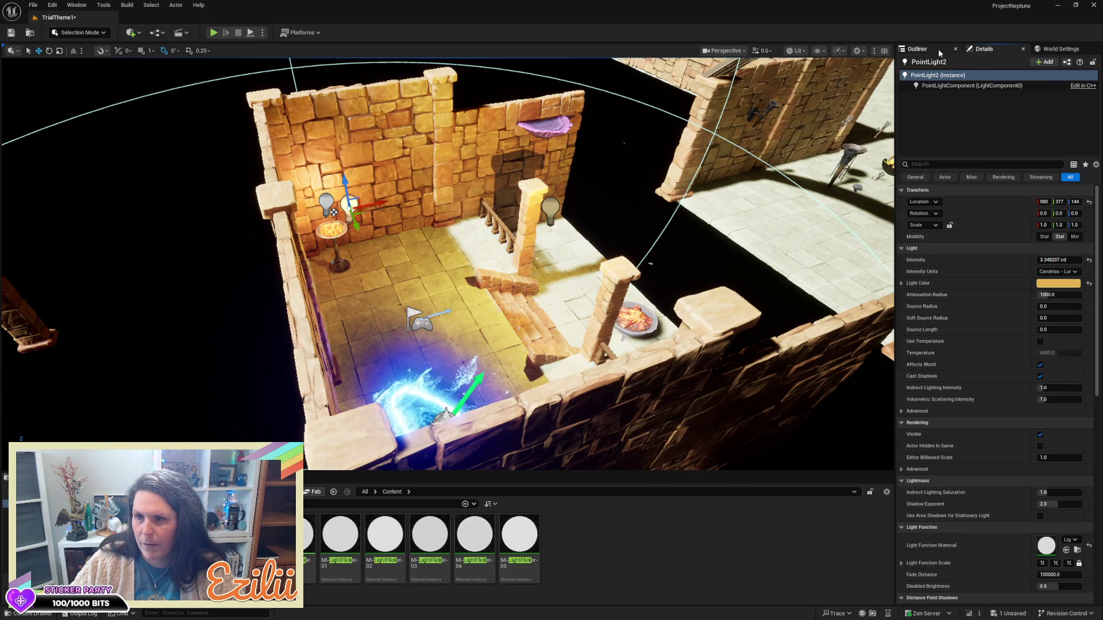
# - In the Outliner, rename PointLight2 to Srart_PointLight2 by adding a prefix to its name
pyautogui.click(940, 51)
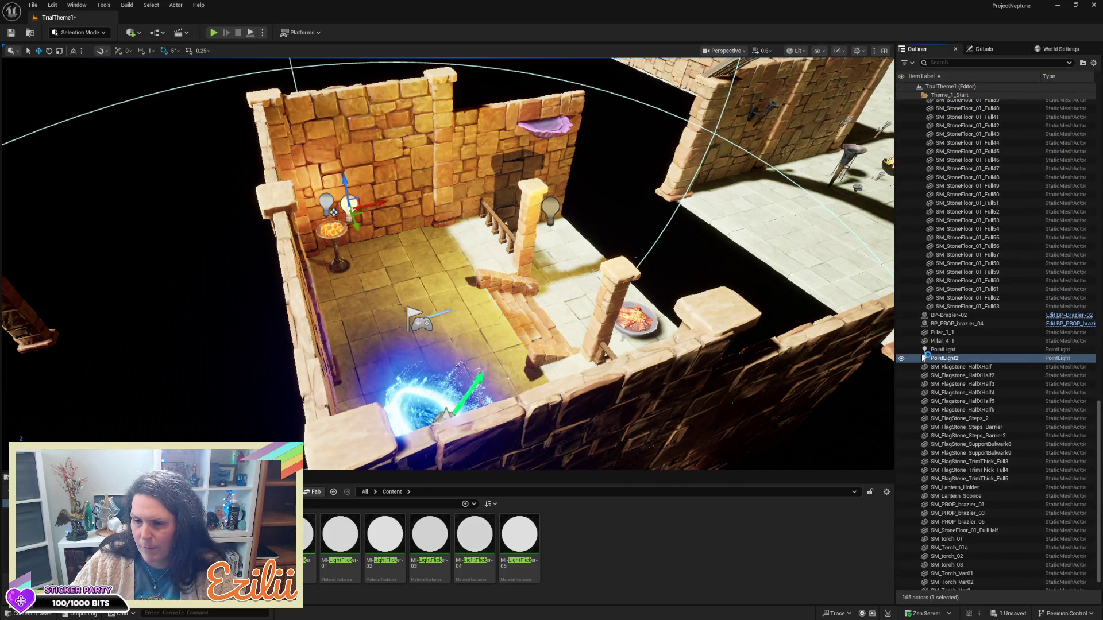
pyautogui.moveTo(448, 264)
pyautogui.mouseDown()
pyautogui.moveTo(425, 253)
pyautogui.moveTo(396, 275)
pyautogui.mouseUp()
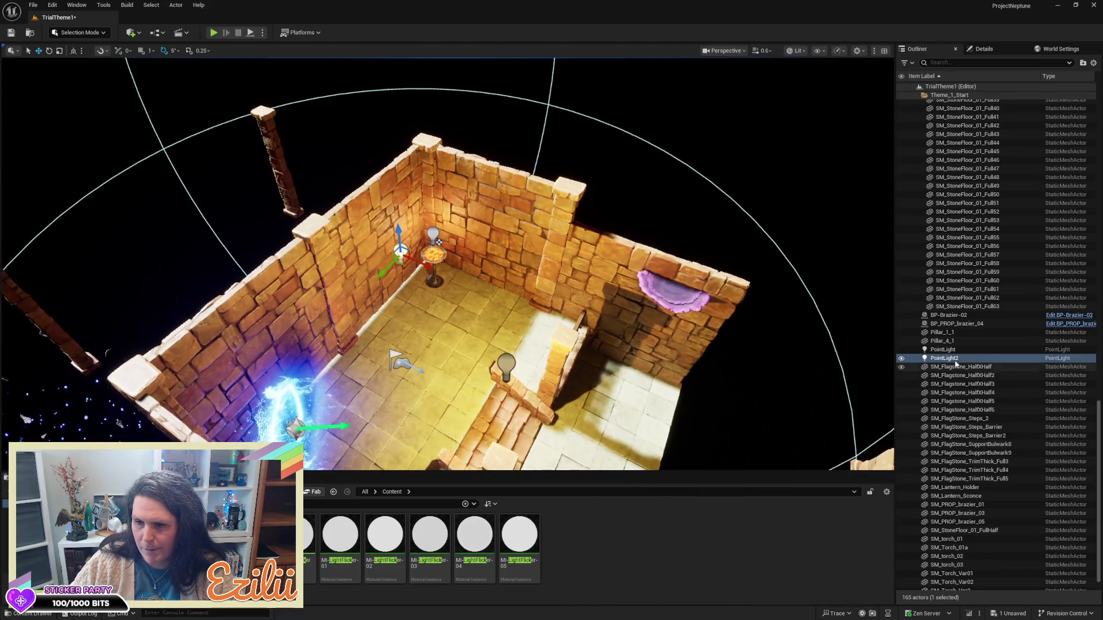
pyautogui.click(950, 360)
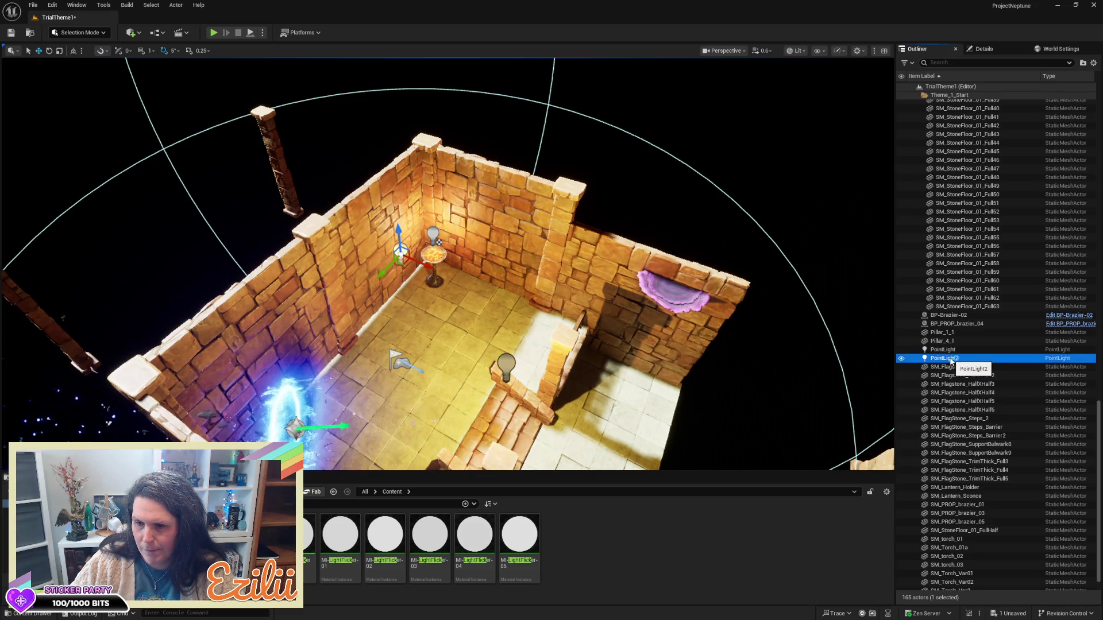
pyautogui.click(951, 359)
pyautogui.press('Home')
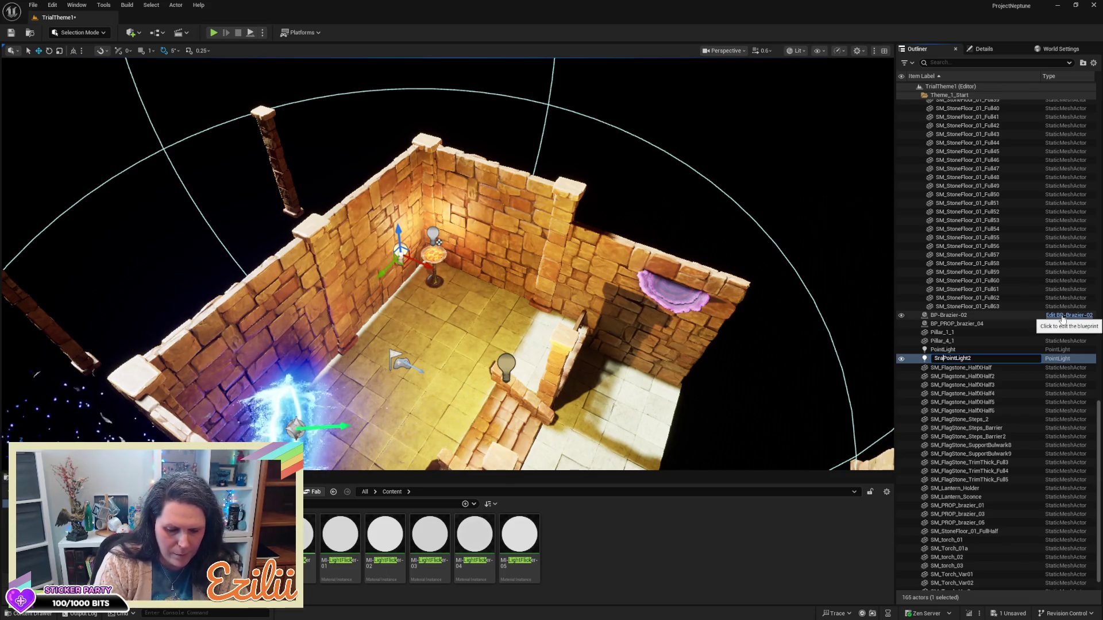
pyautogui.write('rt_')
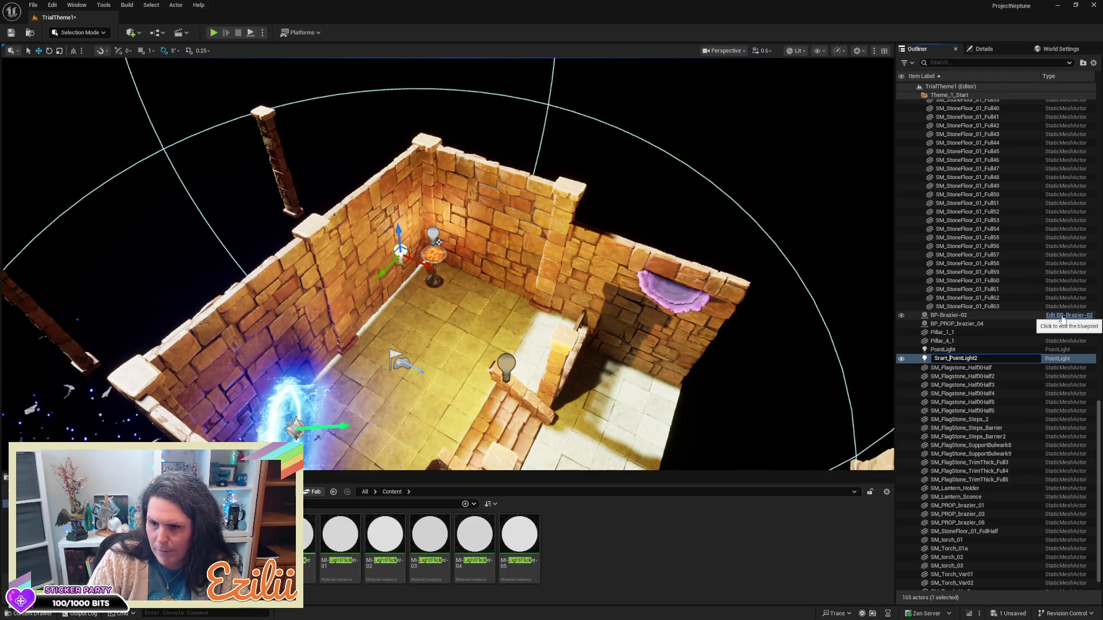
pyautogui.press('Return')
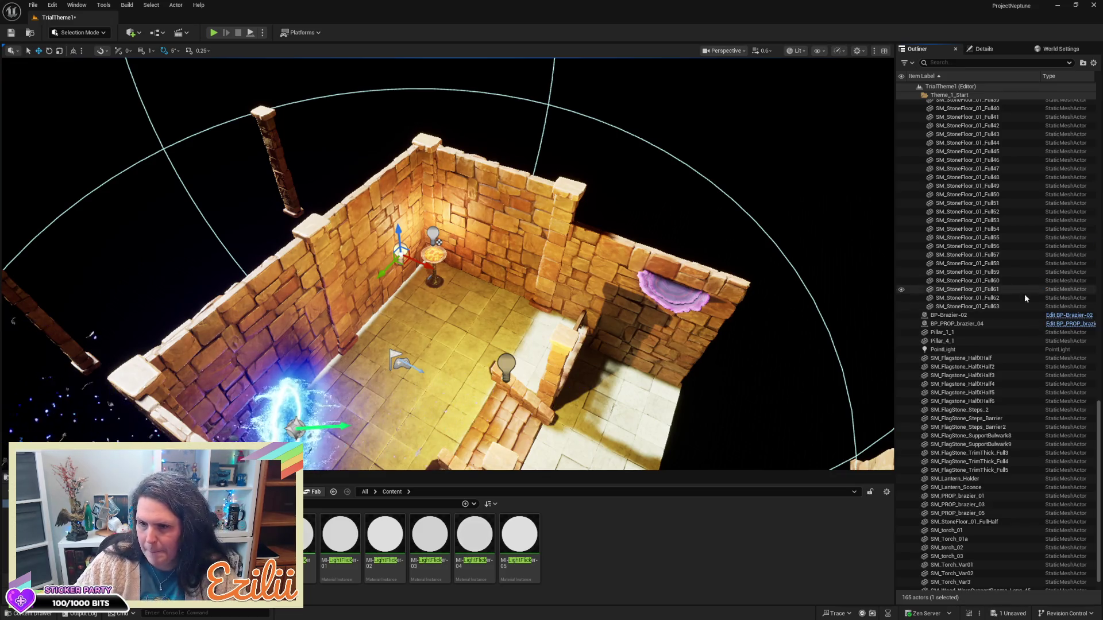
# - Collapse the Theme_1_Start folder in the Outliner and select BP-Brazier-02
pyautogui.click(925, 97)
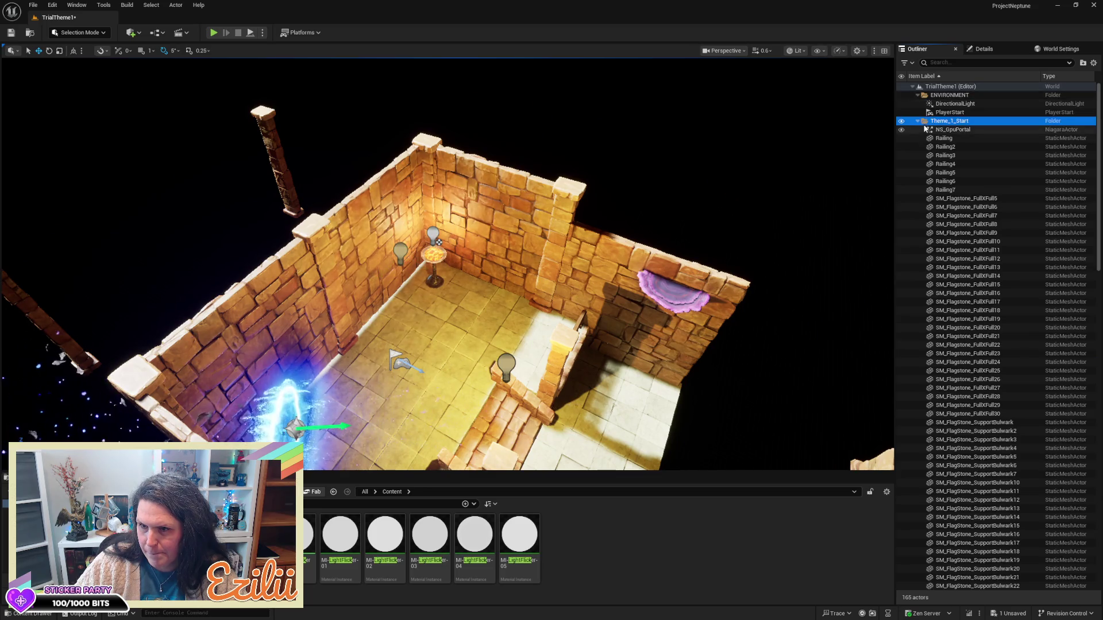
pyautogui.click(917, 122)
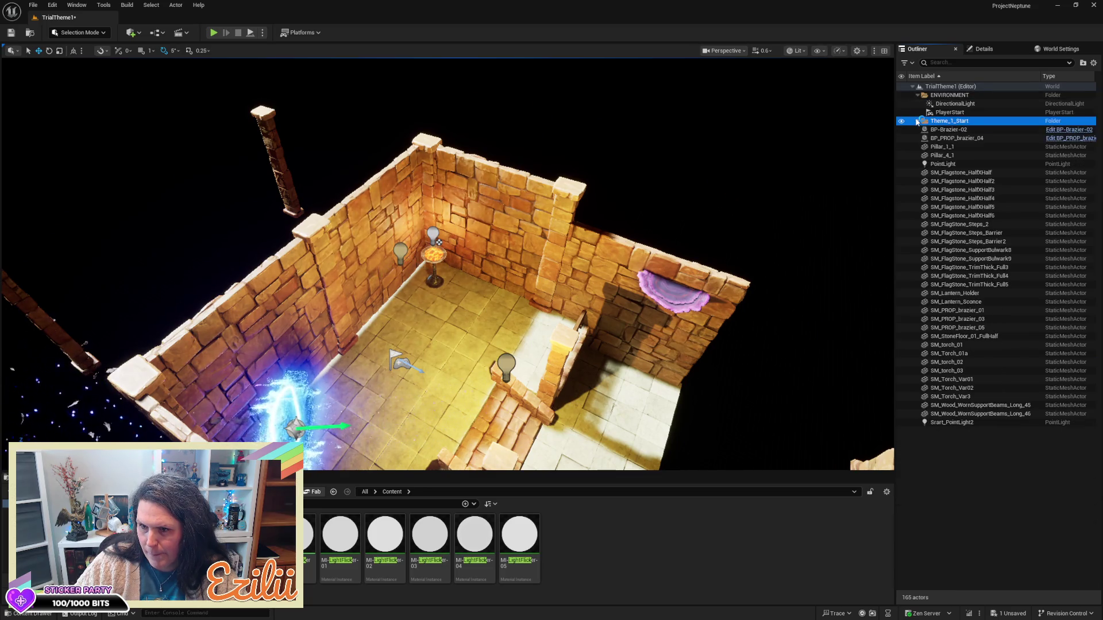
pyautogui.click(966, 131)
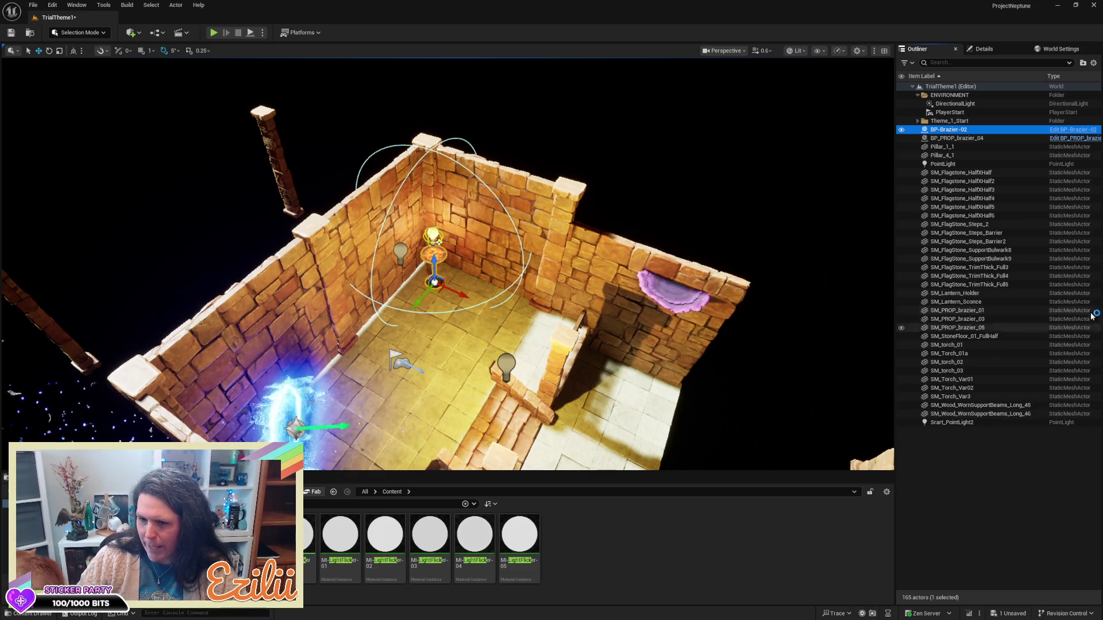
# - Move Srart_PointLight2 into the Theme_1_Start folder, collapse it, and focus on SM_Flagstone_HalfXHalf
pyautogui.click(980, 423)
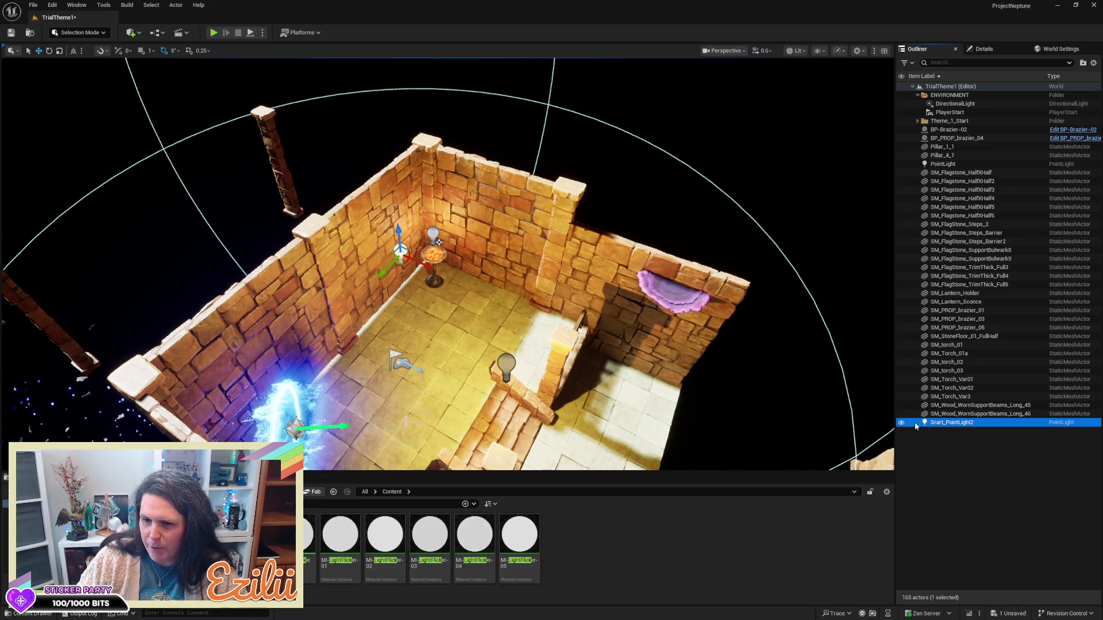
pyautogui.moveTo(915, 425); pyautogui.dragTo(945, 203)
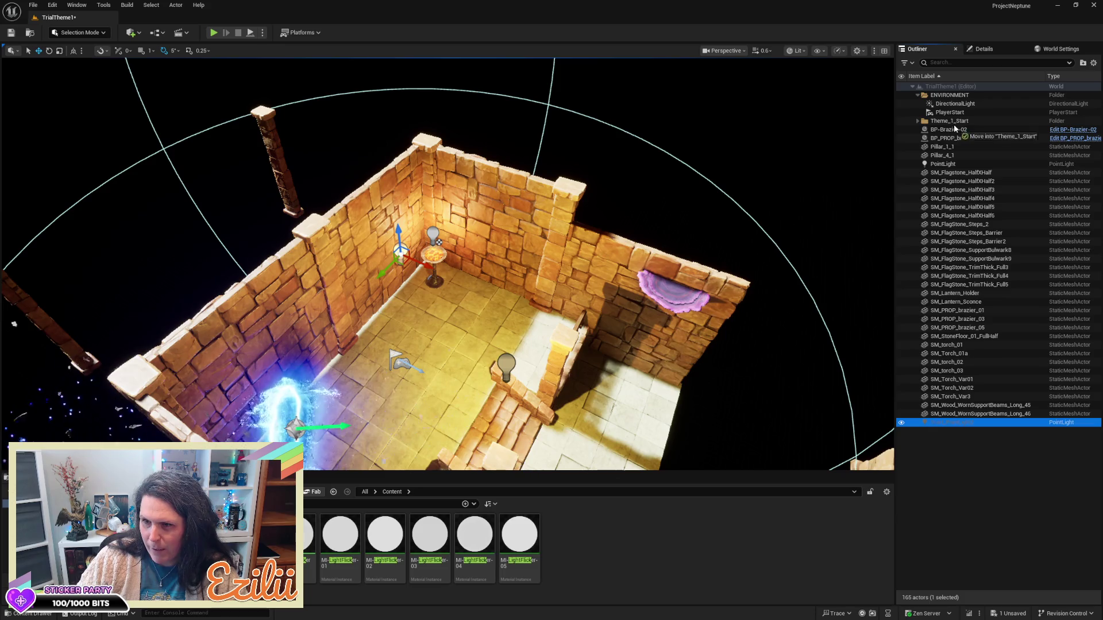
pyautogui.moveTo(959, 121); pyautogui.dragTo(959, 121)
pyautogui.moveTo(955, 211)
pyautogui.mouseDown()
pyautogui.moveTo(956, 421)
pyautogui.moveTo(967, 121)
pyautogui.mouseUp()
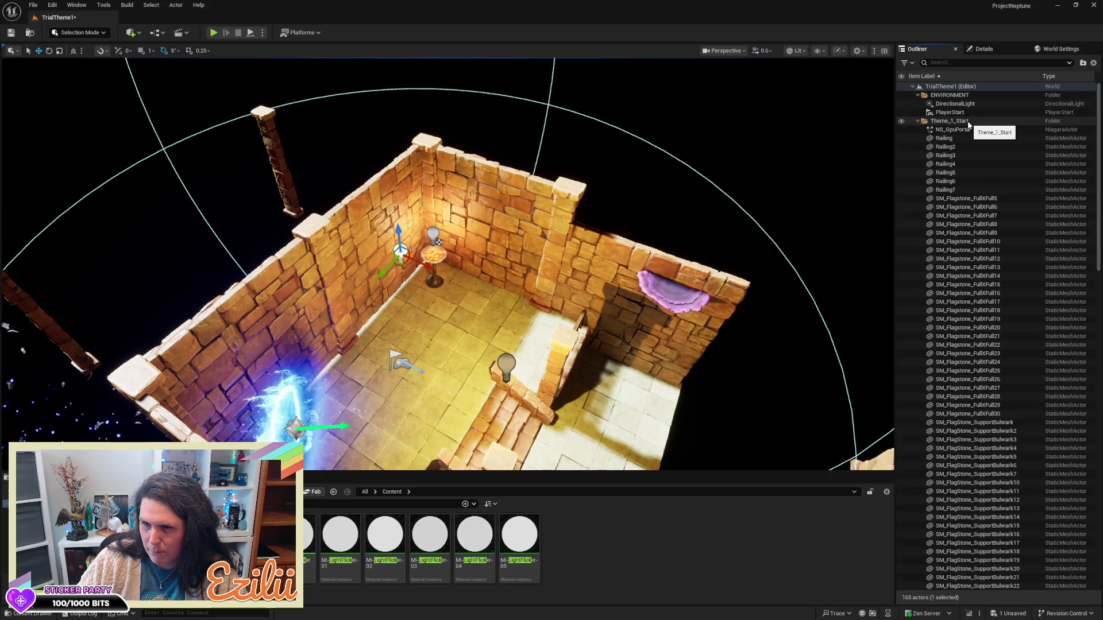
pyautogui.click(917, 121)
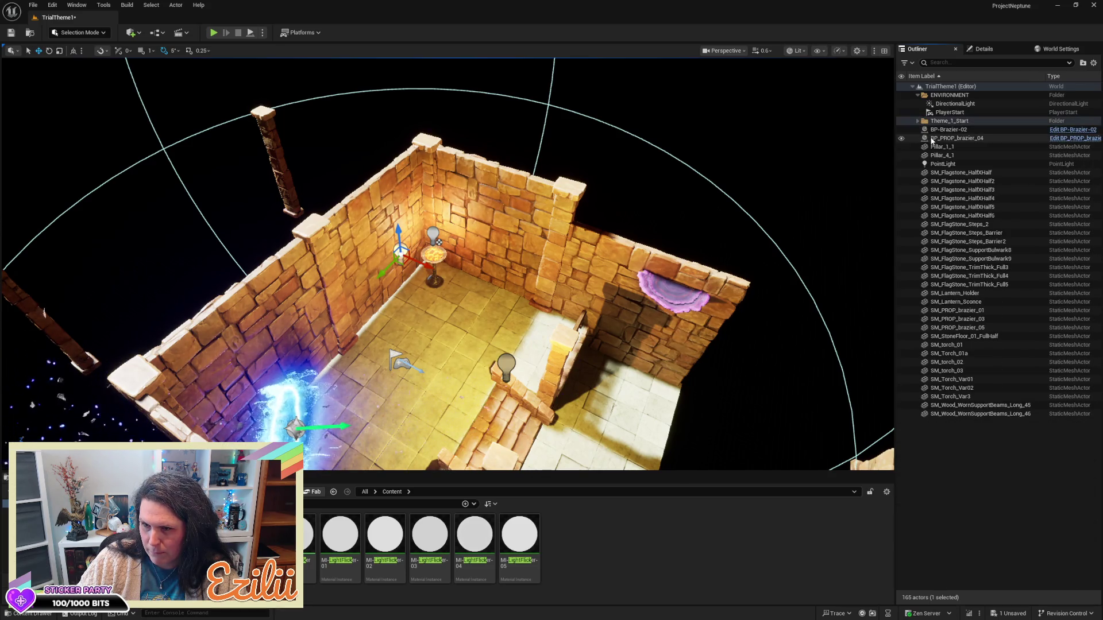
pyautogui.doubleClick(961, 172)
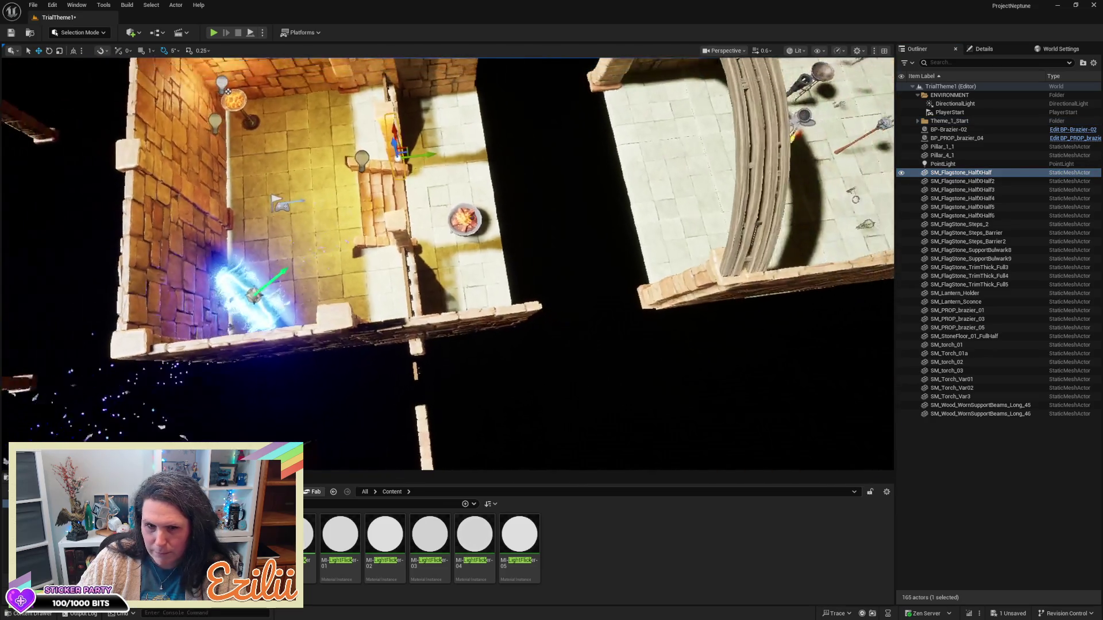
pyautogui.click(975, 191)
pyautogui.press('End')
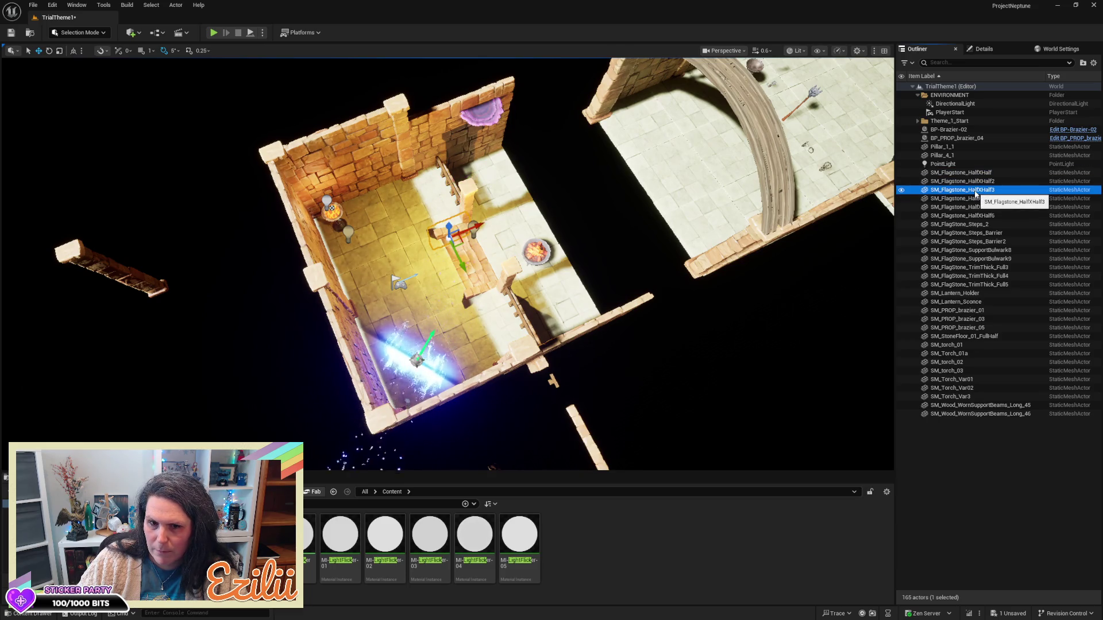
pyautogui.click(973, 198)
pyautogui.click(971, 206)
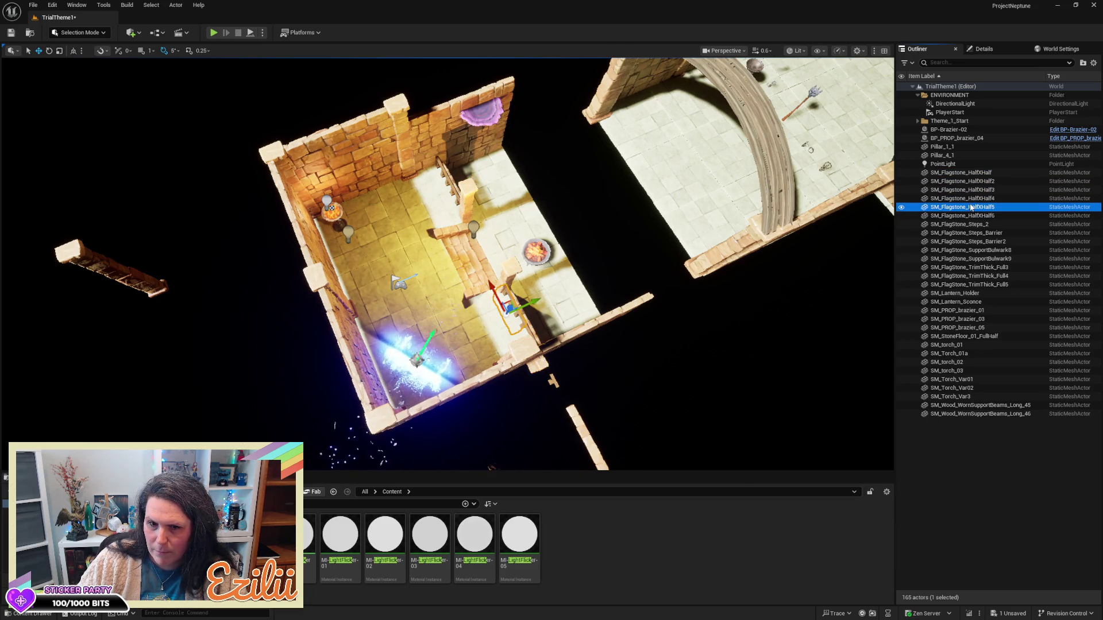
pyautogui.click(968, 225)
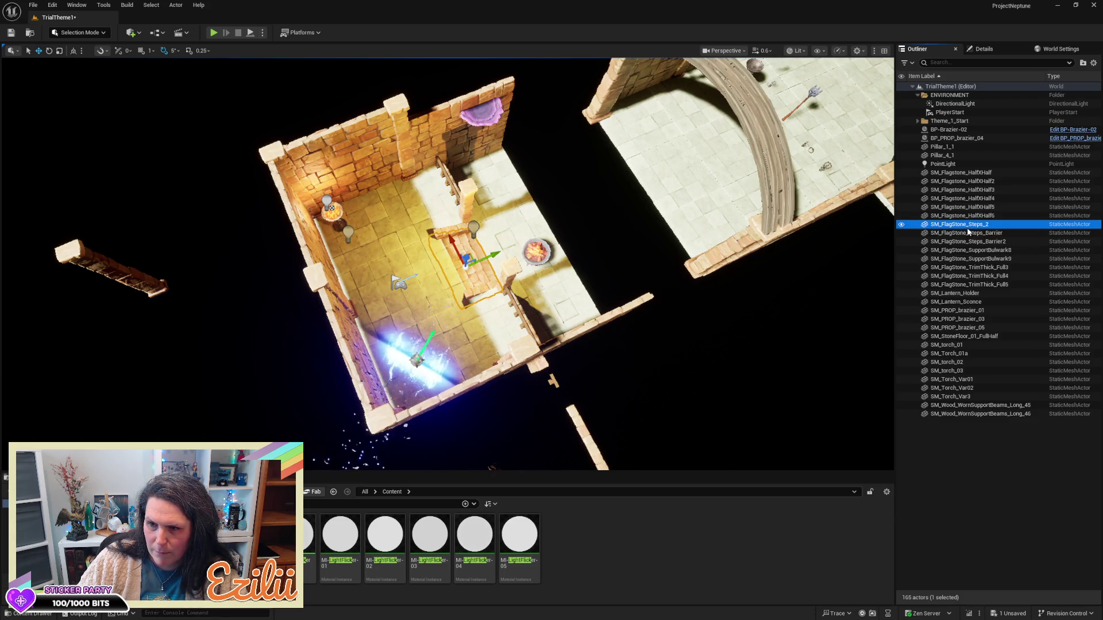
pyautogui.click(967, 233)
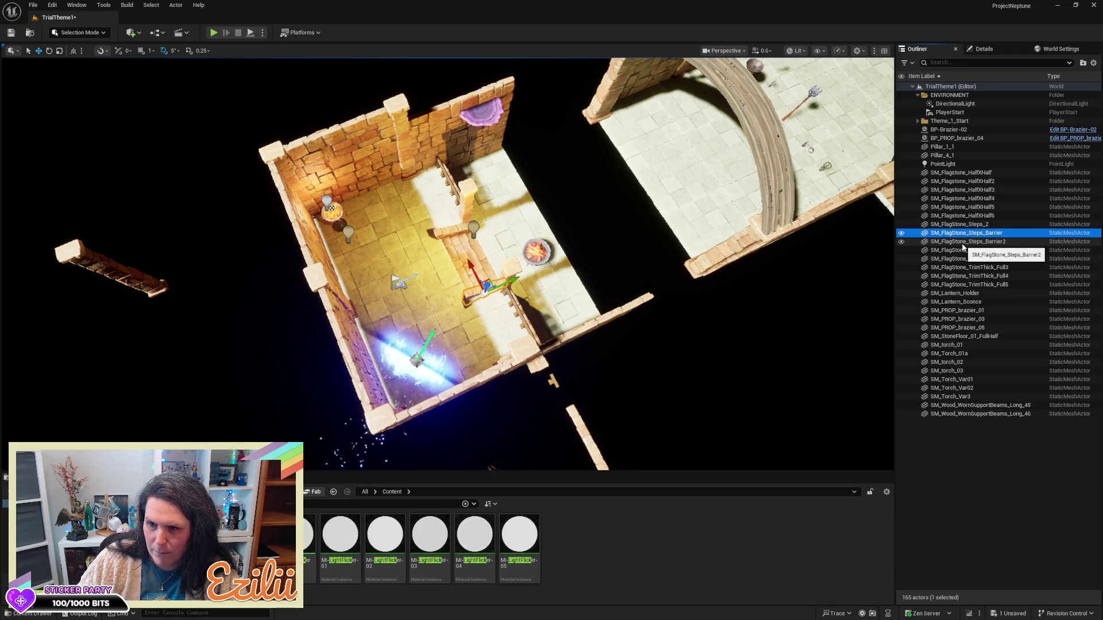
pyautogui.click(965, 242)
pyautogui.click(962, 251)
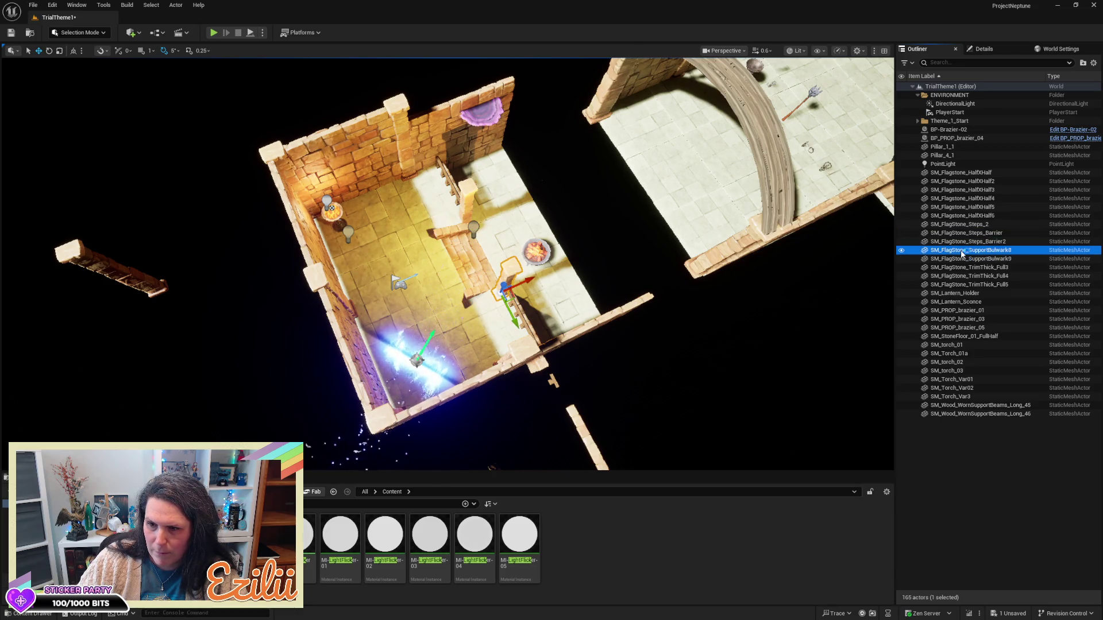
pyautogui.click(963, 259)
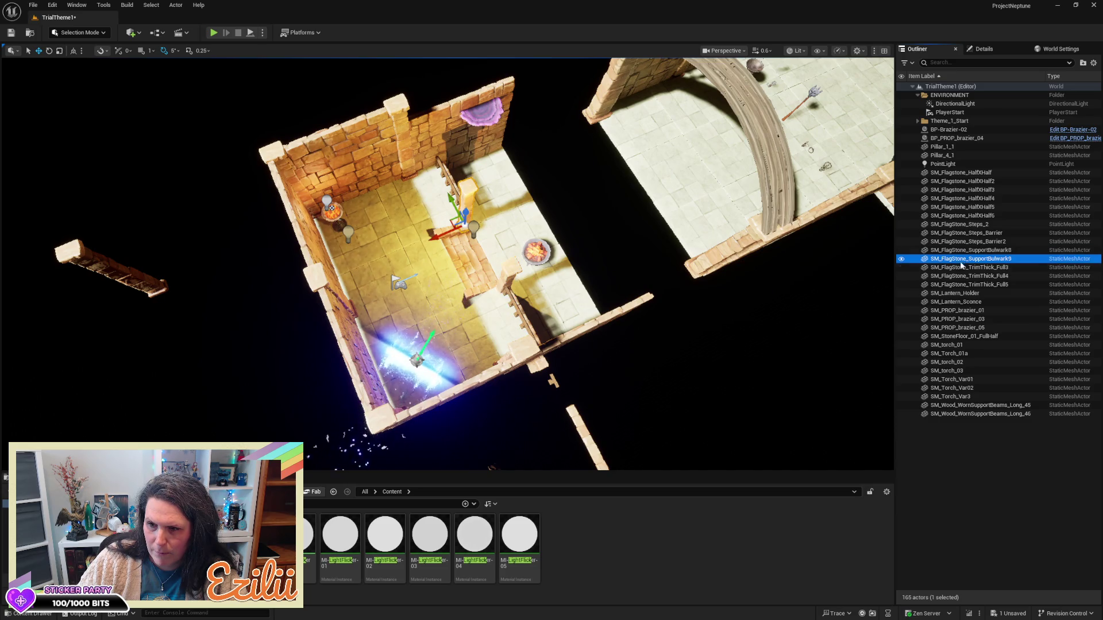
pyautogui.click(961, 268)
pyautogui.moveTo(803, 302); pyautogui.dragTo(803, 339)
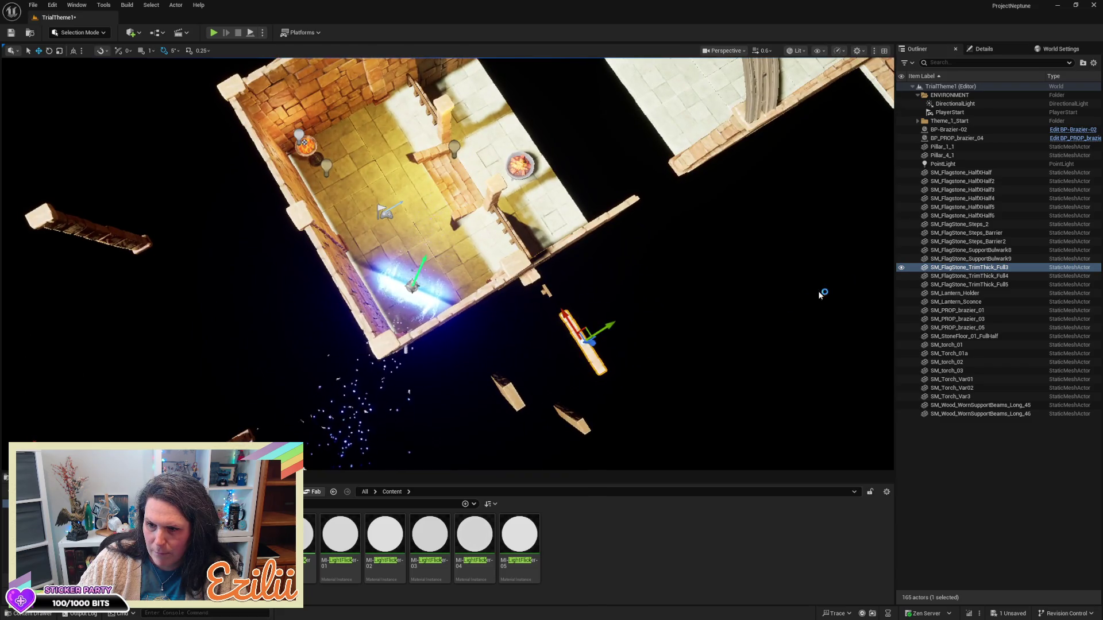
pyautogui.moveTo(448, 258); pyautogui.dragTo(449, 224)
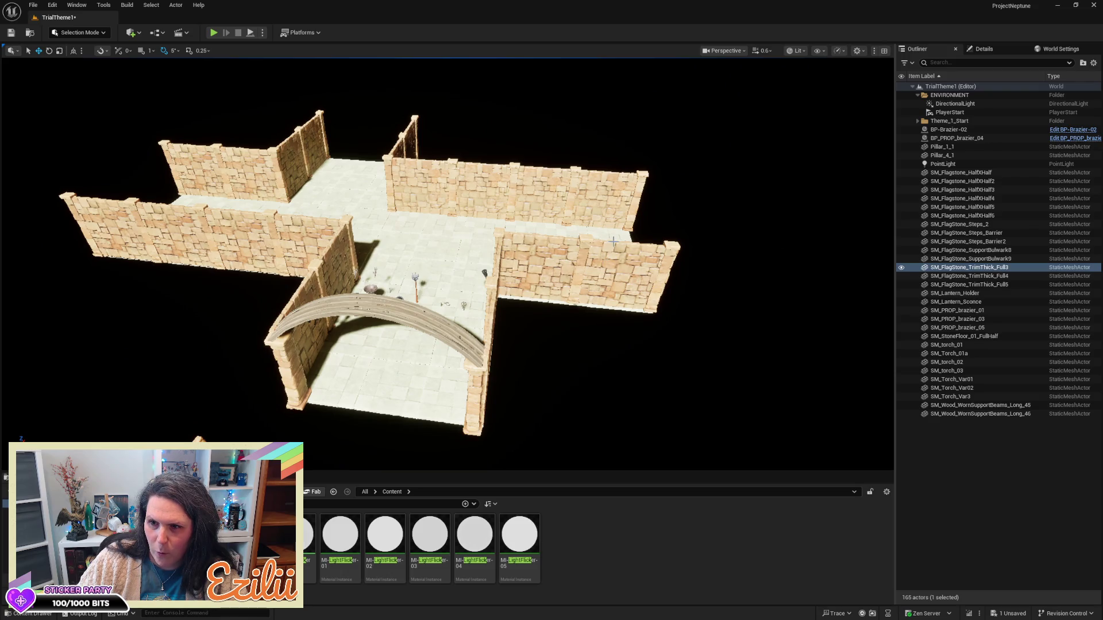
pyautogui.click(584, 248)
pyautogui.click(535, 261)
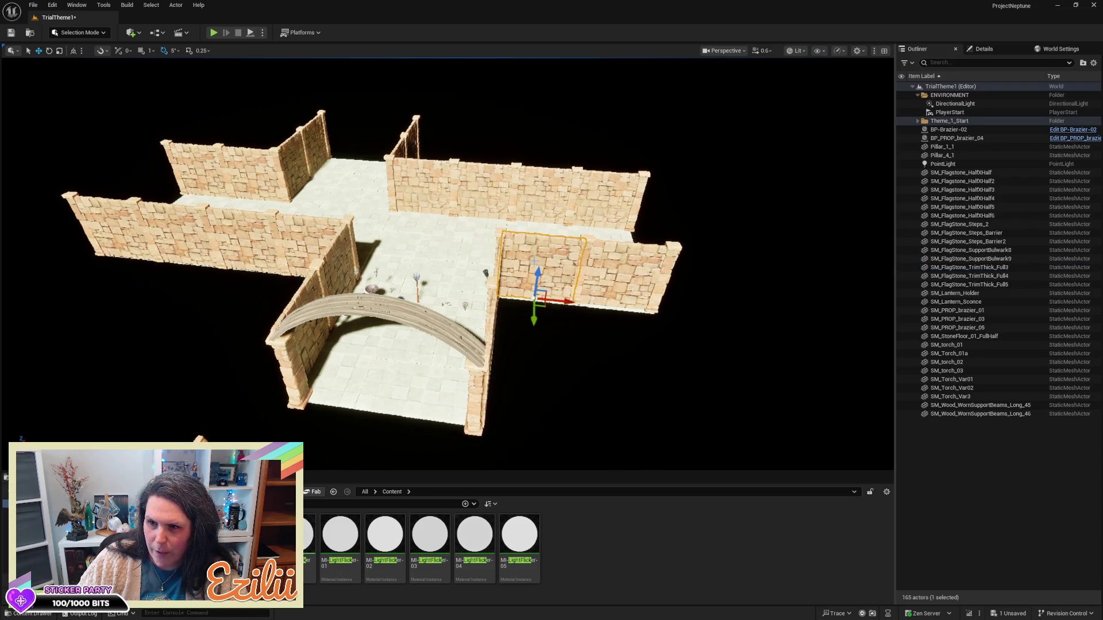
pyautogui.moveTo(576, 249)
pyautogui.mouseDown()
pyautogui.moveTo(494, 296)
pyautogui.moveTo(511, 285)
pyautogui.moveTo(495, 264)
pyautogui.moveTo(505, 241)
pyautogui.mouseUp()
pyautogui.click(510, 230)
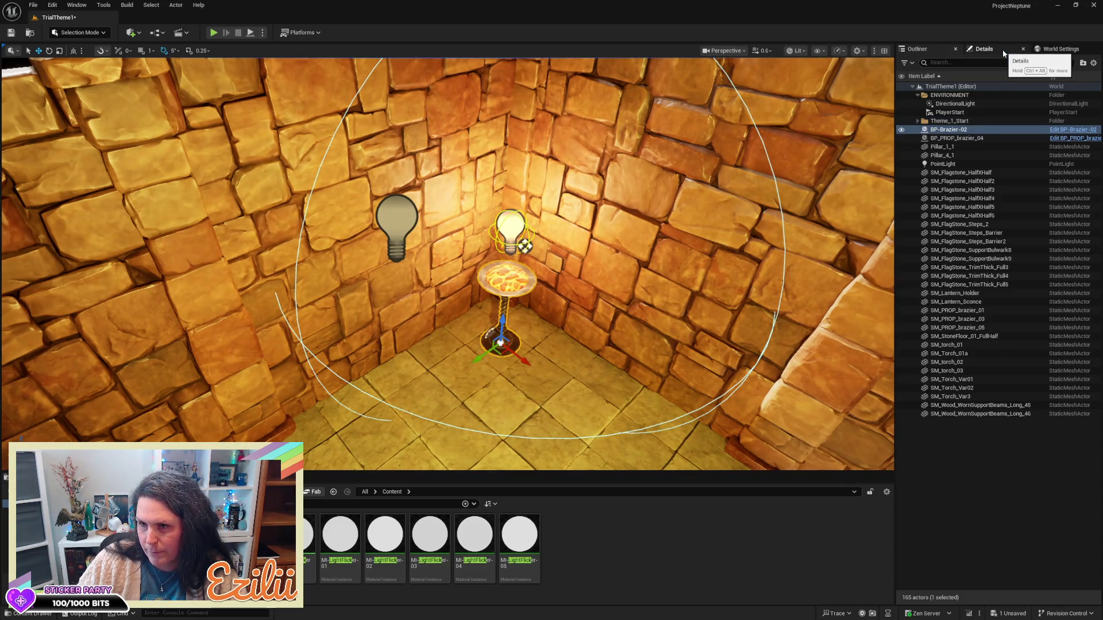
# - Review BP-Brazier-02's Details: its two brazier meshes, FX-BrazierEmbers-02 embers, and location 549, 176, -16
pyautogui.click(1004, 54)
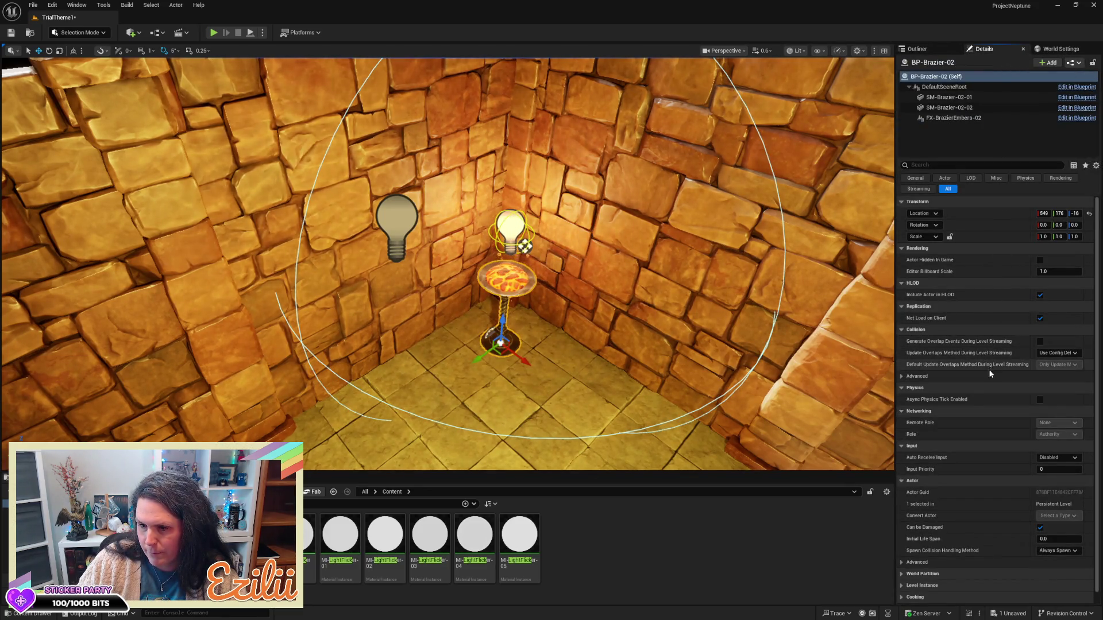
pyautogui.scroll(-1, 963, 482)
pyautogui.scroll(1, 962, 481)
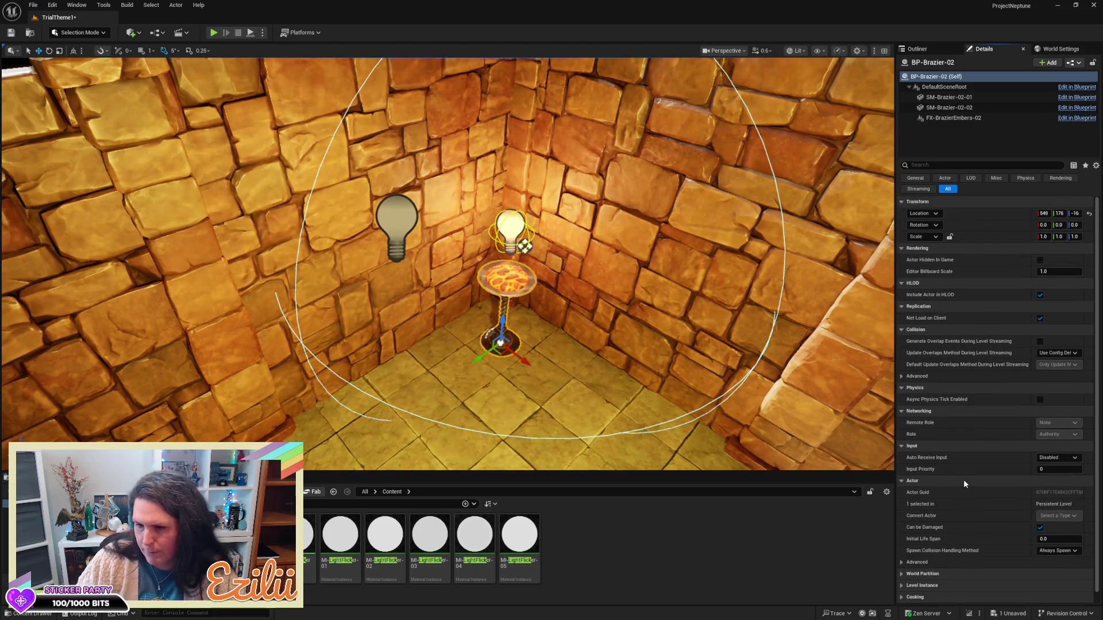
pyautogui.scroll(-1, 964, 483)
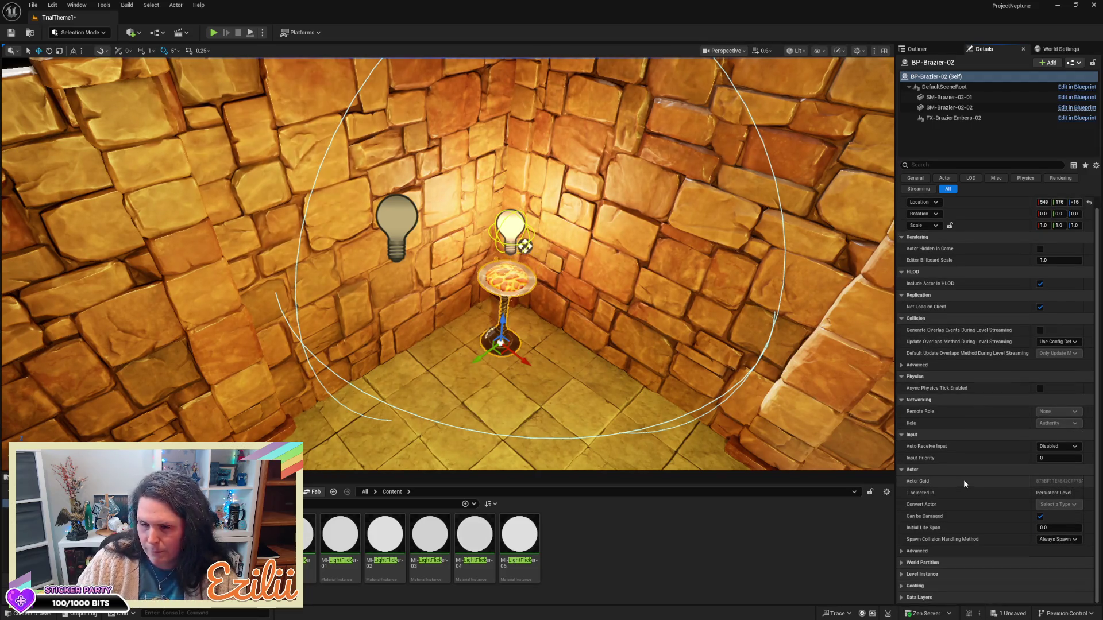
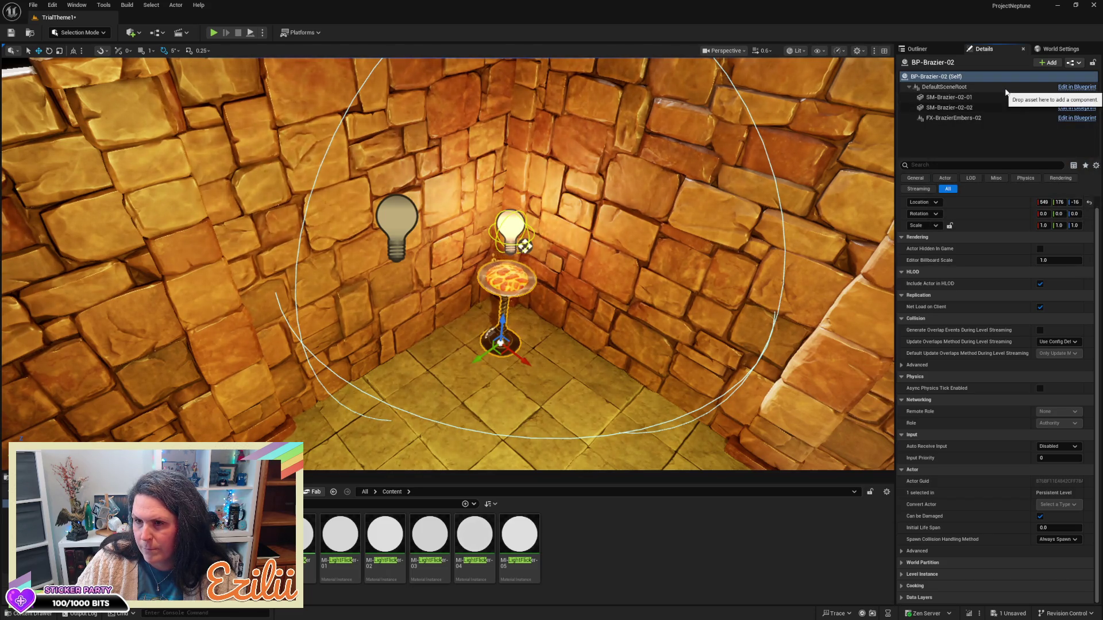
# - Inspect the brazier's two mesh components and ember effect, moving close to its fire bowl
pyautogui.click(1003, 97)
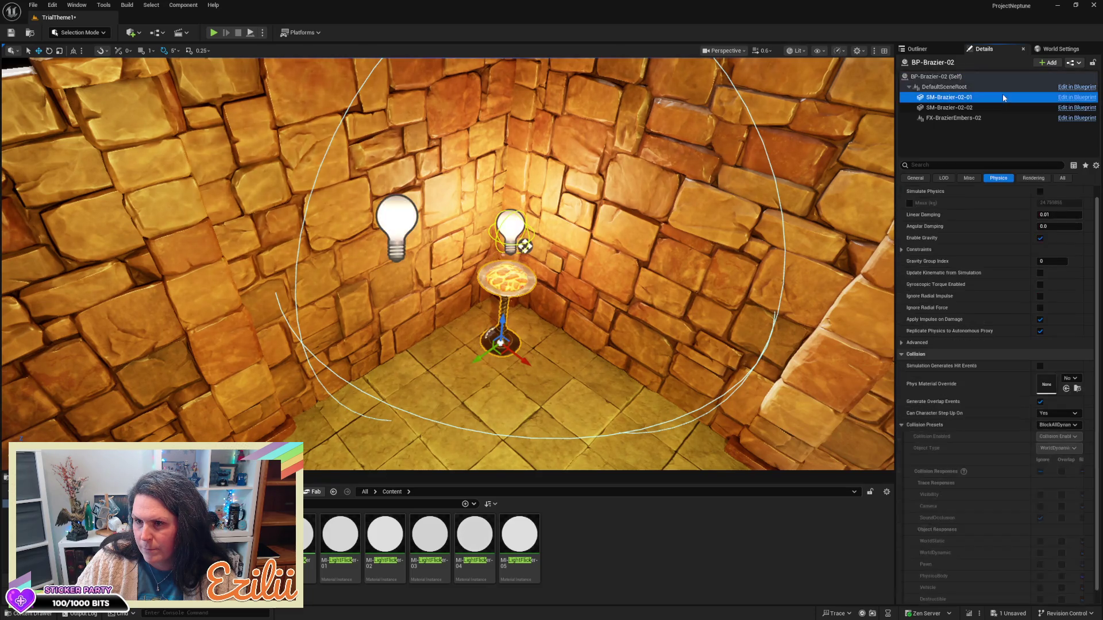
pyautogui.click(998, 108)
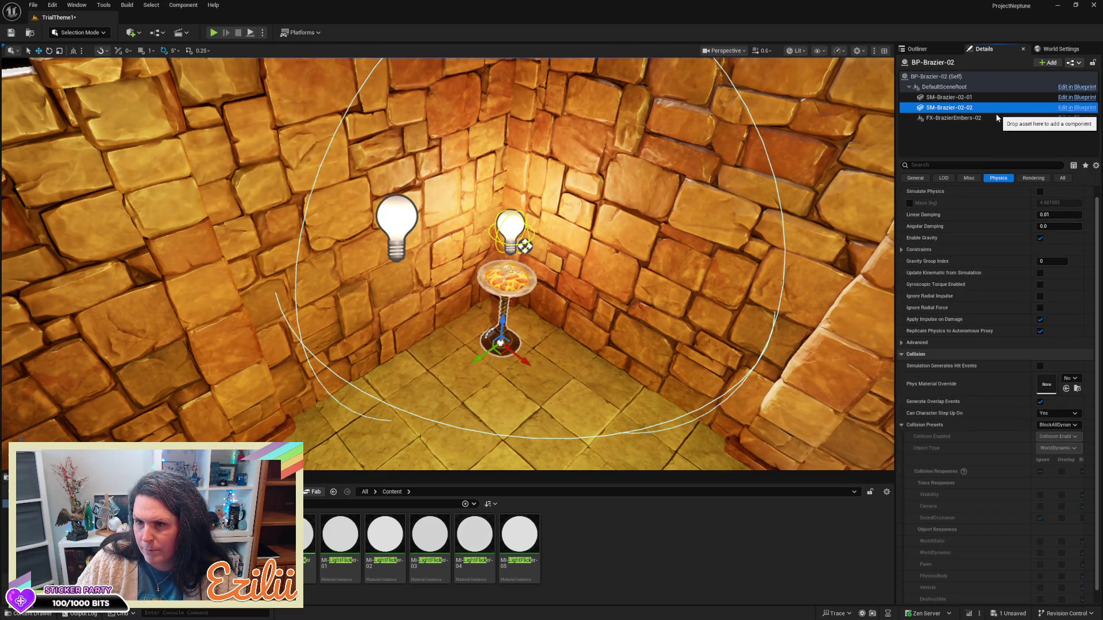
pyautogui.click(995, 119)
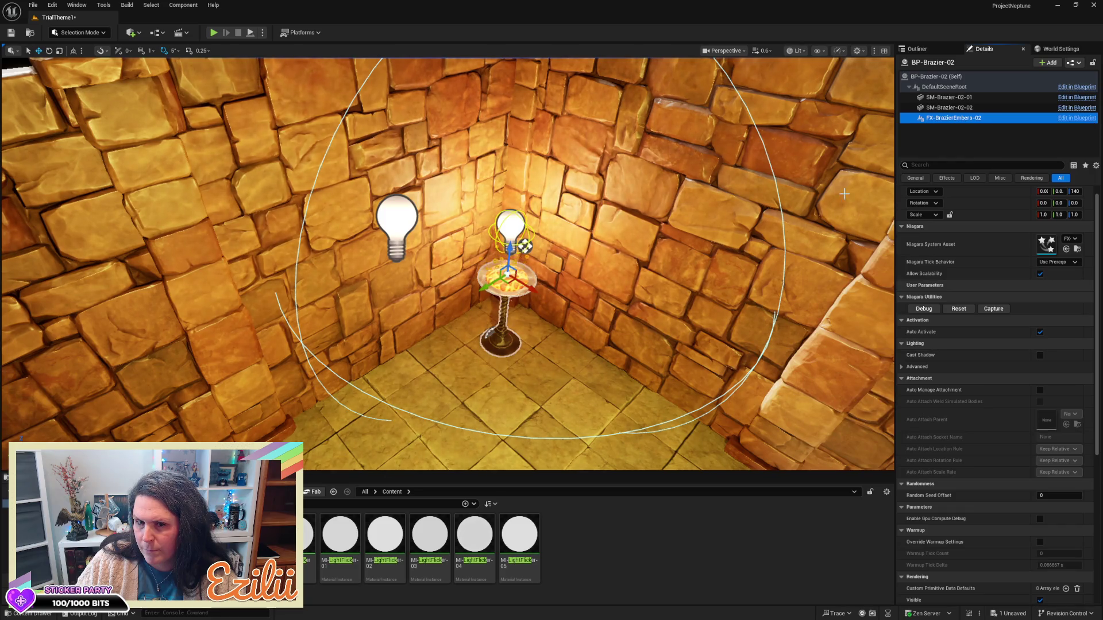
pyautogui.moveTo(861, 188)
pyautogui.mouseDown()
pyautogui.moveTo(861, 248)
pyautogui.moveTo(822, 223)
pyautogui.mouseUp()
pyautogui.scroll(-6, 997, 345)
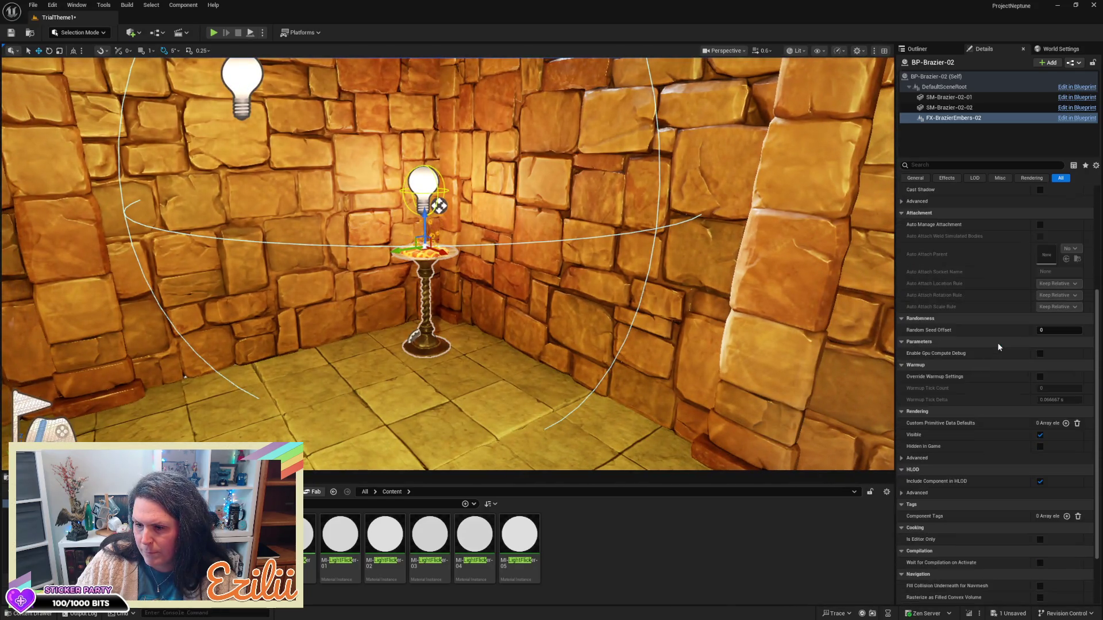
pyautogui.scroll(-3, 997, 343)
pyautogui.moveTo(821, 223)
pyautogui.mouseDown()
pyautogui.moveTo(804, 242)
pyautogui.moveTo(813, 227)
pyautogui.mouseUp()
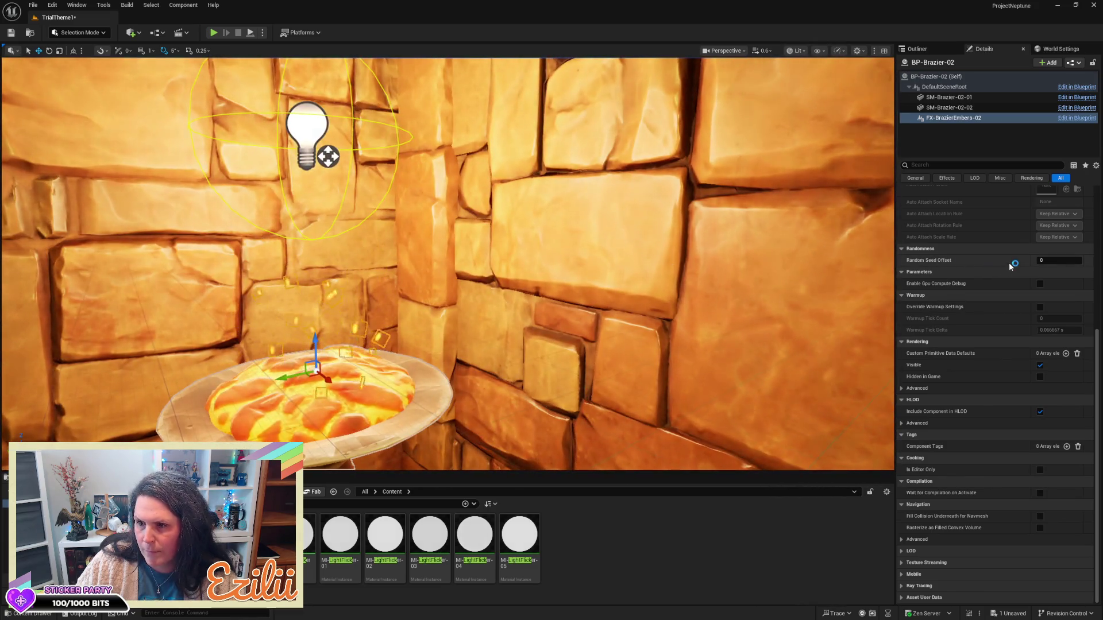
pyautogui.scroll(6, 998, 261)
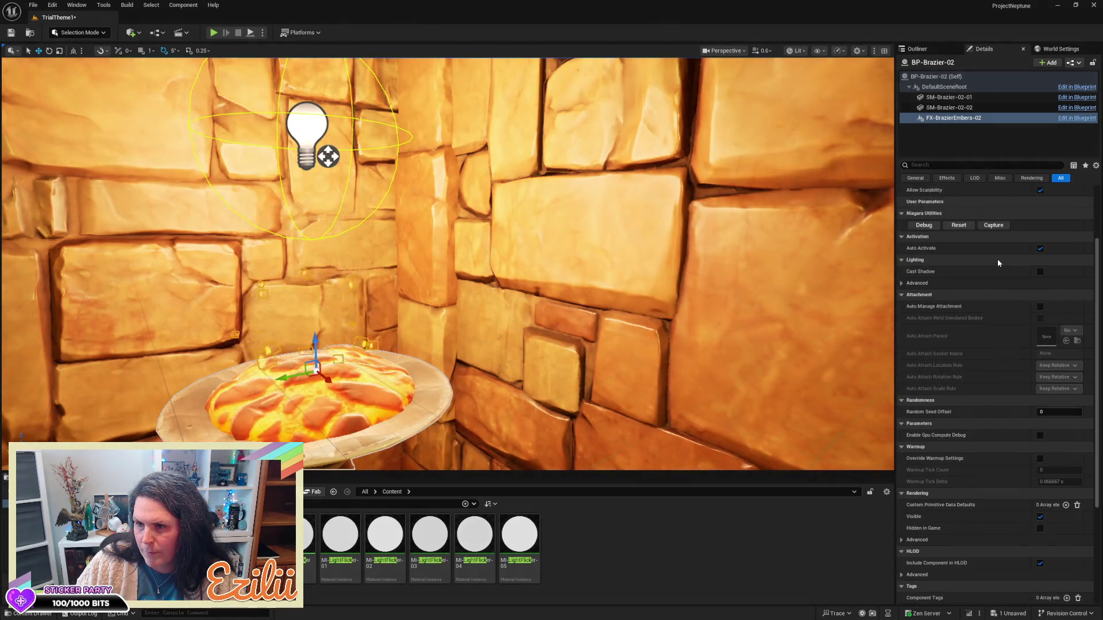
pyautogui.scroll(4, 997, 261)
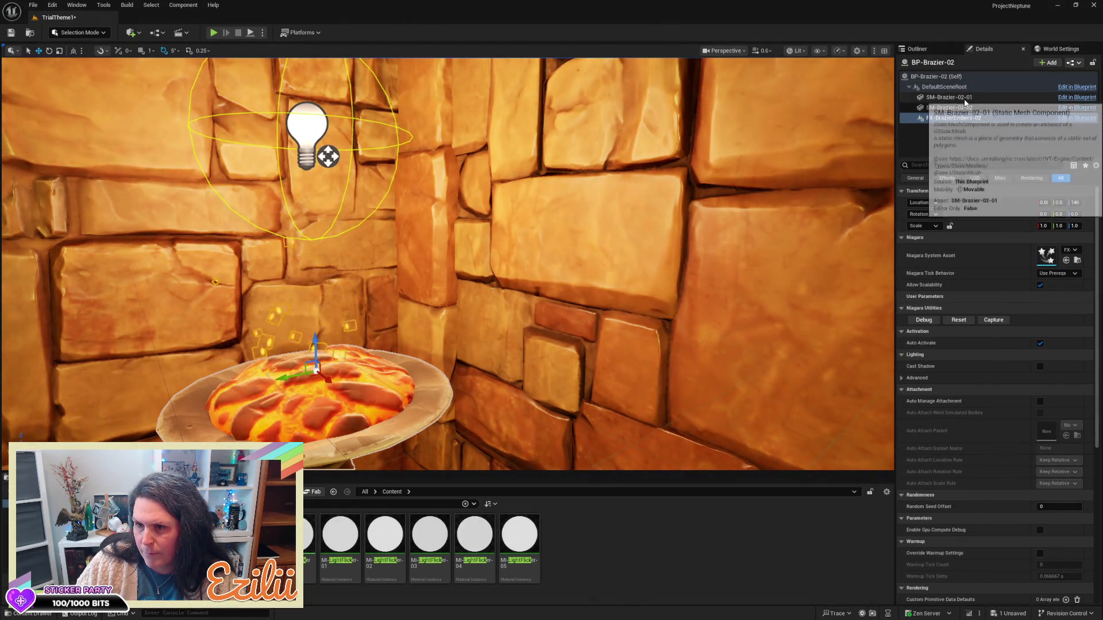
# - Review all properties of the brazier's meshes, stand material and ember effect in Details
pyautogui.click(963, 108)
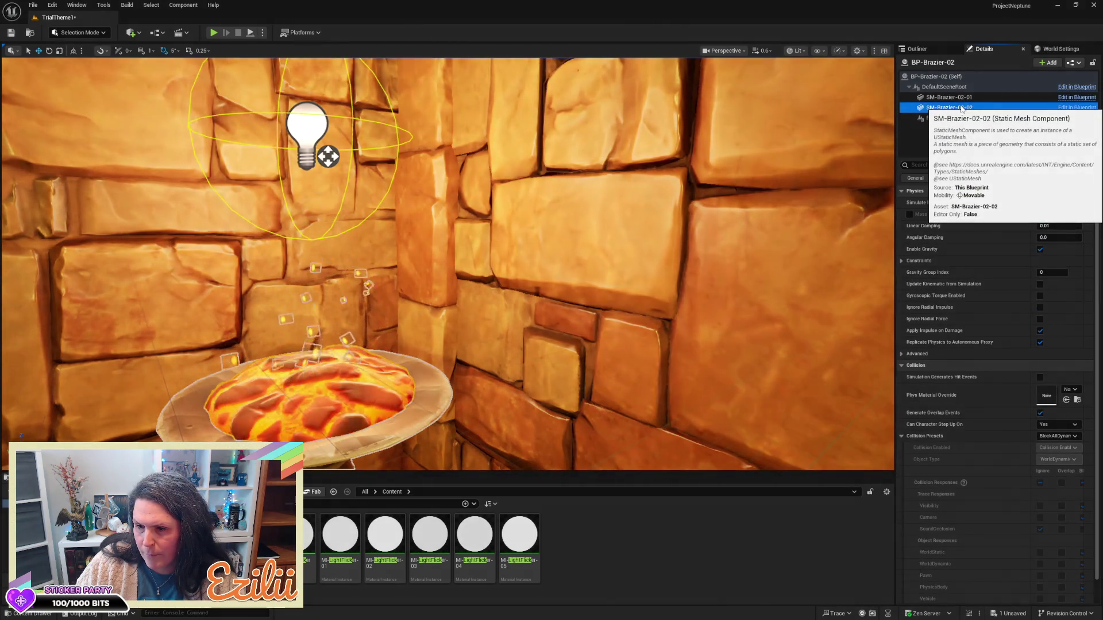
pyautogui.click(1060, 178)
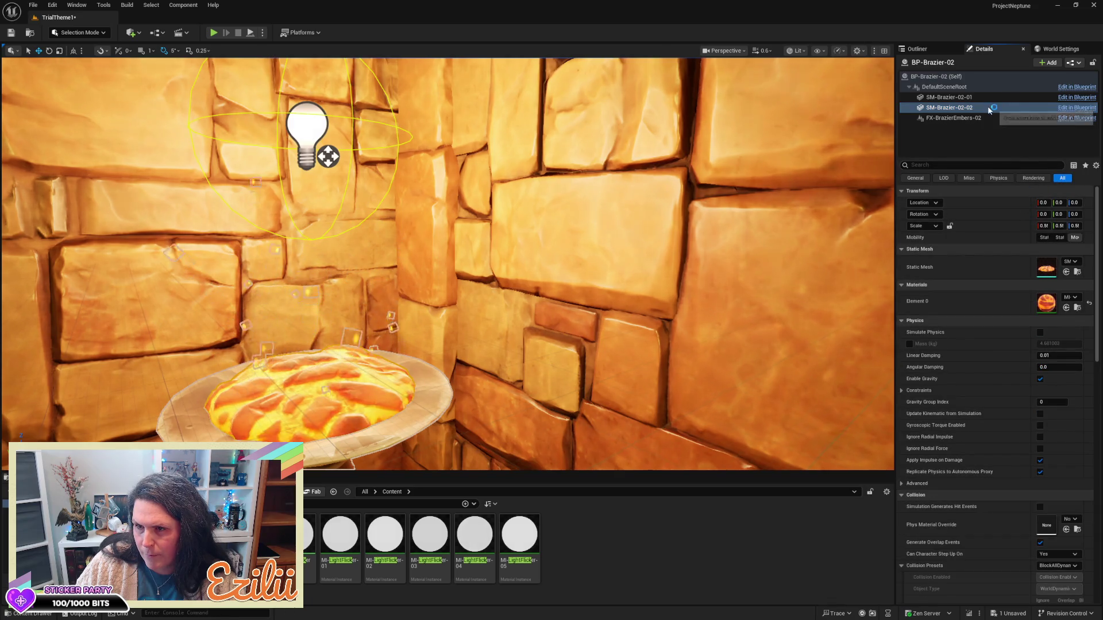
pyautogui.click(991, 99)
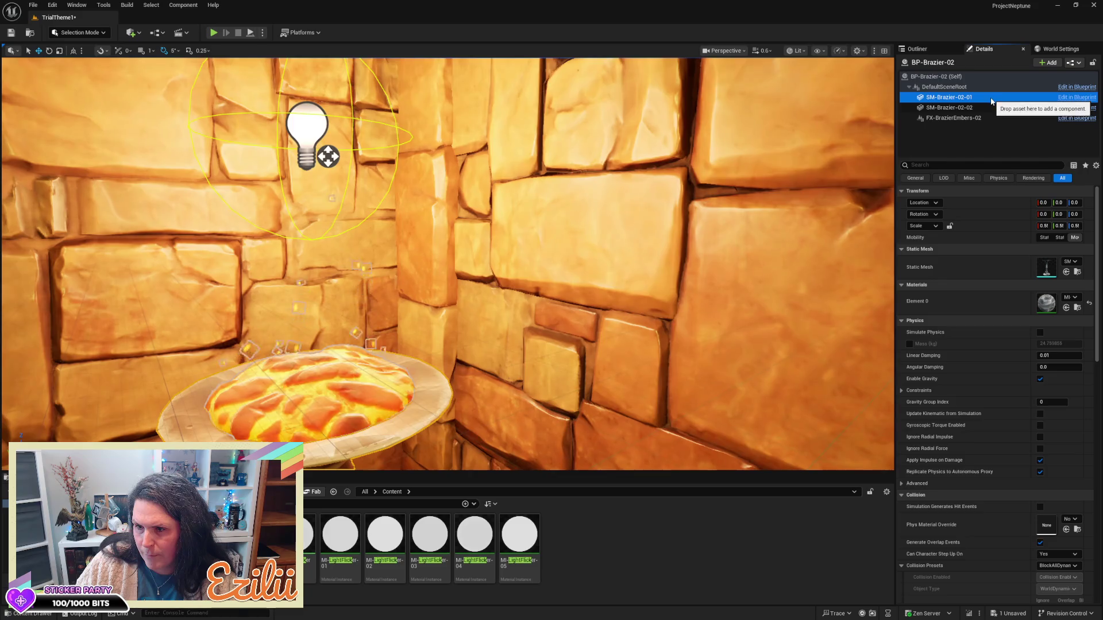
pyautogui.scroll(-3, 968, 244)
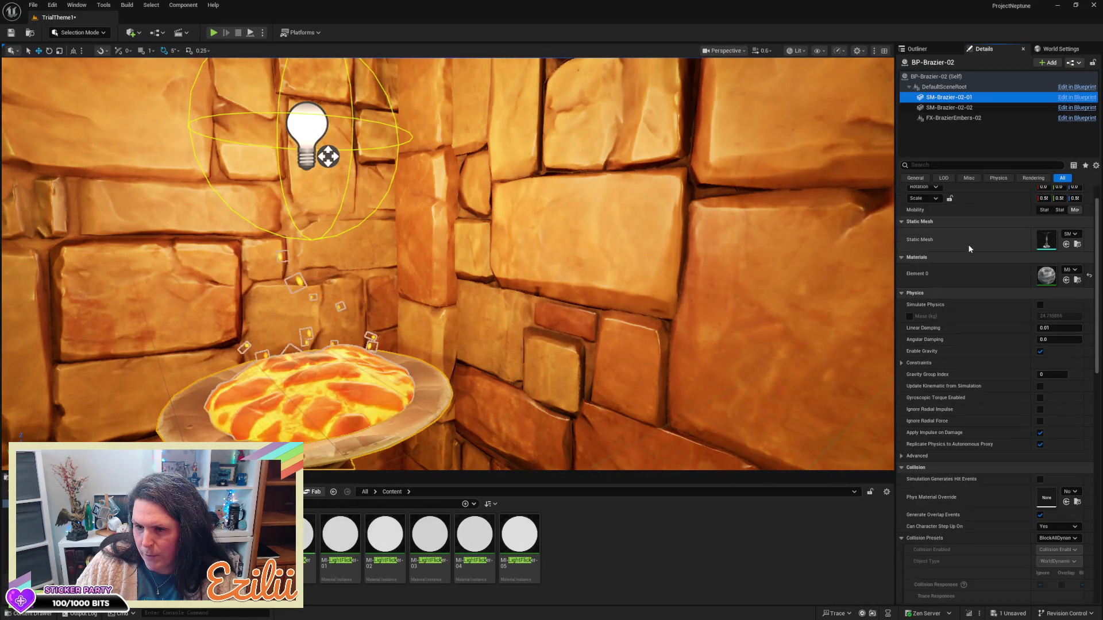
pyautogui.click(994, 118)
pyautogui.scroll(3, 989, 226)
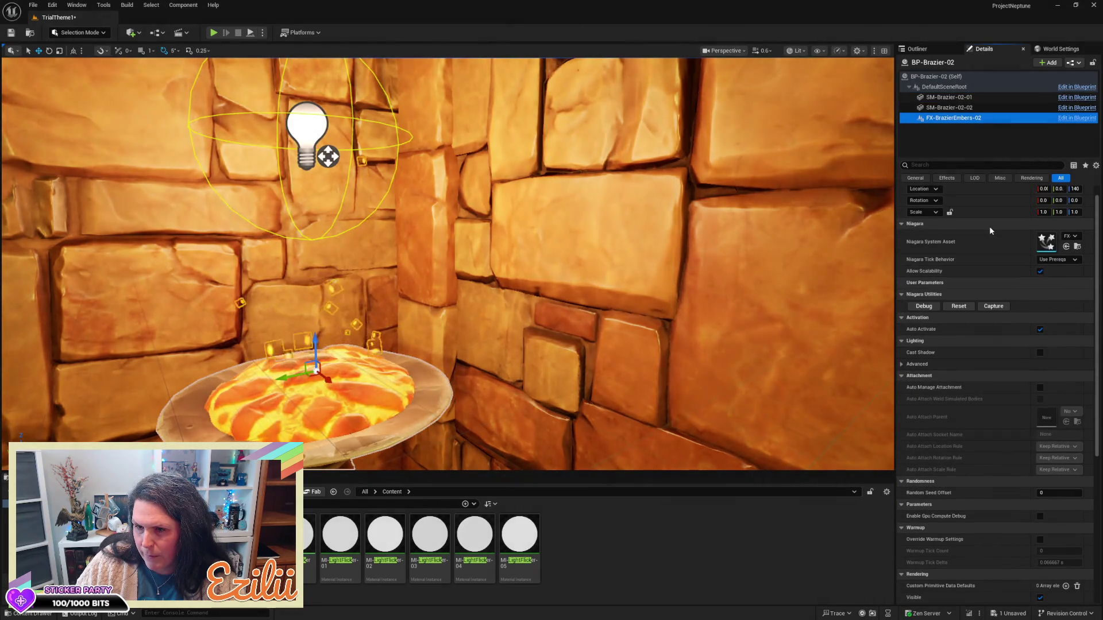
pyautogui.scroll(-3, 991, 229)
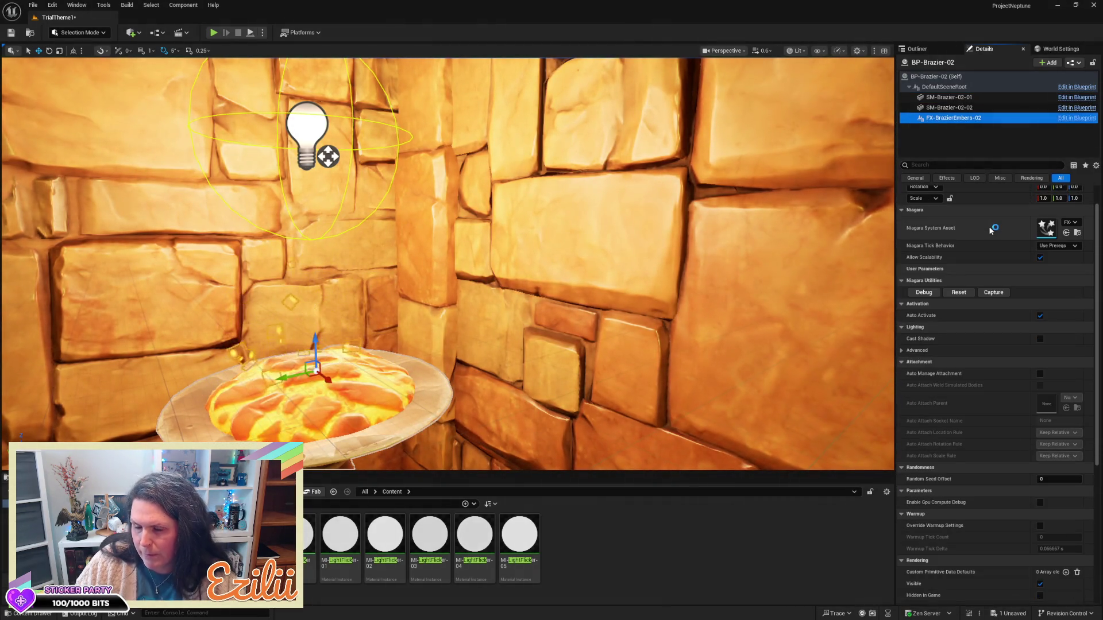
pyautogui.scroll(-6, 990, 229)
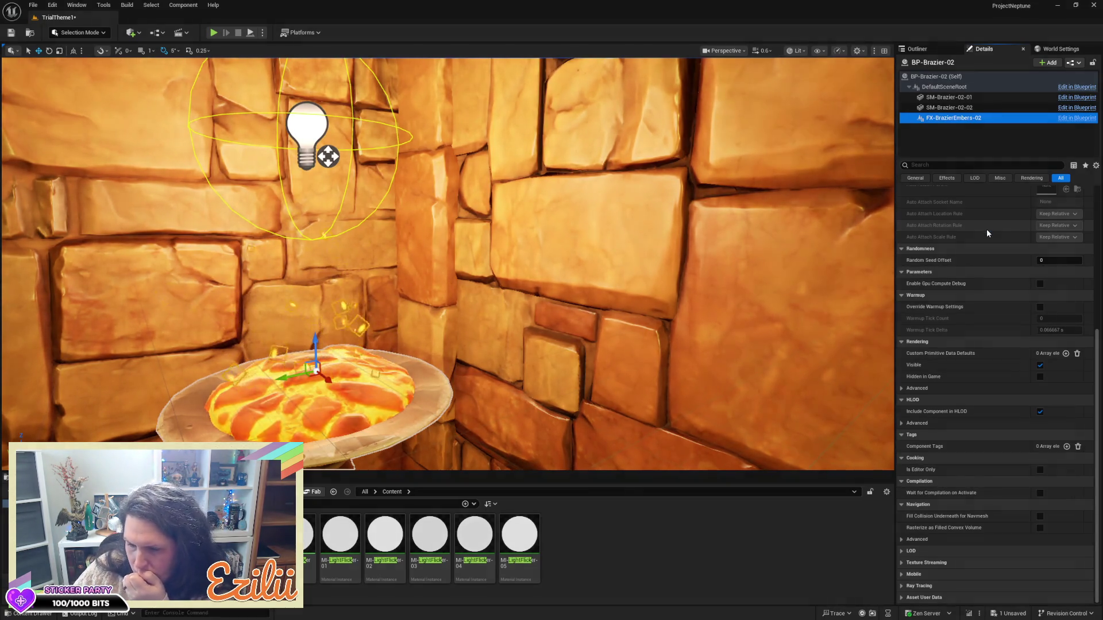
pyautogui.scroll(8, 987, 232)
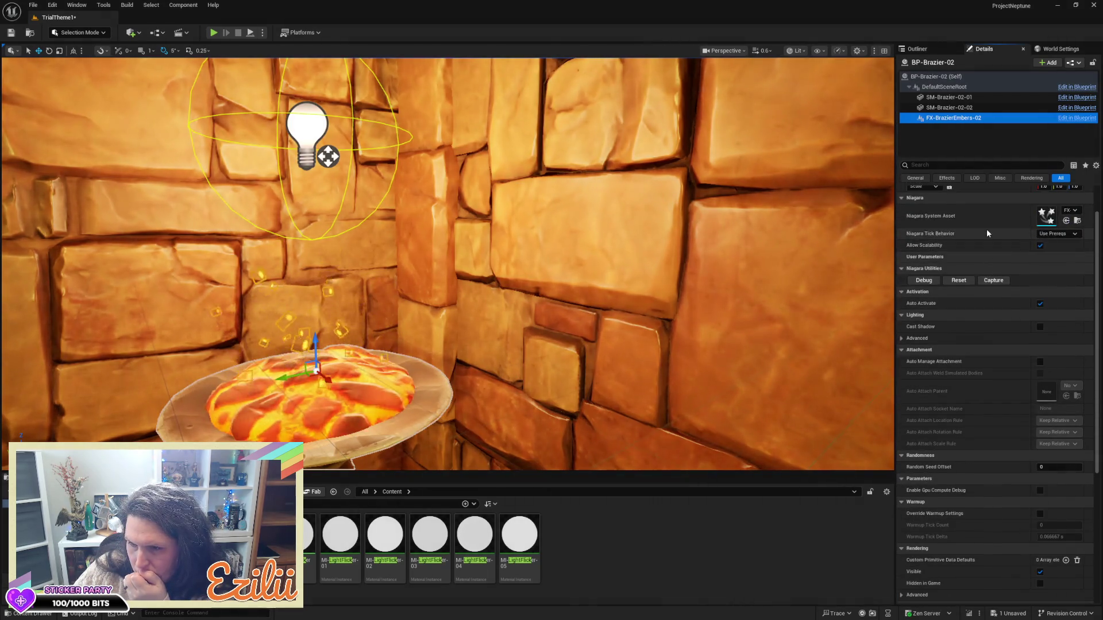
pyautogui.scroll(2, 987, 232)
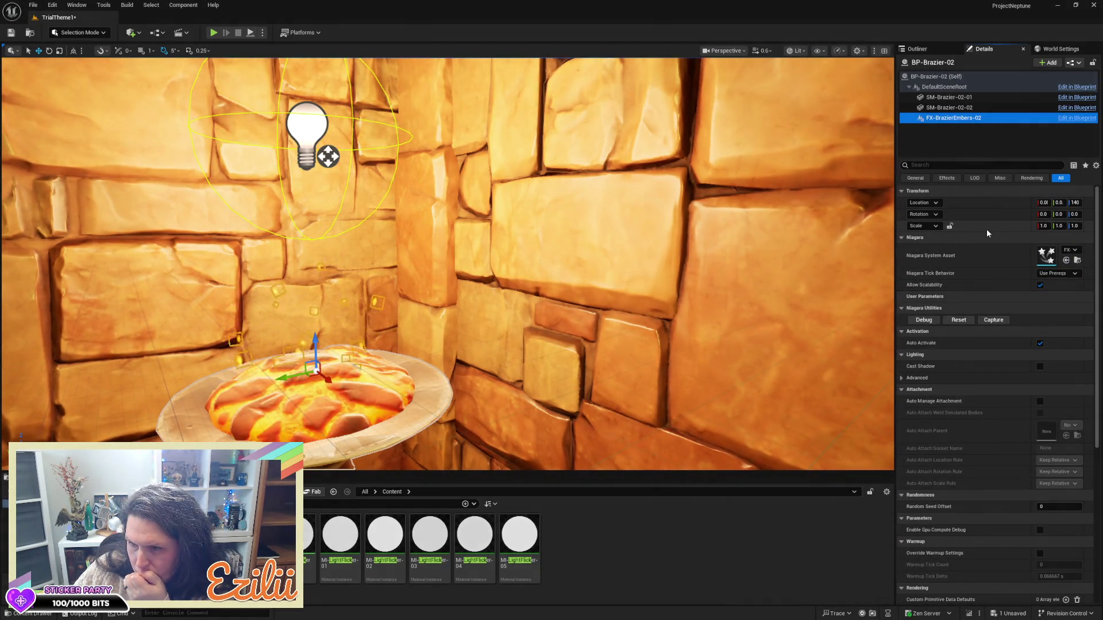
pyautogui.scroll(-6, 985, 232)
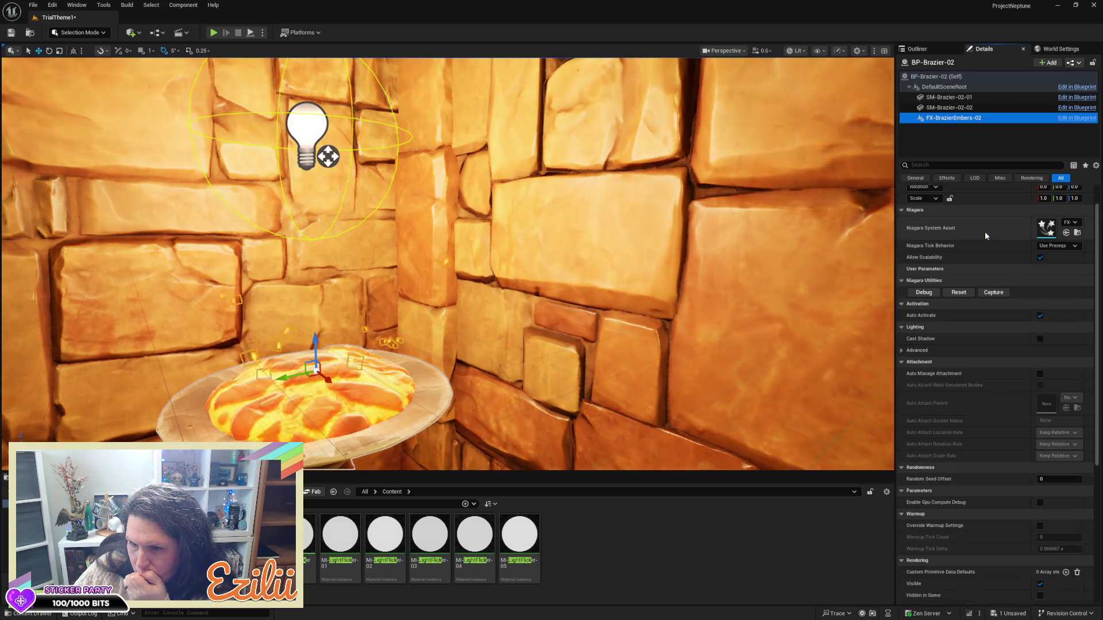
pyautogui.scroll(-4, 985, 232)
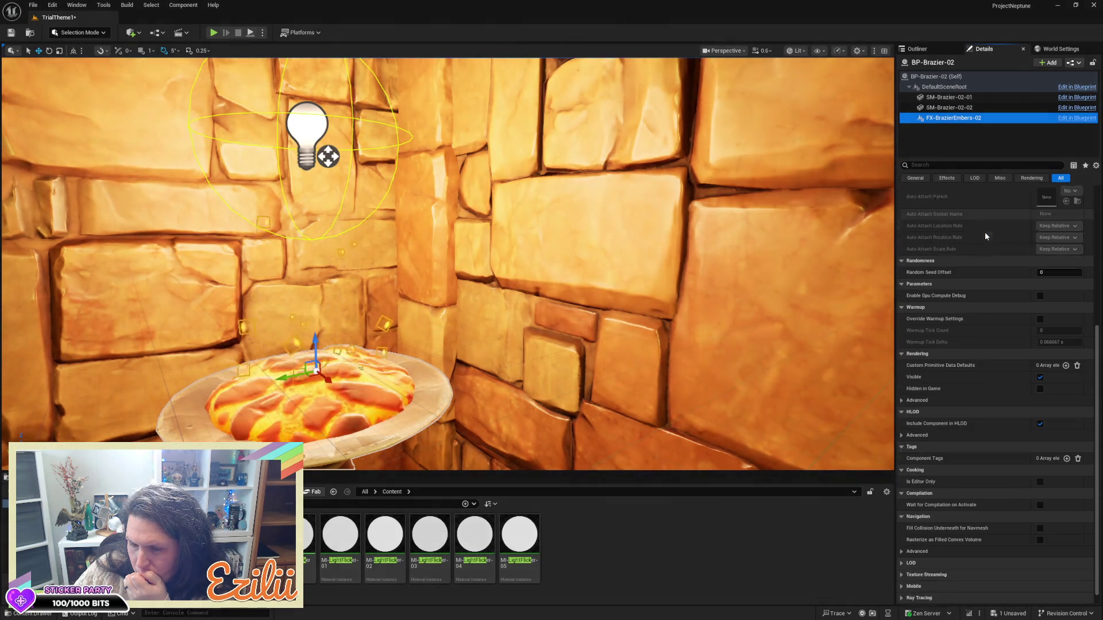
pyautogui.scroll(10, 985, 232)
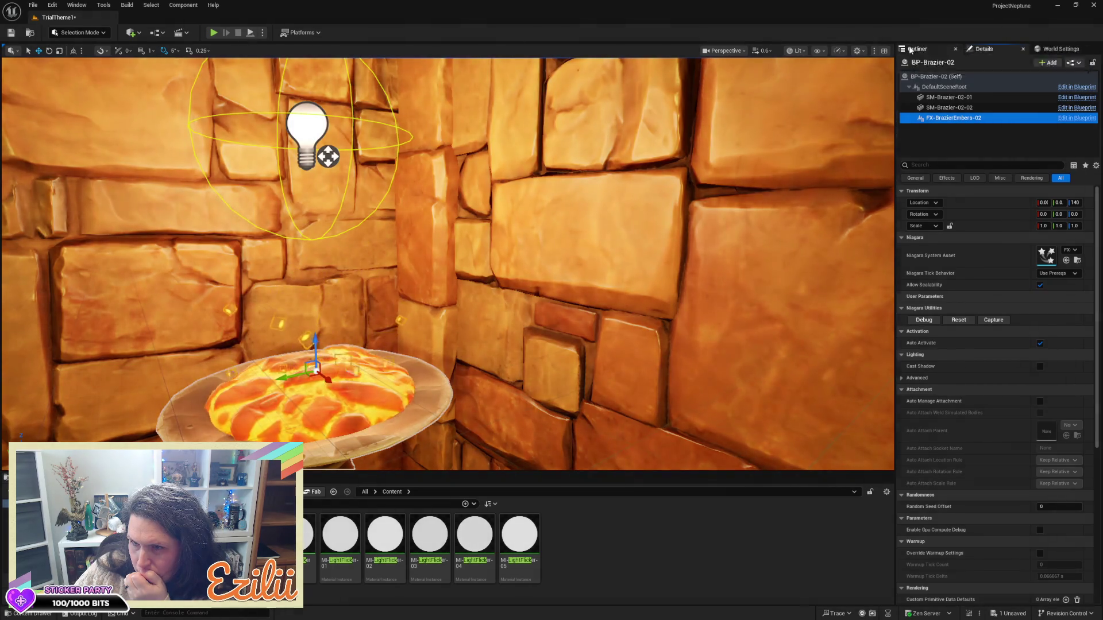
# - Delete the two floating pillar pieces and the thin floating trim piece above the rooms
pyautogui.click(914, 48)
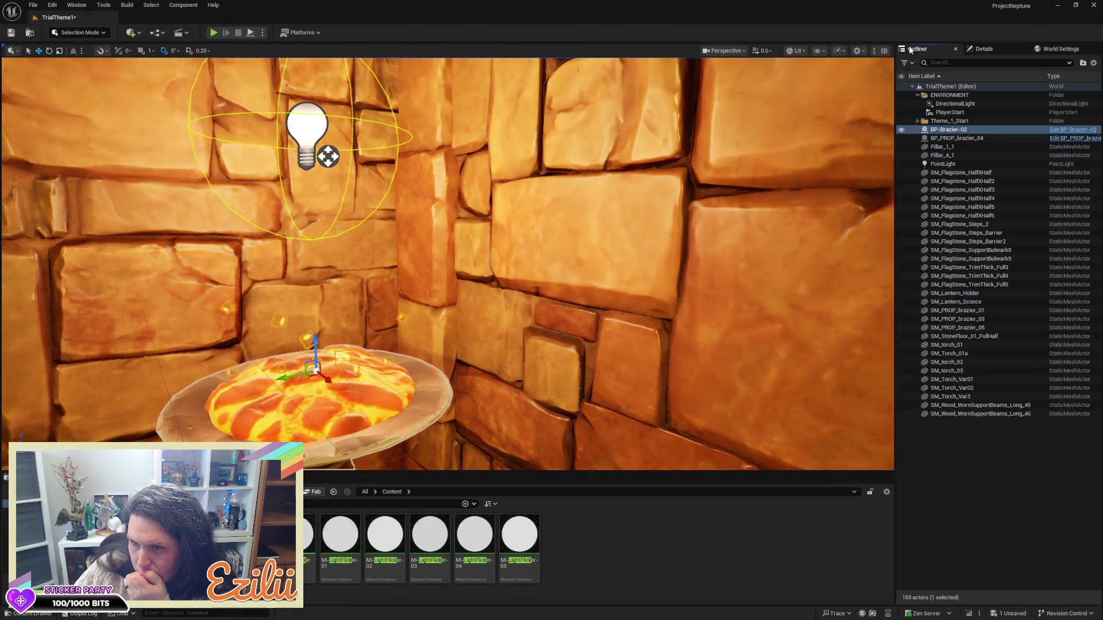
pyautogui.moveTo(592, 327)
pyautogui.mouseDown()
pyautogui.moveTo(592, 379)
pyautogui.moveTo(626, 431)
pyautogui.mouseUp()
pyautogui.click(447, 138)
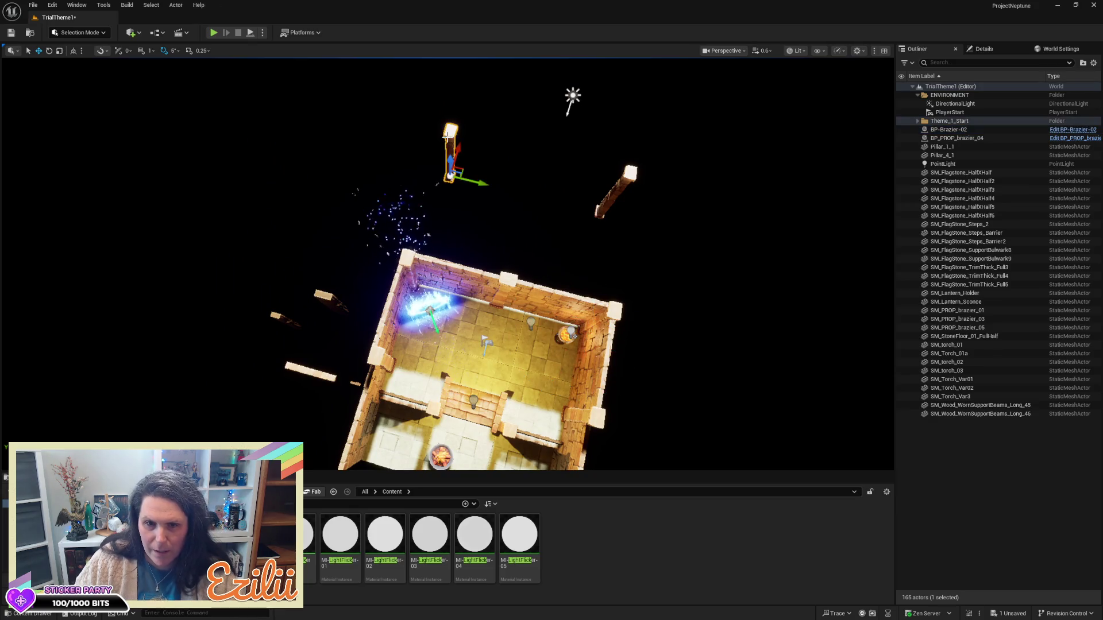
pyautogui.press('Delete')
pyautogui.click(625, 173)
pyautogui.press('Delete')
pyautogui.moveTo(625, 172); pyautogui.dragTo(456, 218)
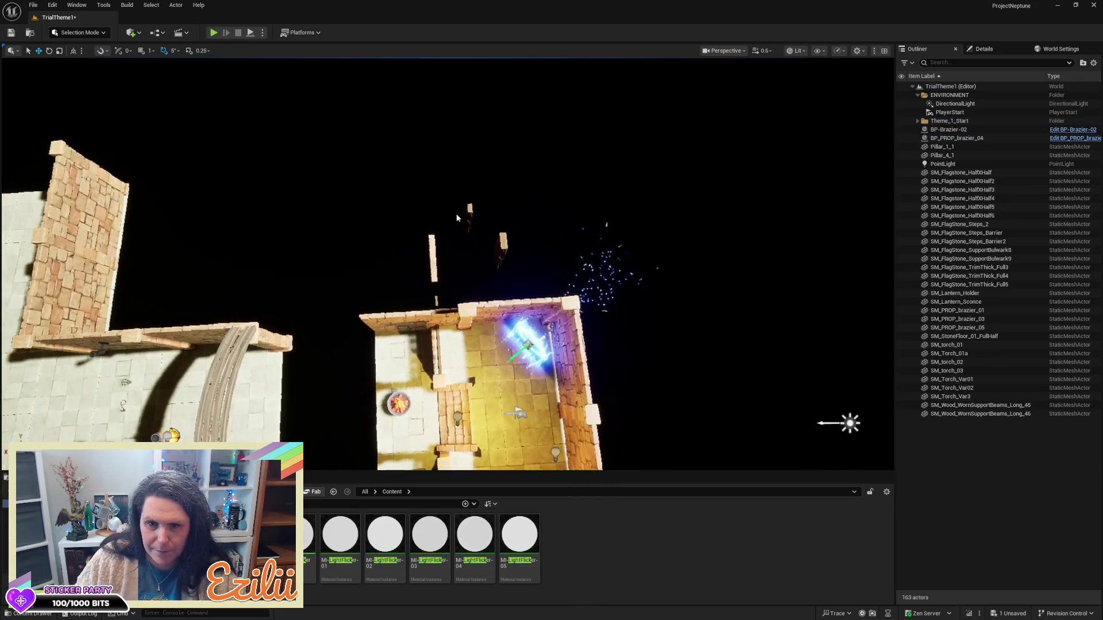
pyautogui.click(429, 242)
pyautogui.press('Delete')
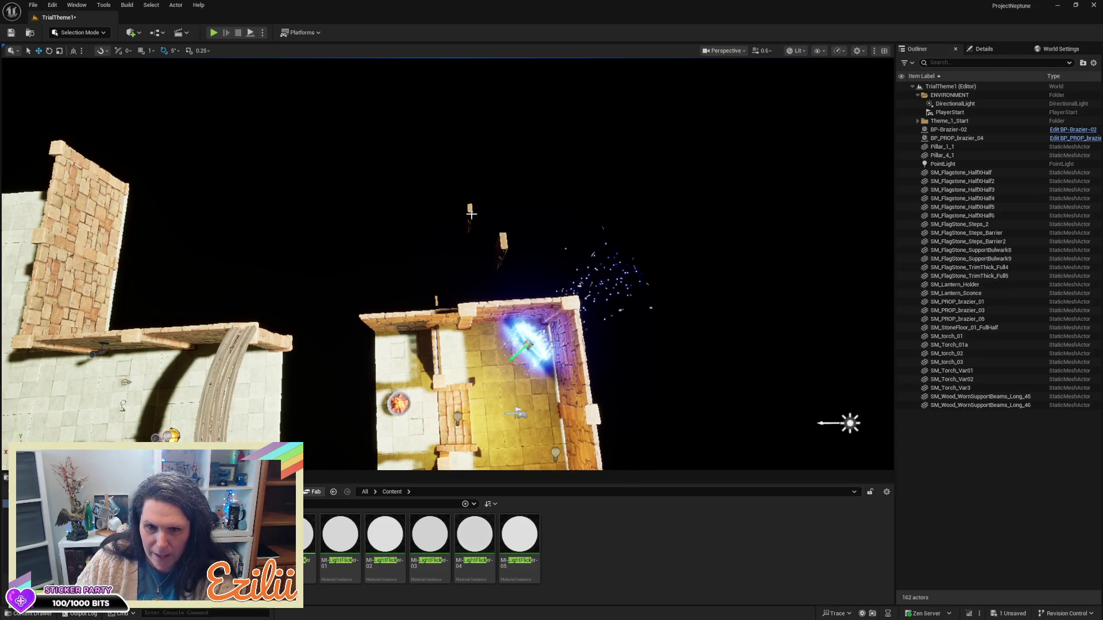
# - Select the small pillars Pillar_1_1 and Pillar_4_1
pyautogui.click(470, 215)
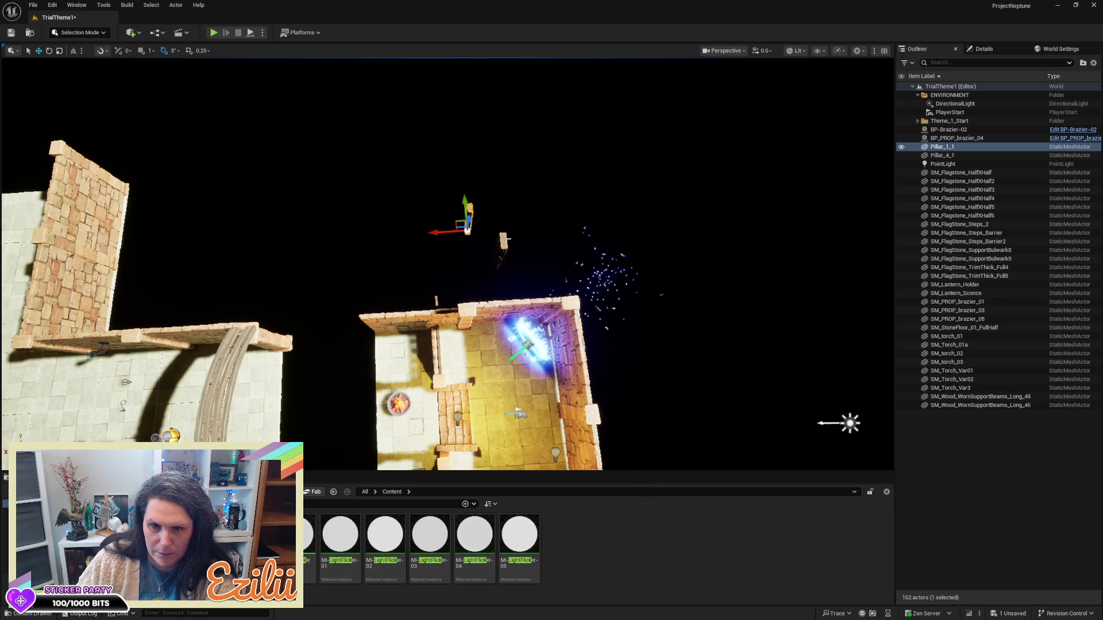
pyautogui.click(506, 239)
pyautogui.moveTo(506, 239)
pyautogui.mouseDown()
pyautogui.moveTo(505, 224)
pyautogui.moveTo(474, 201)
pyautogui.moveTo(410, 204)
pyautogui.moveTo(403, 189)
pyautogui.moveTo(336, 184)
pyautogui.moveTo(317, 195)
pyautogui.moveTo(345, 198)
pyautogui.moveTo(332, 208)
pyautogui.mouseUp()
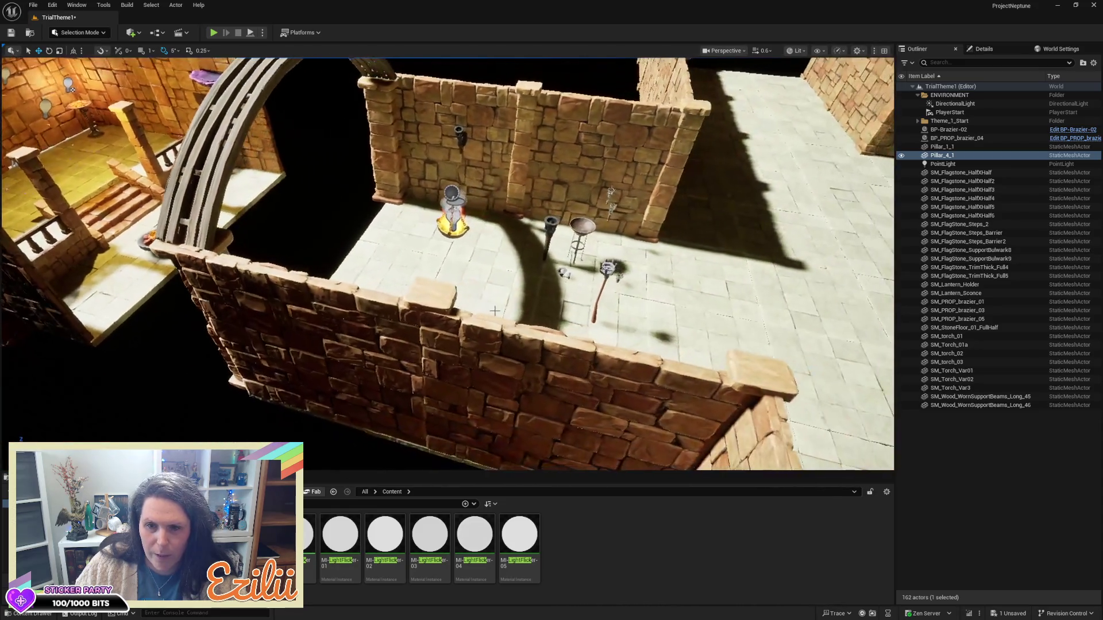
# - Frame BP_PROP_brazier_04, raise it toward the arch and nudge it slightly left
pyautogui.click(454, 219)
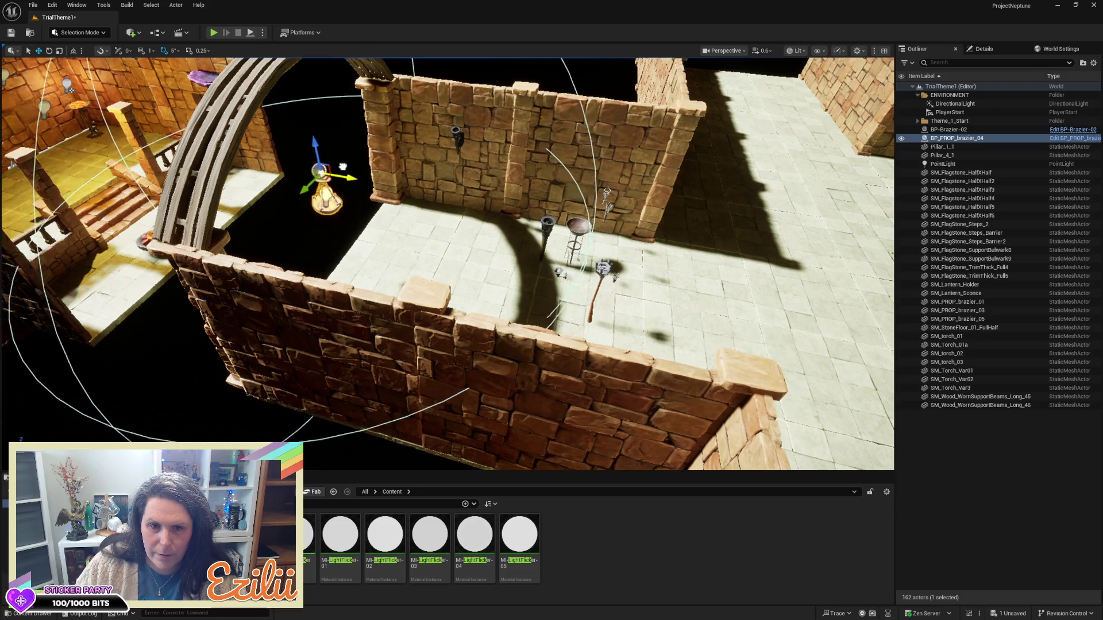
pyautogui.press('f')
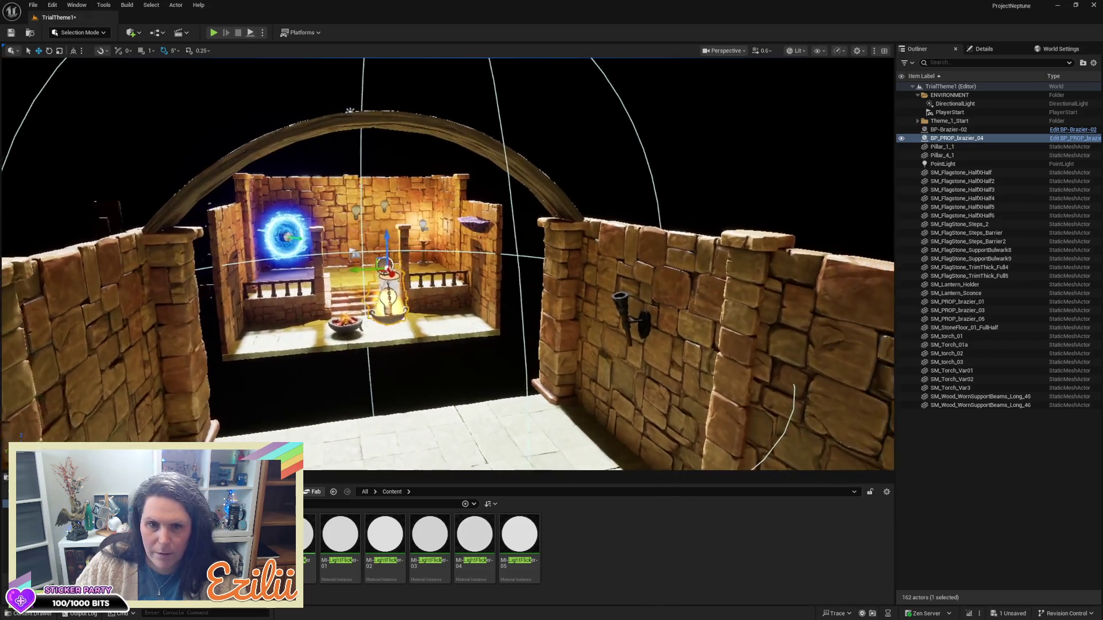
pyautogui.moveTo(393, 224)
pyautogui.mouseDown()
pyautogui.moveTo(377, 87)
pyautogui.moveTo(334, 195)
pyautogui.moveTo(288, 172)
pyautogui.mouseUp()
pyautogui.moveTo(560, 114); pyautogui.dragTo(560, 114)
pyautogui.moveTo(500, 193); pyautogui.dragTo(138, 115)
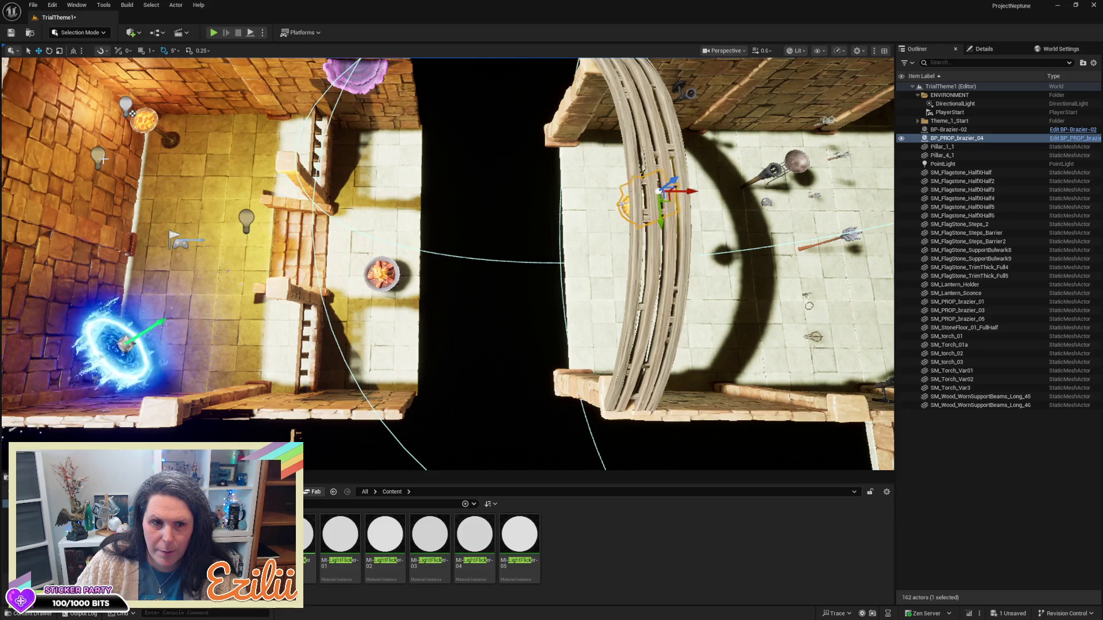
# - Duplicate the point light into the right-hand room under the arch
pyautogui.click(101, 158)
pyautogui.moveTo(104, 159)
pyautogui.keyDown('alt'); pyautogui.mouseDown()
pyautogui.moveTo(530, 214)
pyautogui.moveTo(368, 218)
pyautogui.moveTo(566, 240)
pyautogui.mouseUp(); pyautogui.keyUp('alt')
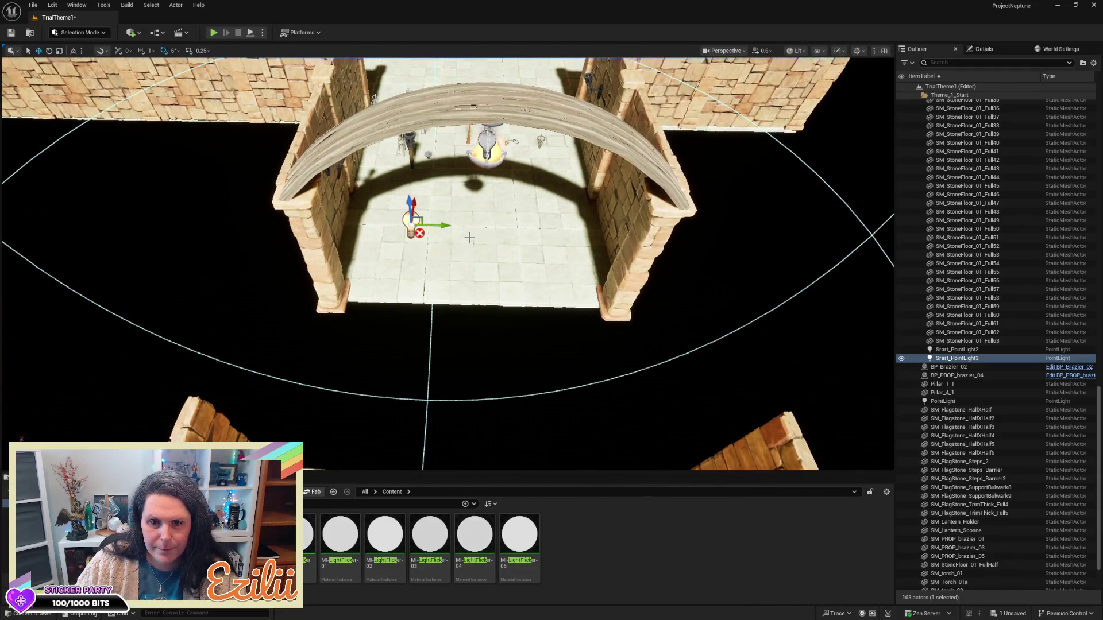
pyautogui.moveTo(447, 224); pyautogui.dragTo(484, 226)
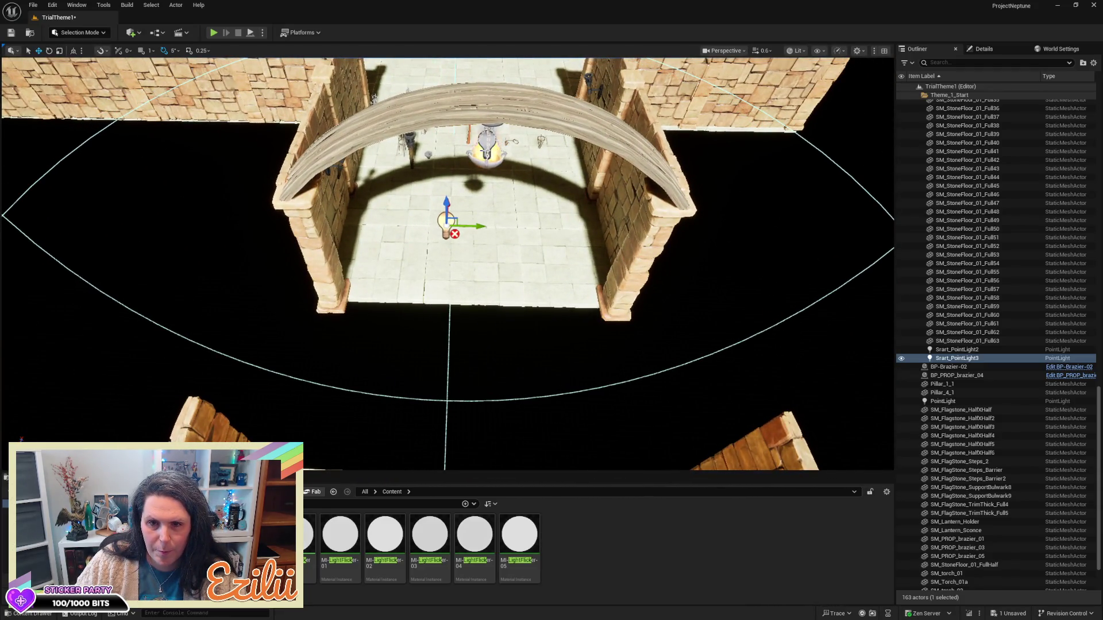
# - Show BP_PROP_brazier_04's properties in the Details panel
pyautogui.click(487, 147)
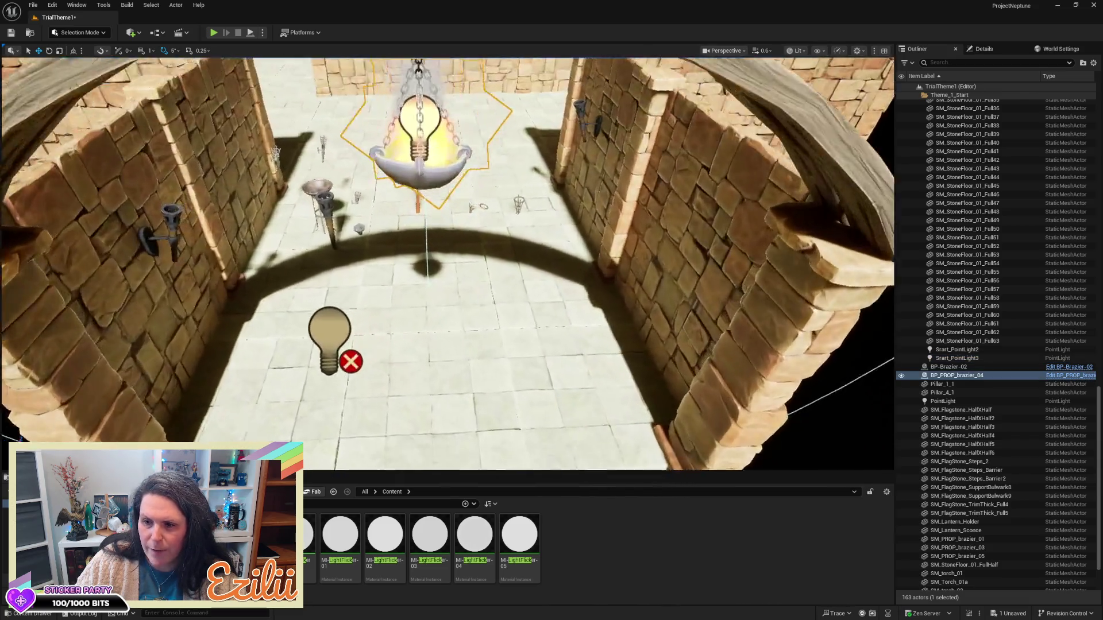
pyautogui.moveTo(888, 414); pyautogui.dragTo(889, 389)
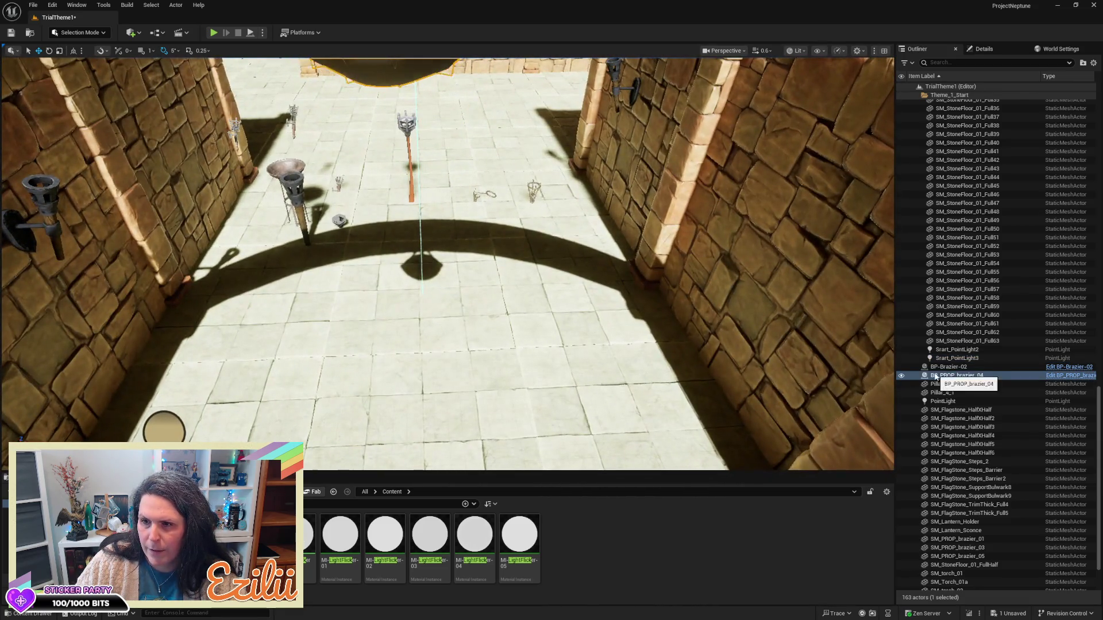
pyautogui.click(985, 50)
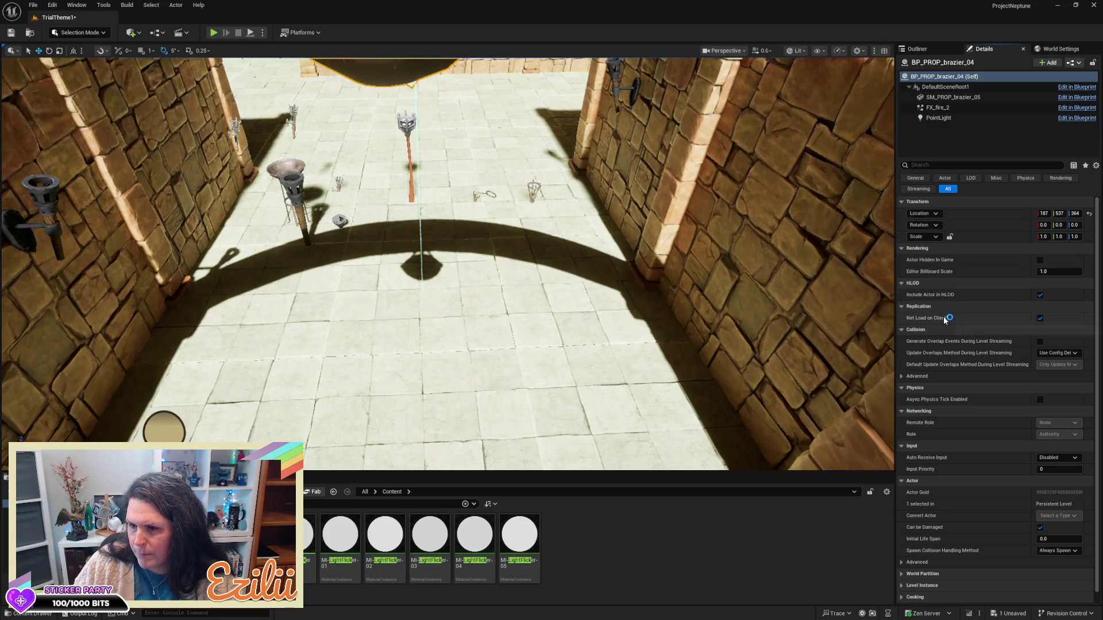
# - Assign MI_LightFlicker as the light function of BP_PROP_brazier_04's PointLight component
pyautogui.scroll(-1, 945, 316)
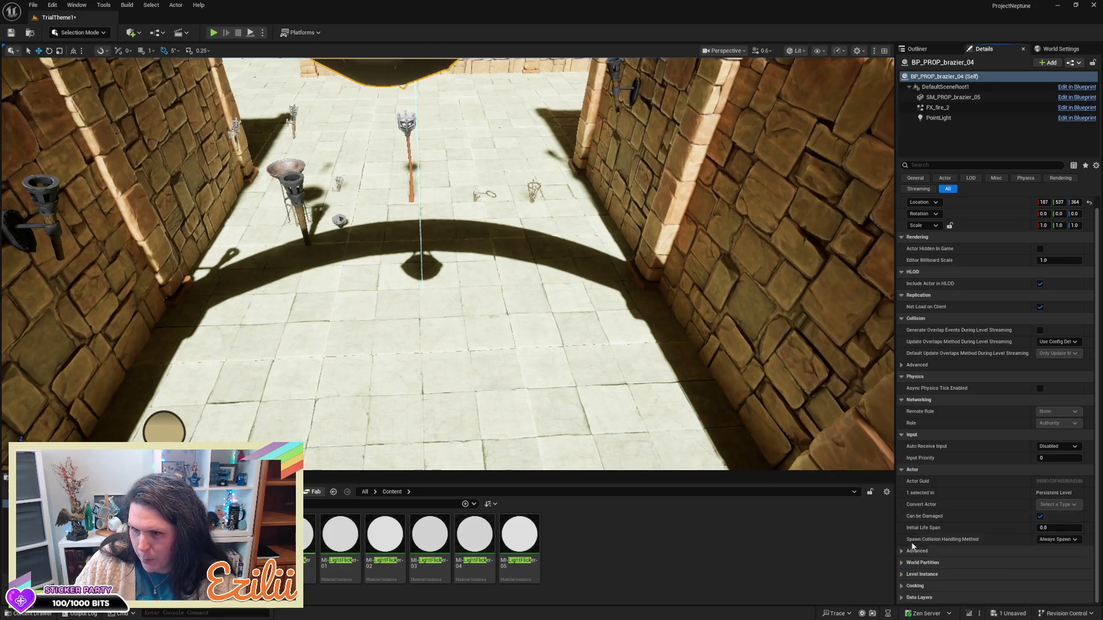
pyautogui.click(939, 118)
pyautogui.press('f')
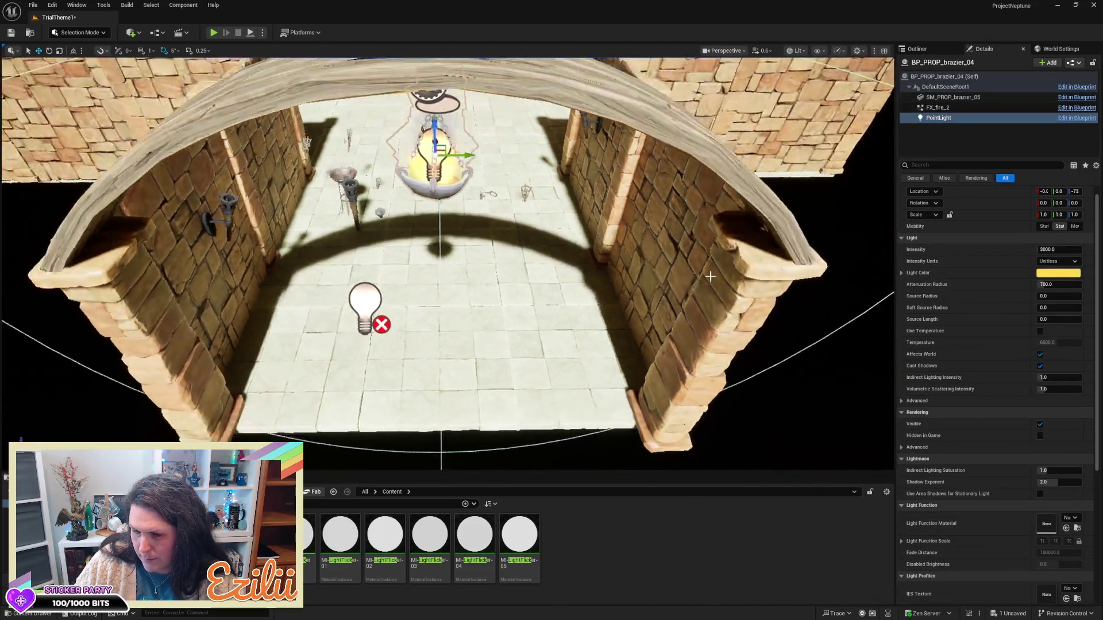
pyautogui.click(1066, 528)
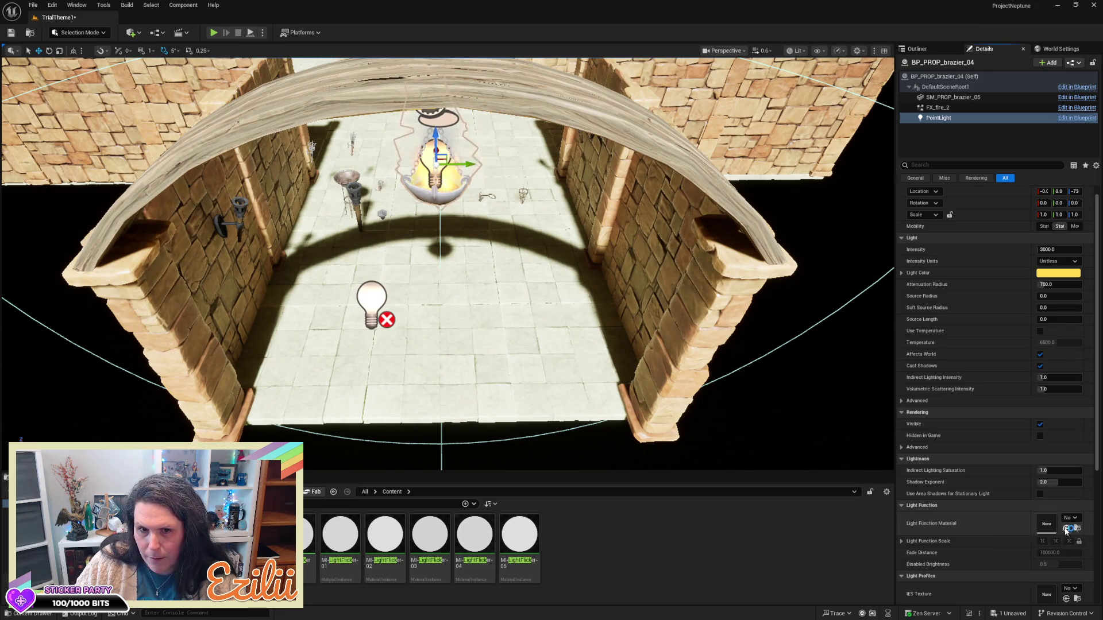
# - Check Srart_PointLight3 and the left wall light, then select BP-Brazier-02's first mesh part
pyautogui.click(372, 305)
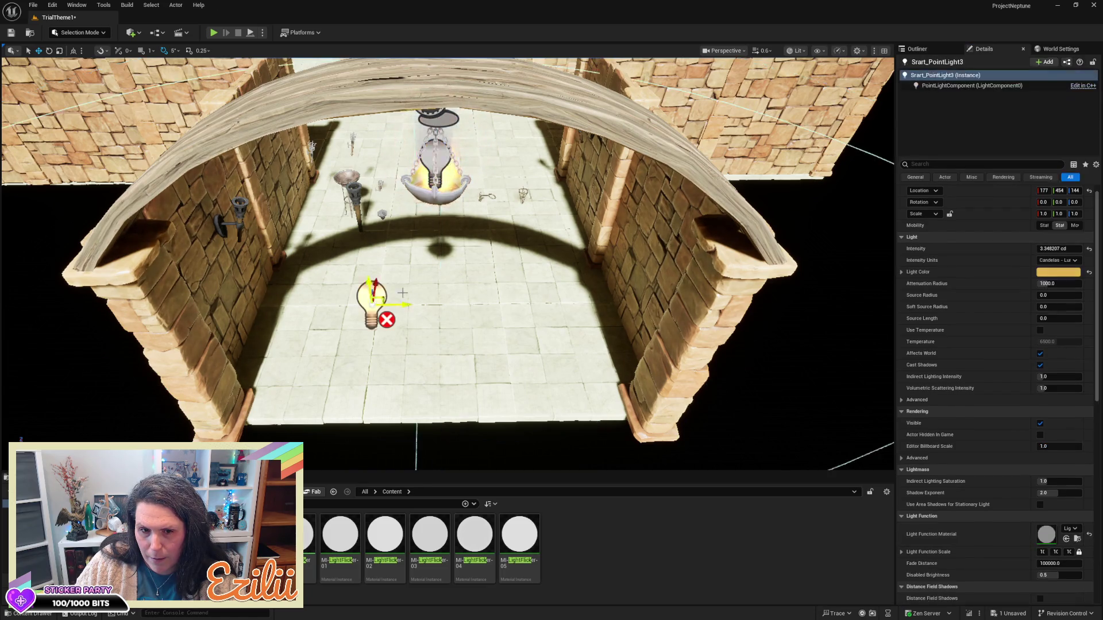
pyautogui.press('f')
pyautogui.scroll(-5, 524, 221)
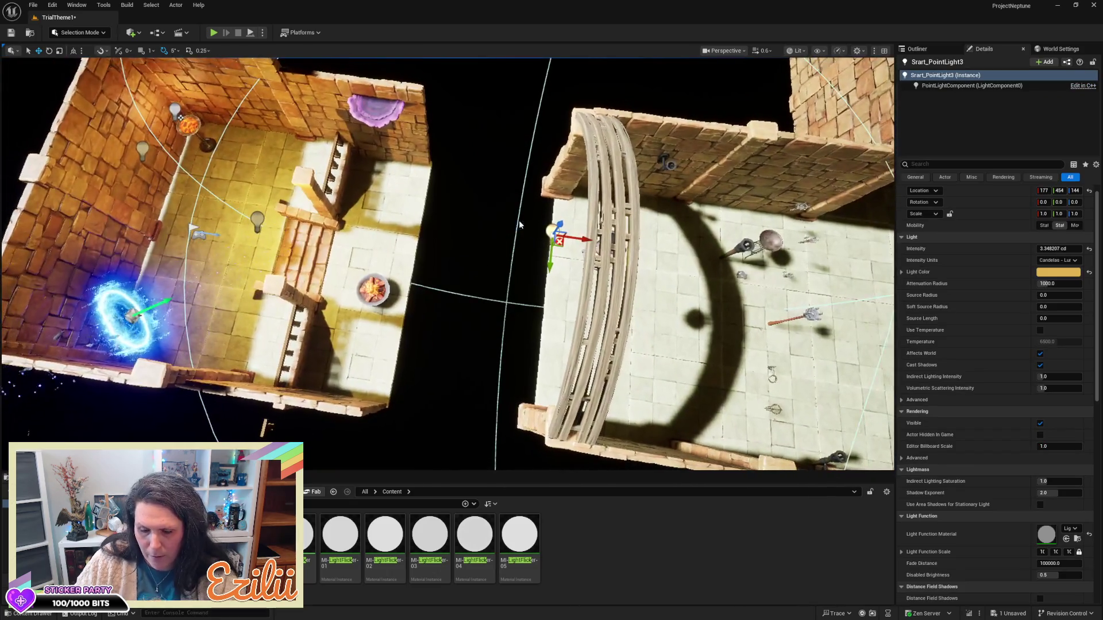
pyautogui.click(524, 221)
pyautogui.moveTo(523, 221)
pyautogui.mouseDown()
pyautogui.moveTo(508, 196)
pyautogui.moveTo(523, 195)
pyautogui.mouseUp()
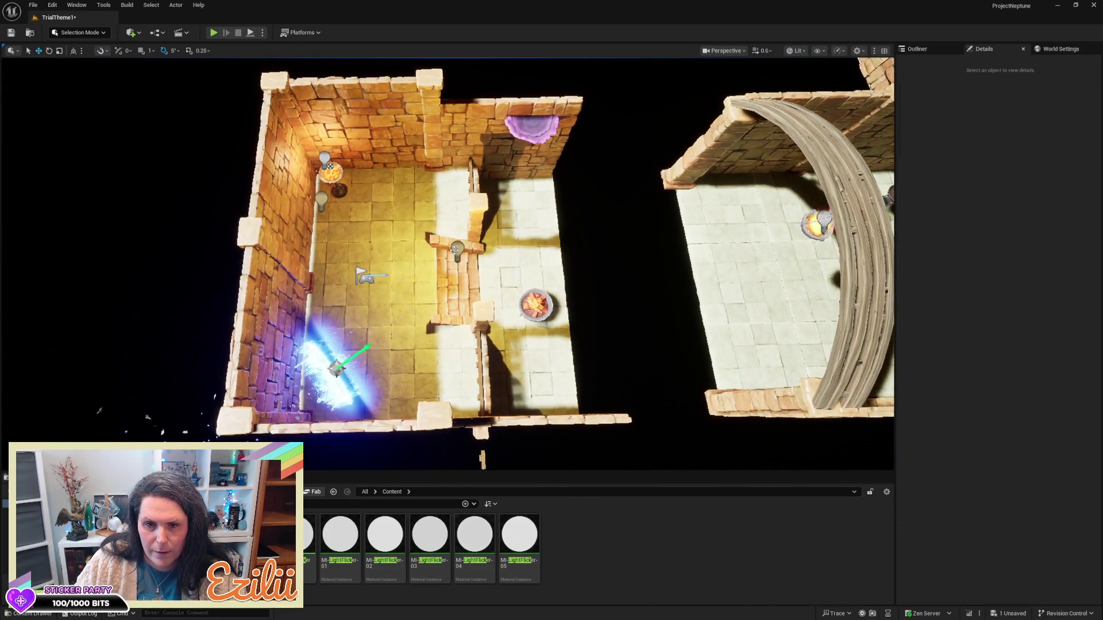
pyautogui.click(322, 199)
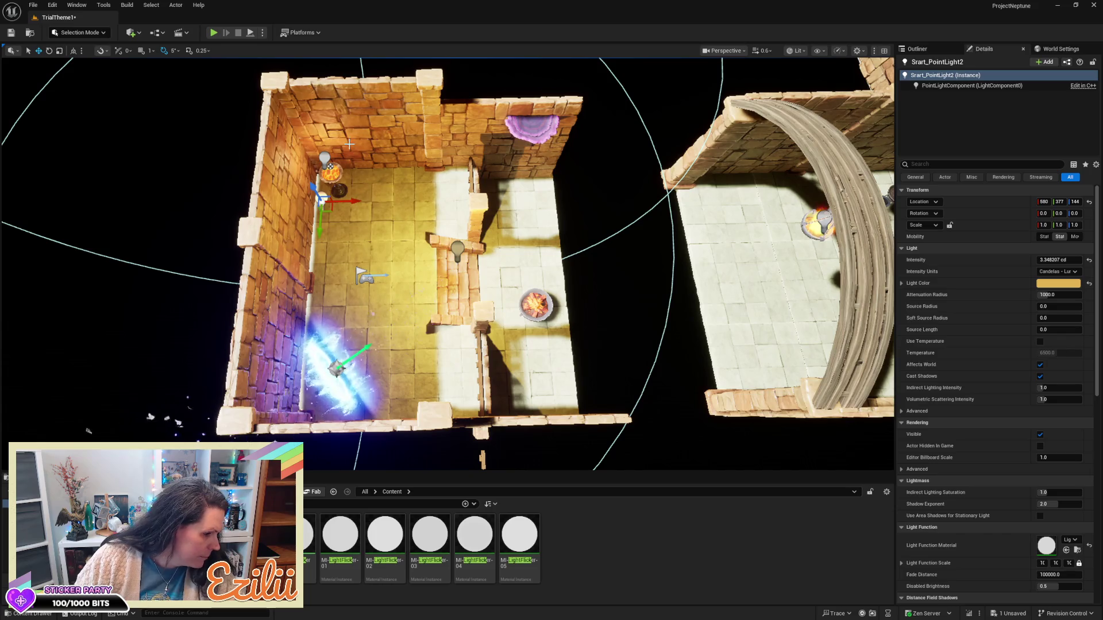
pyautogui.click(331, 166)
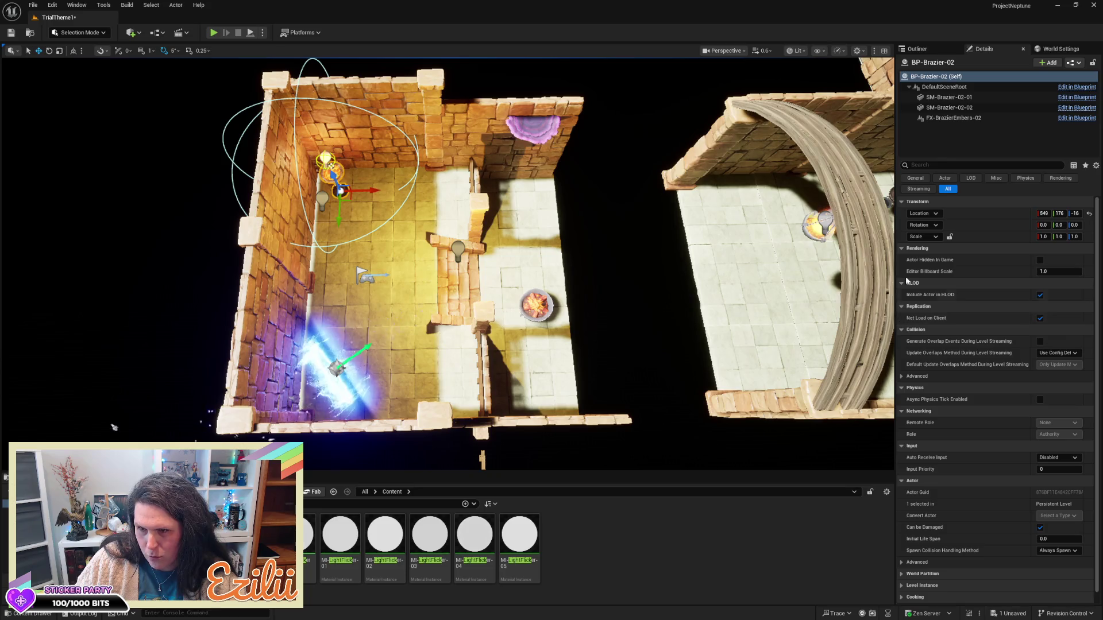
pyautogui.click(952, 98)
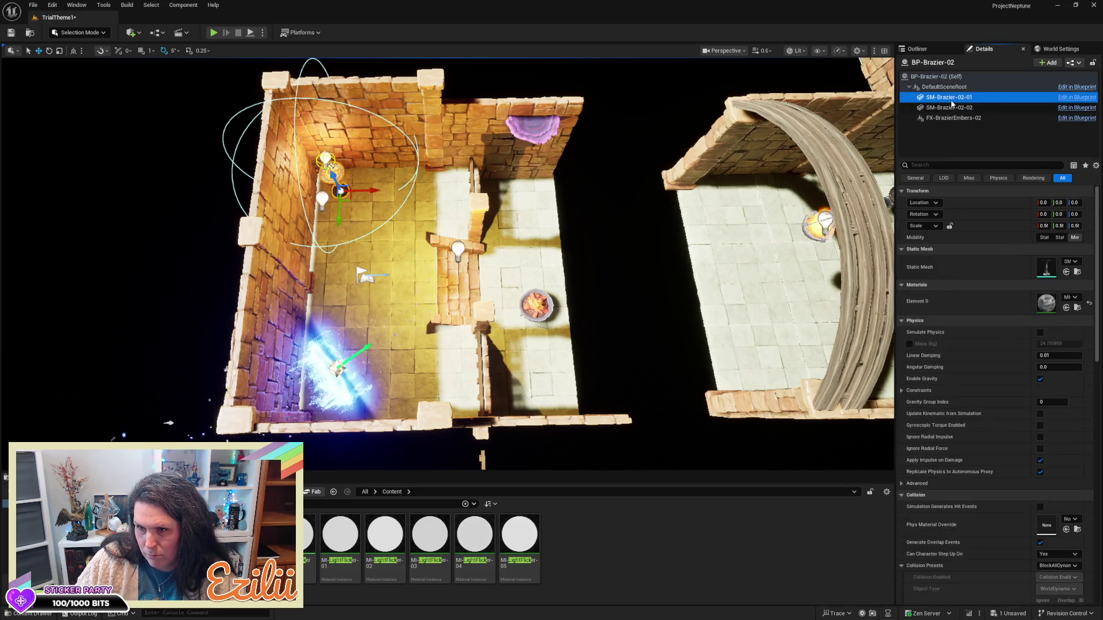
# - Review SM-Brazier-02-02 and FX-BrazierEmbers-02 settings, then select Srart_PointLight2 on the wall
pyautogui.click(952, 108)
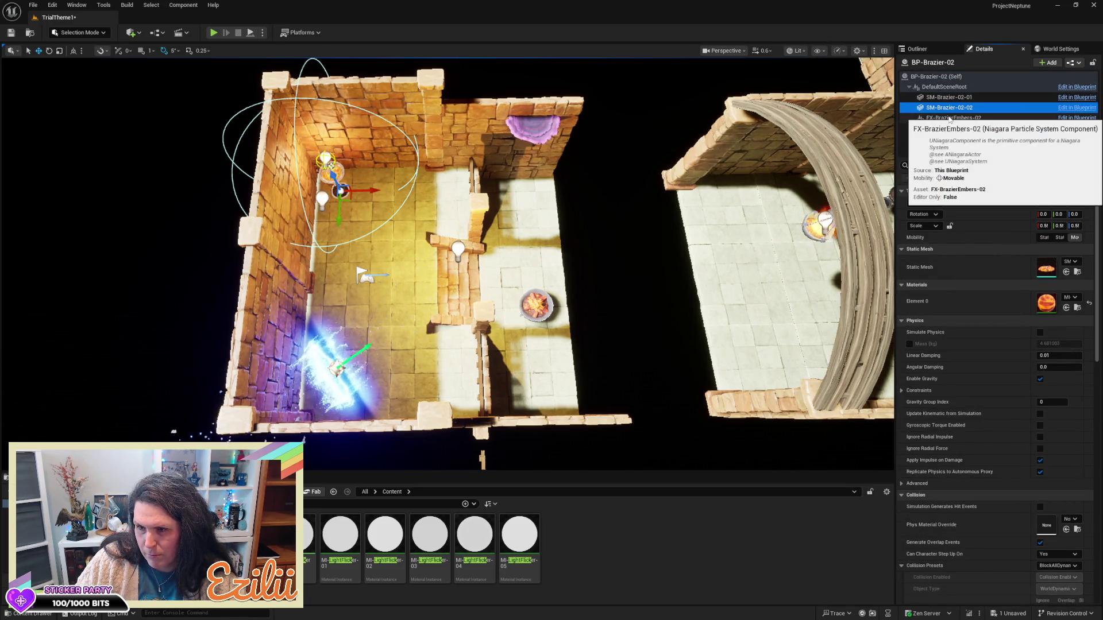
pyautogui.click(948, 117)
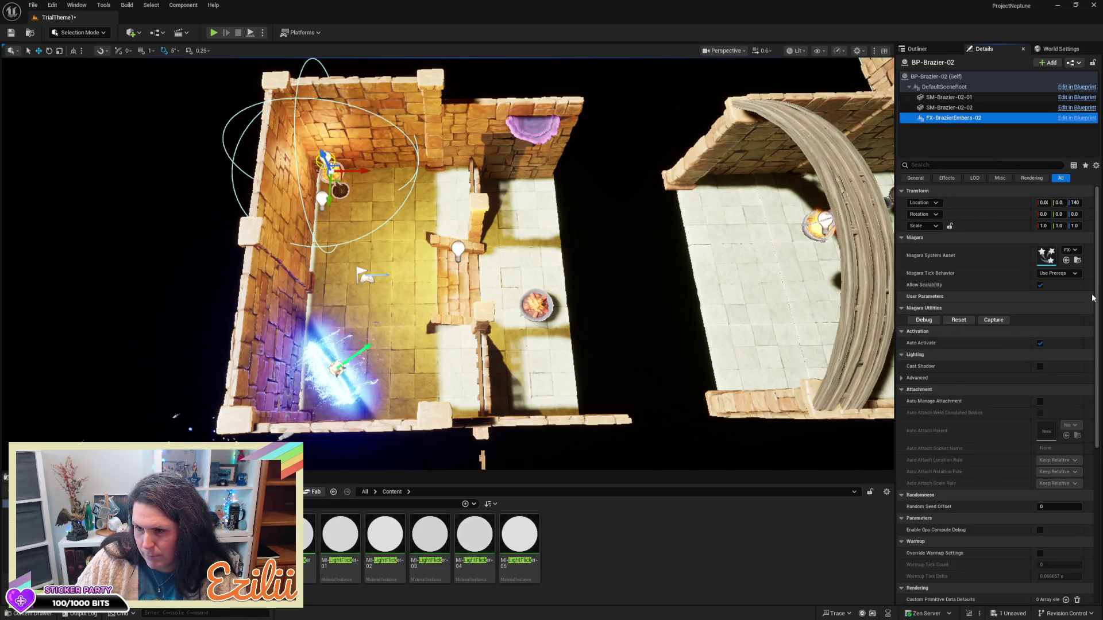
pyautogui.moveTo(1097, 297); pyautogui.dragTo(1098, 501)
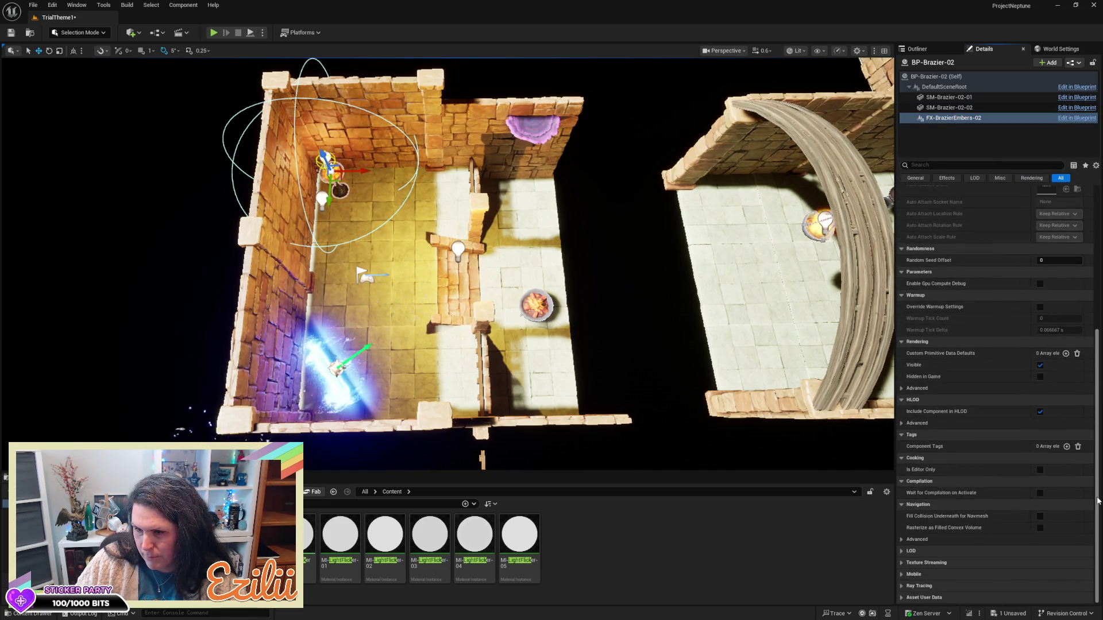
pyautogui.scroll(5, 1098, 501)
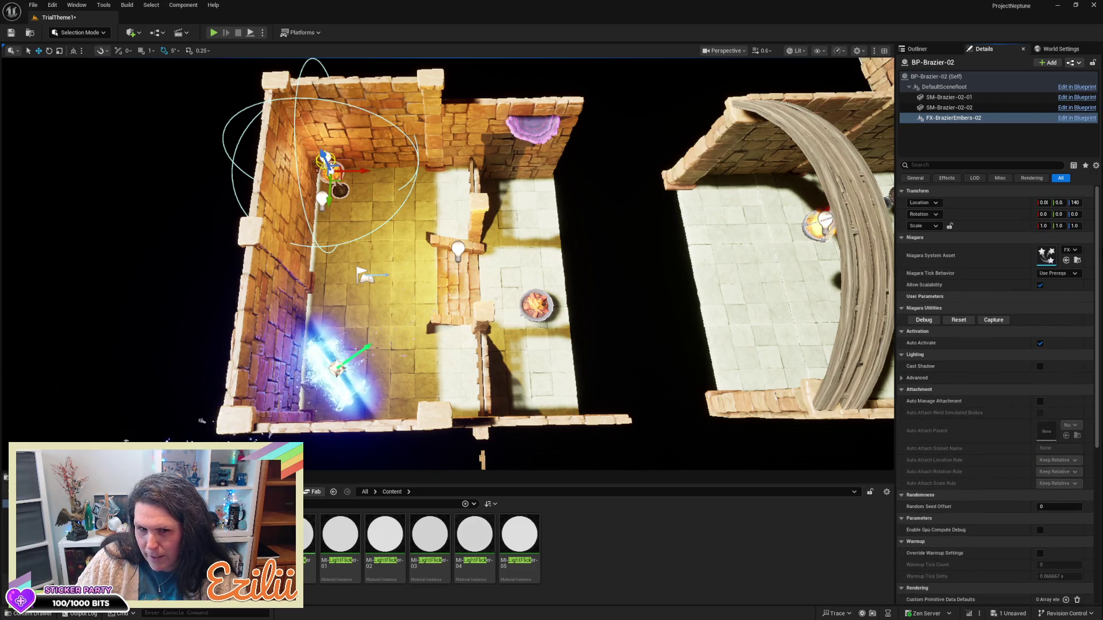
pyautogui.click(319, 199)
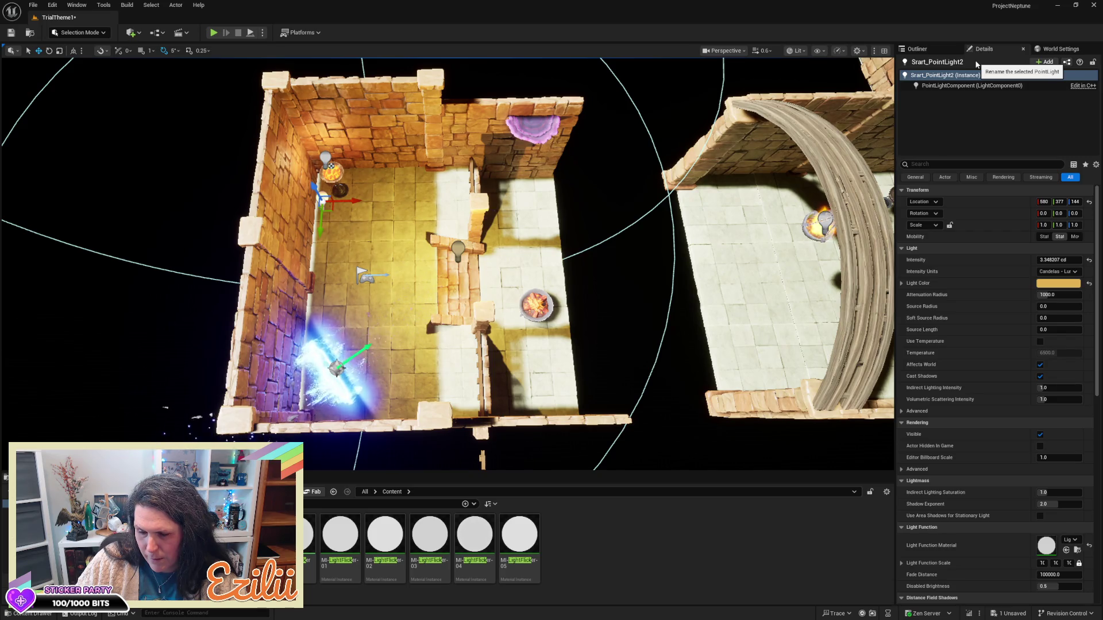
# - Save the TrialTheme1 level with Ctrl+S and reselect BP-Brazier-02
pyautogui.hotkey('ctrl', 's')
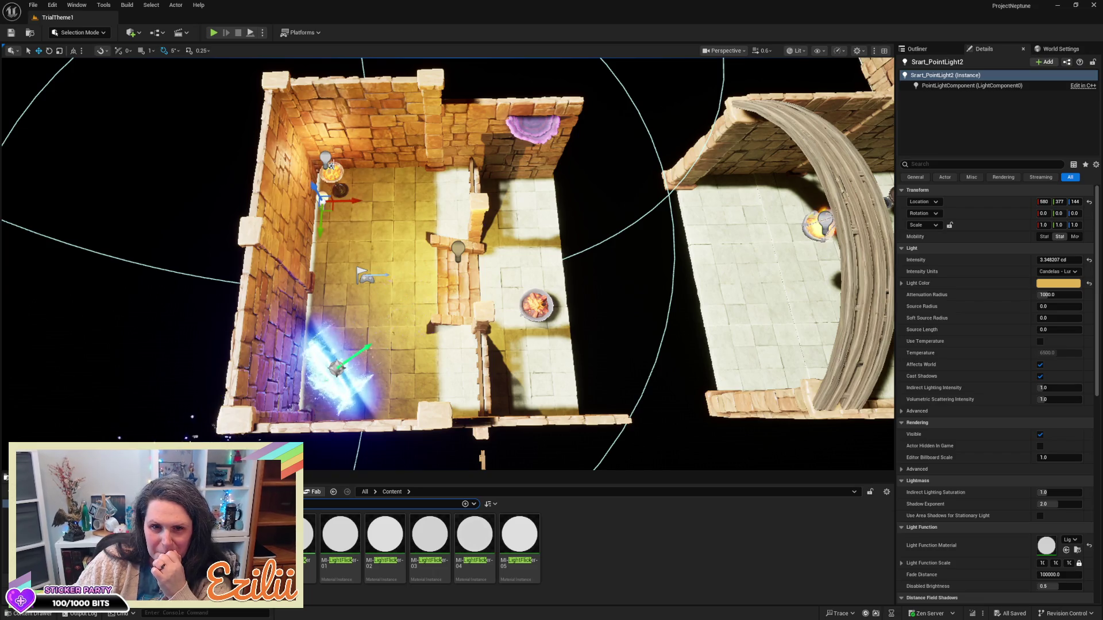
pyautogui.click(331, 166)
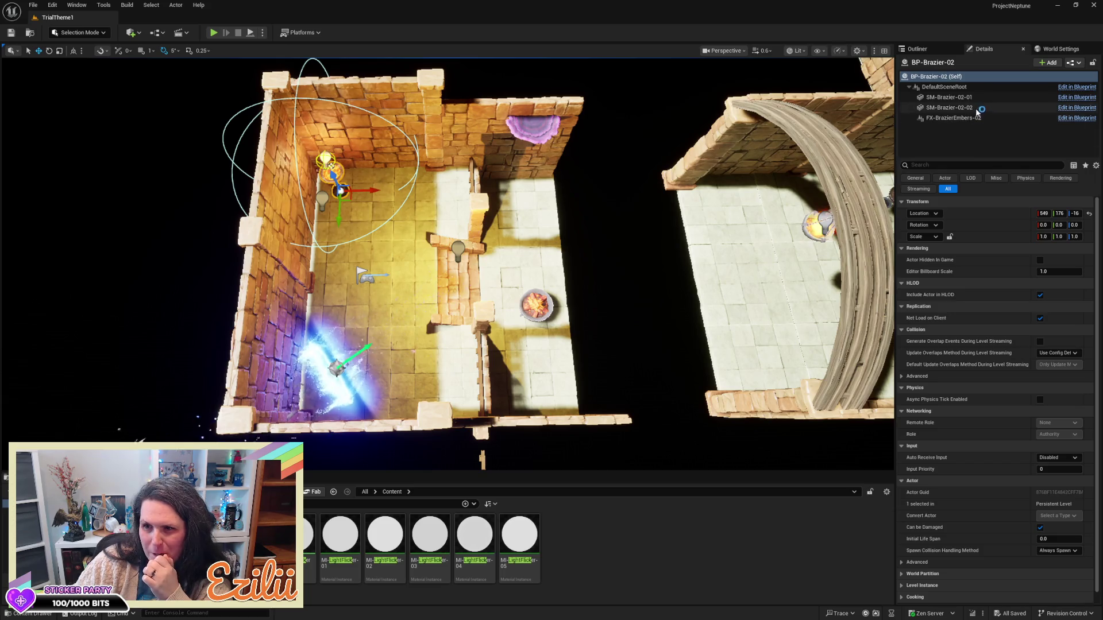
# - Scroll through SM-Brazier-02-02's Physics and Collision settings, then orbit to an oblique overview
pyautogui.click(954, 107)
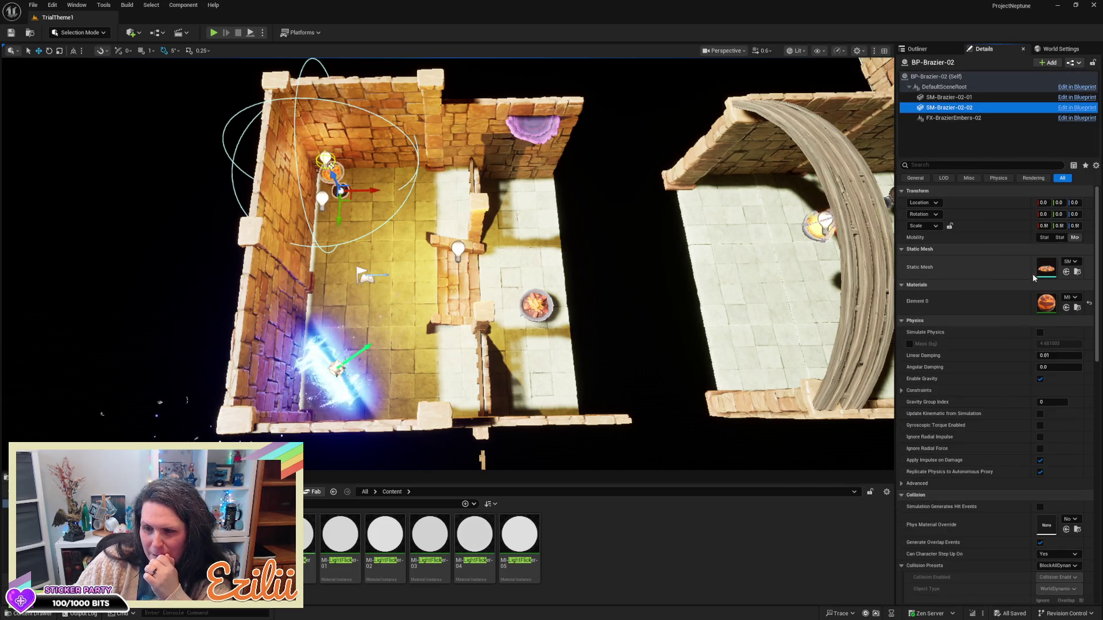
pyautogui.scroll(-3, 1009, 524)
pyautogui.scroll(-5, 1008, 529)
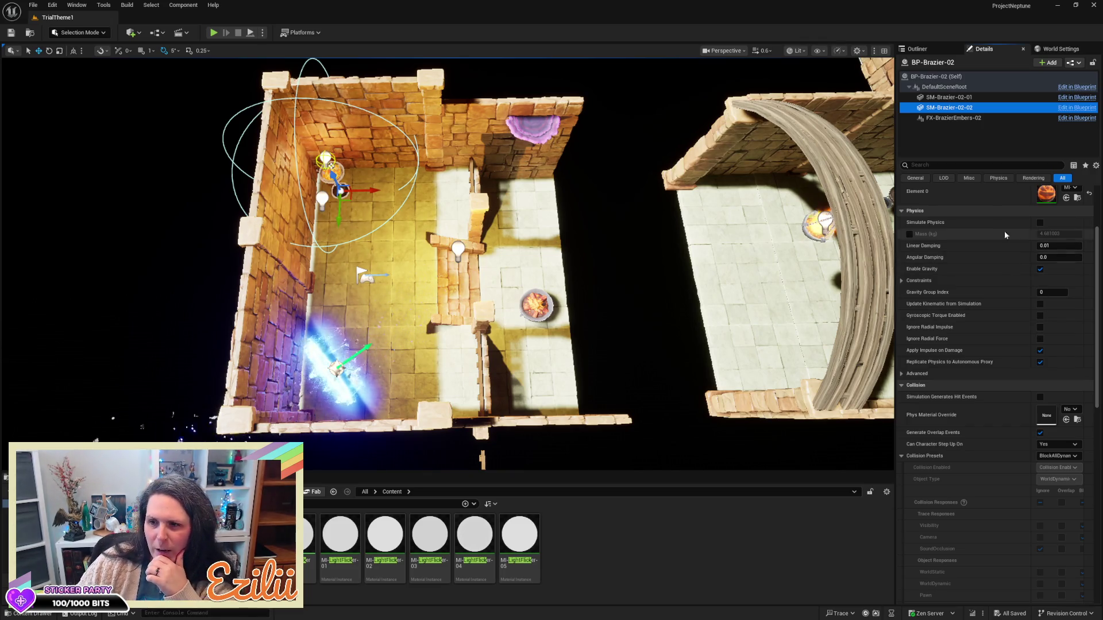
pyautogui.scroll(-3, 984, 315)
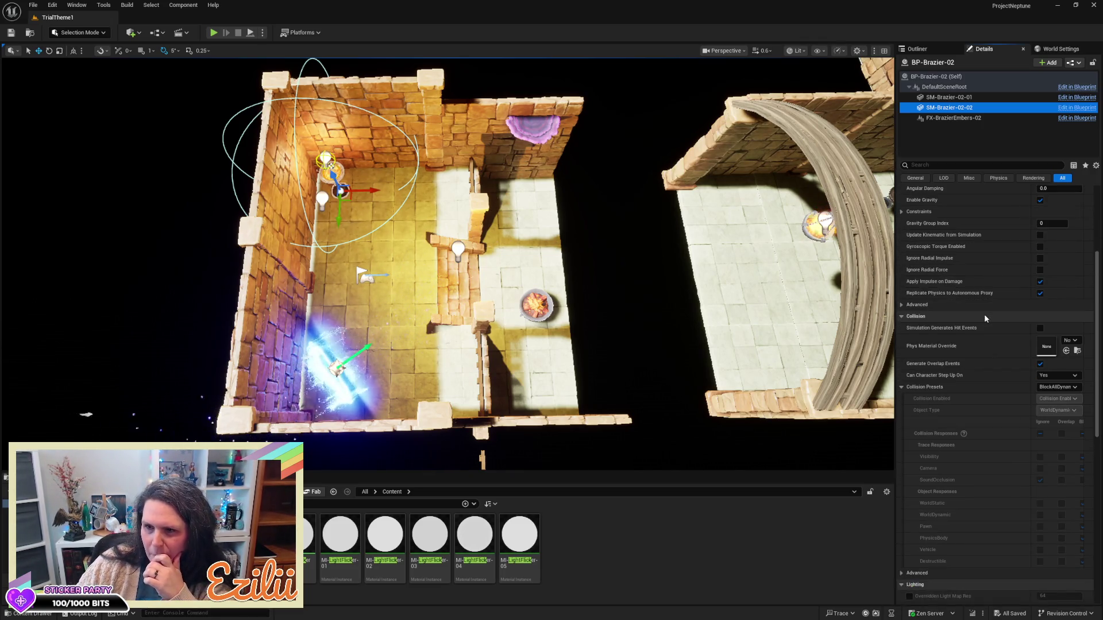
pyautogui.scroll(4, 984, 313)
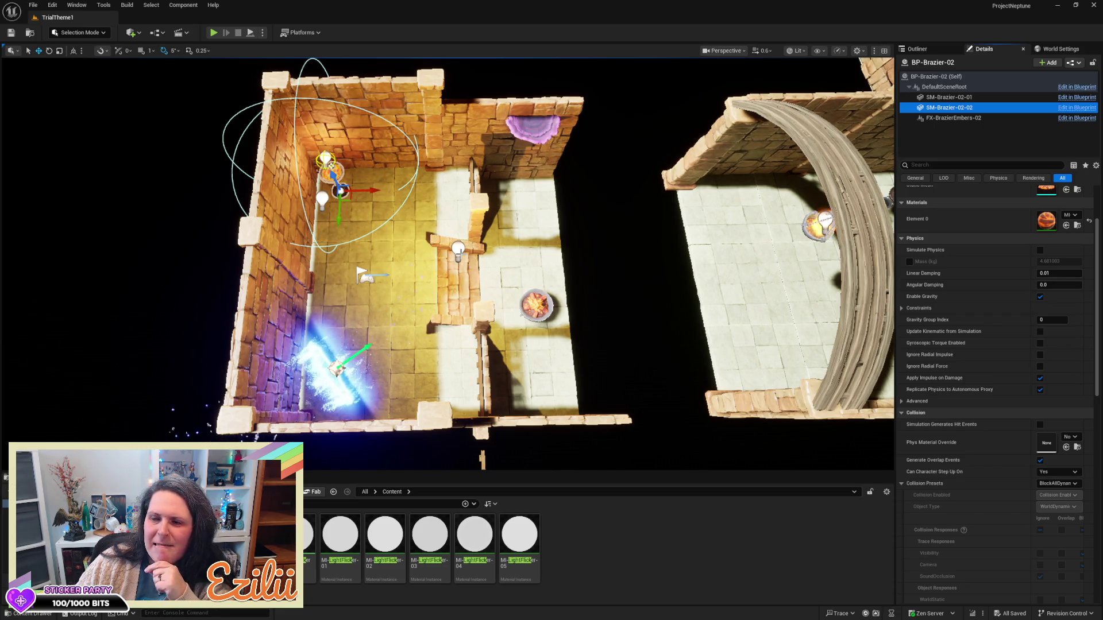
pyautogui.moveTo(460, 251); pyautogui.dragTo(584, 260)
pyautogui.moveTo(508, 154); pyautogui.dragTo(513, 202)
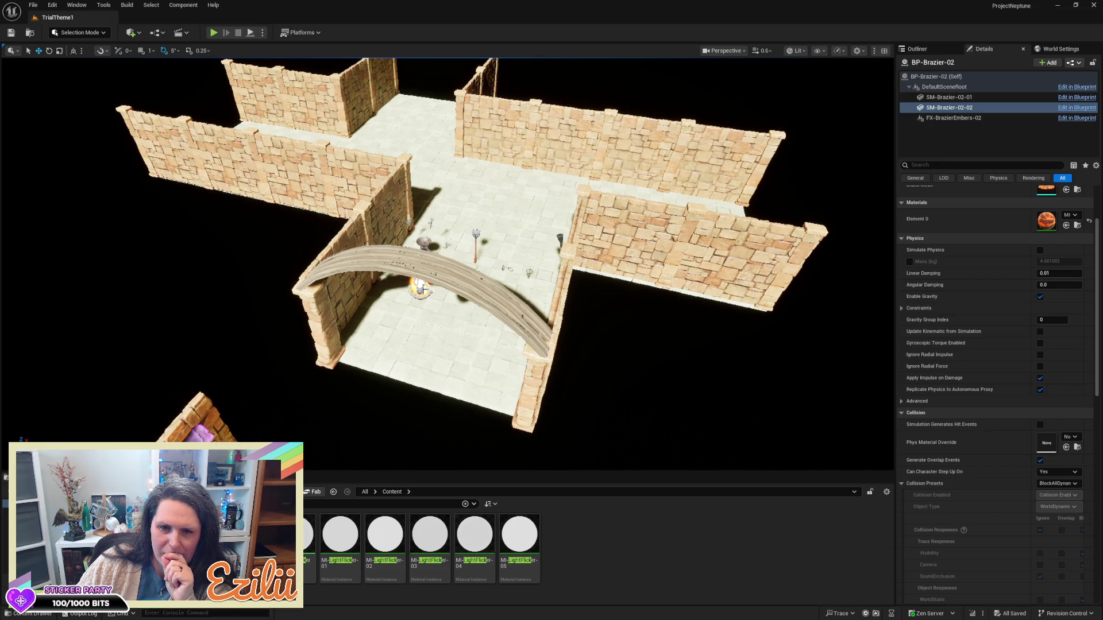
# - Delete the SM_PROP_brazier_01 brazier from the lit room
pyautogui.press('f')
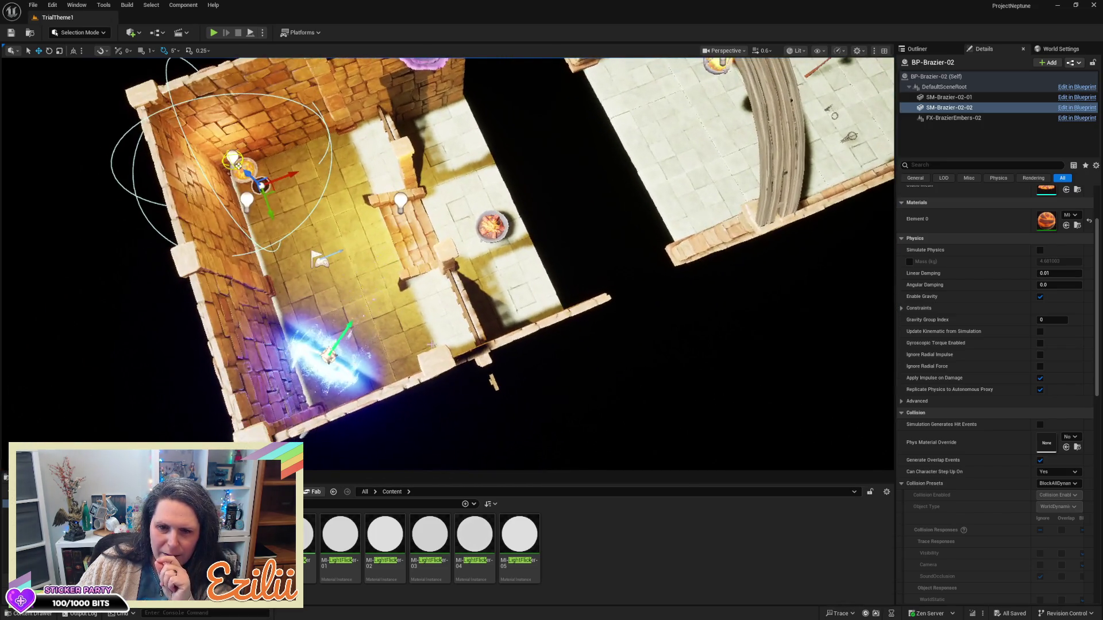
pyautogui.click(498, 229)
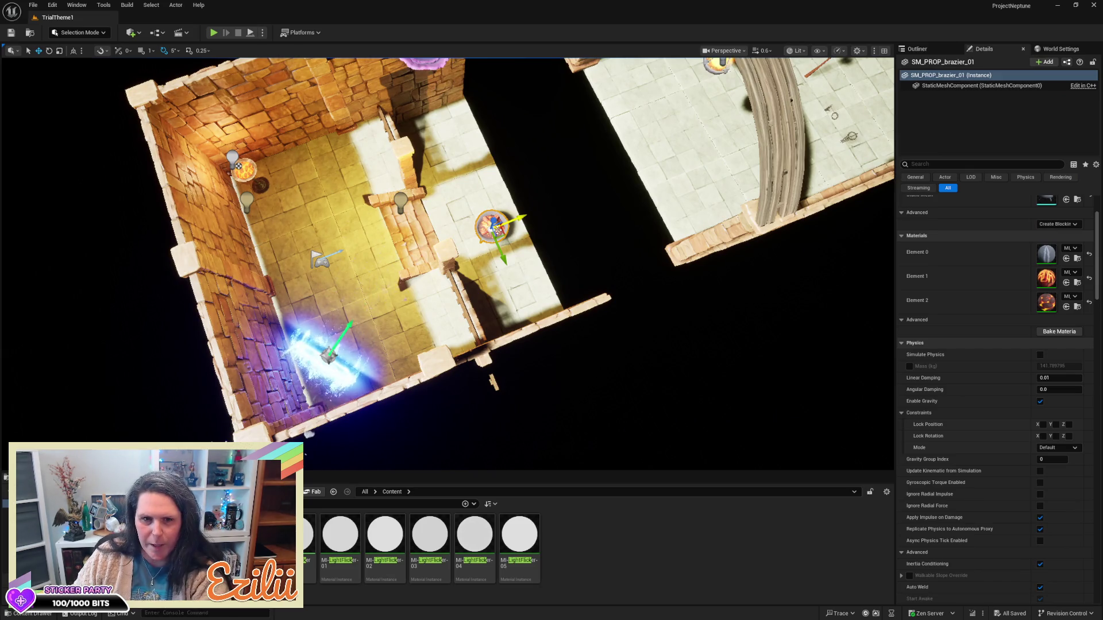
pyautogui.press('Delete')
# - Duplicate the brazier as BP-Brazier-3, lower it onto the floor and adjust its X and Y
pyautogui.click(253, 172)
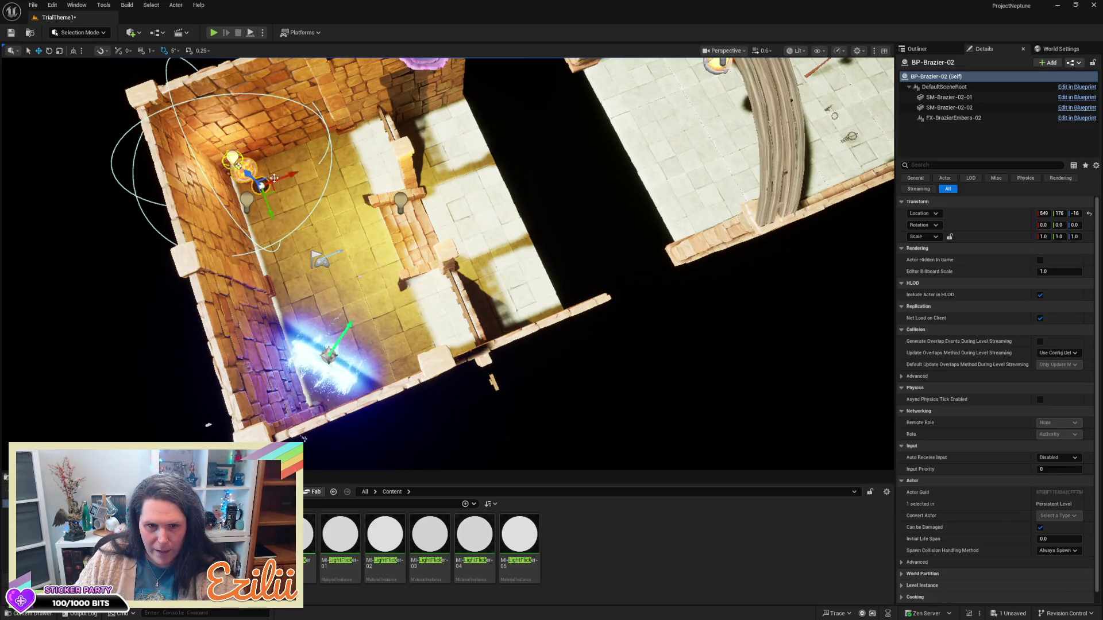
pyautogui.moveTo(273, 190)
pyautogui.mouseDown()
pyautogui.moveTo(501, 251)
pyautogui.moveTo(530, 293)
pyautogui.moveTo(527, 312)
pyautogui.mouseUp()
pyautogui.moveTo(193, 435)
pyautogui.mouseDown()
pyautogui.moveTo(227, 345)
pyautogui.moveTo(257, 129)
pyautogui.mouseUp()
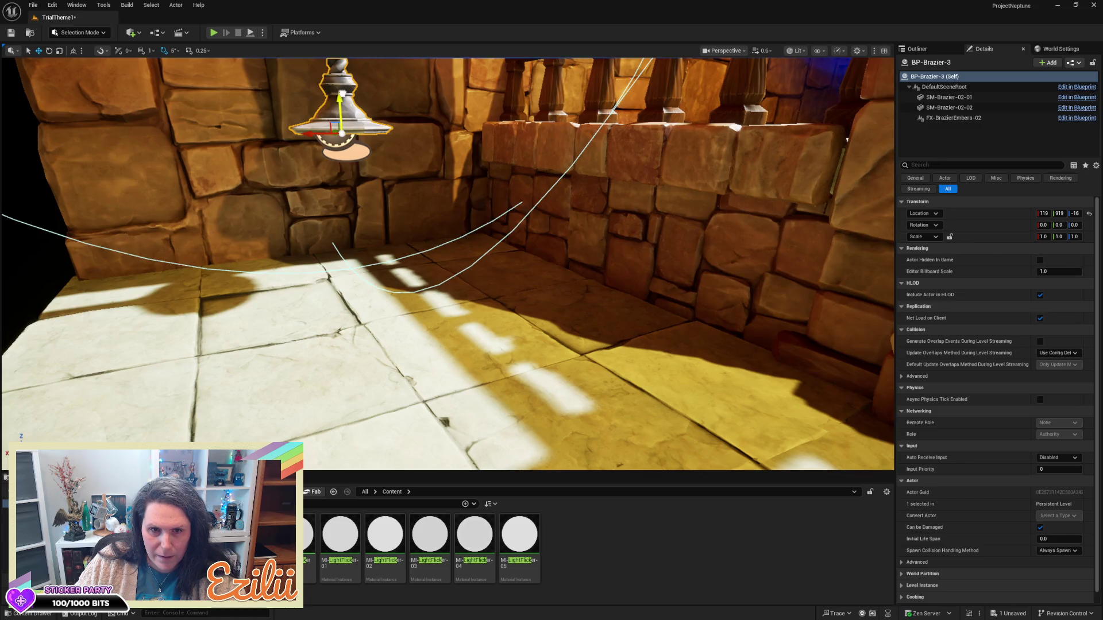
pyautogui.moveTo(340, 109); pyautogui.dragTo(345, 241)
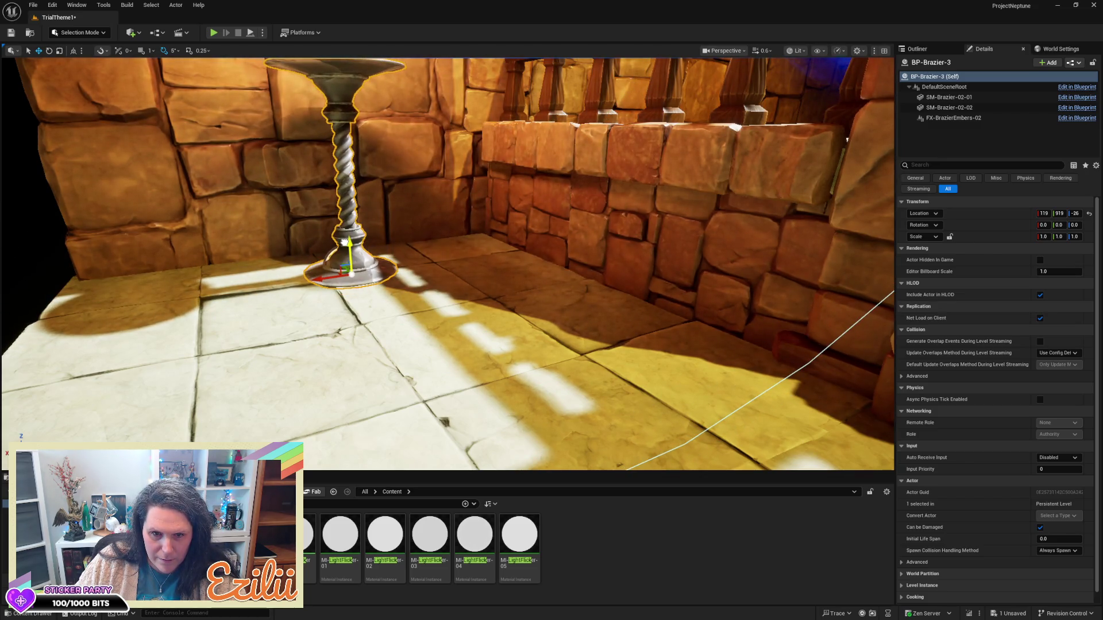
pyautogui.moveTo(326, 280); pyautogui.dragTo(242, 298)
pyautogui.press('f')
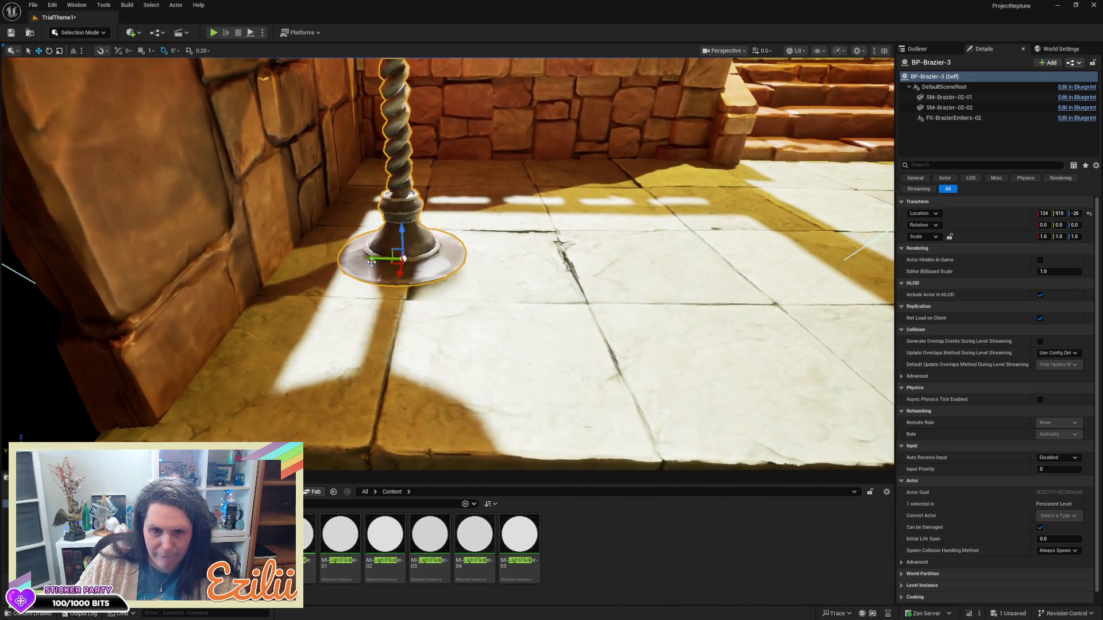
pyautogui.moveTo(372, 262); pyautogui.dragTo(492, 243)
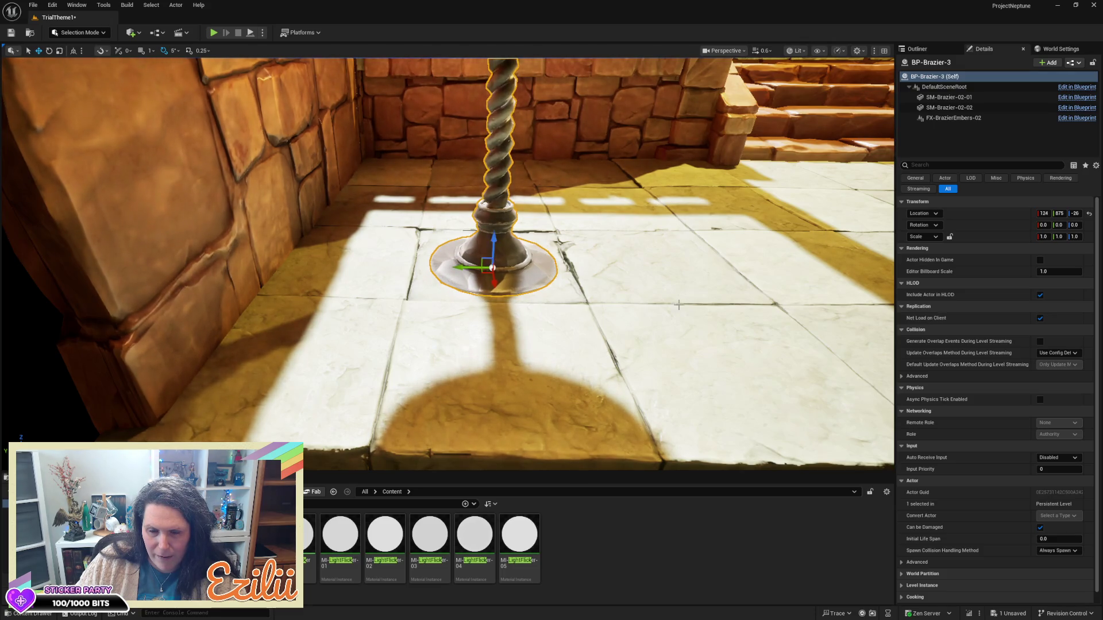
pyautogui.scroll(-10, 492, 243)
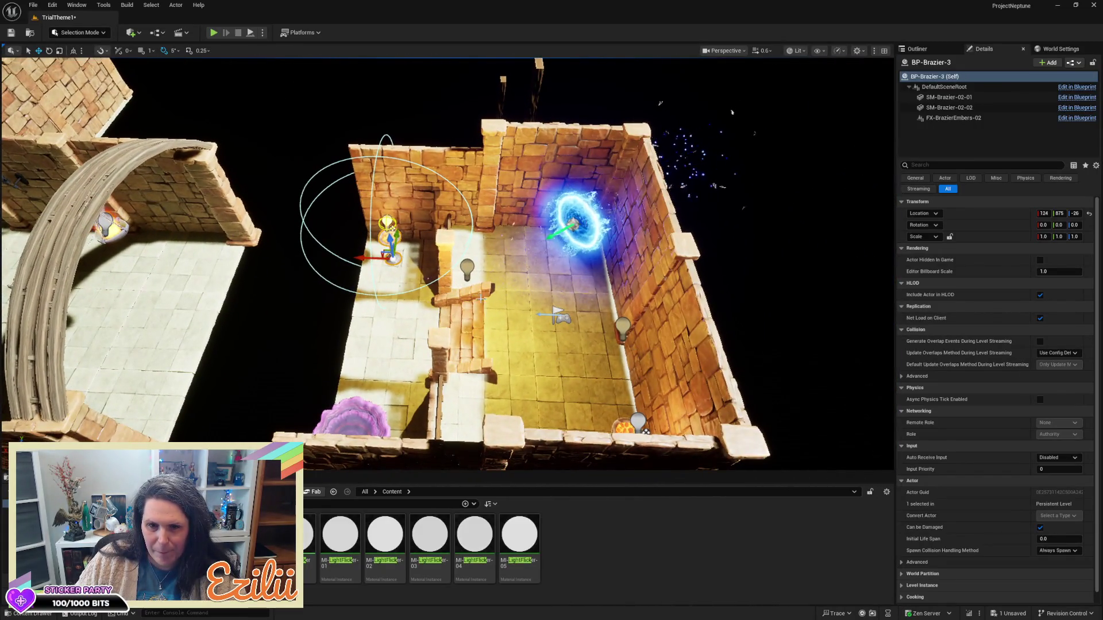
pyautogui.click(468, 269)
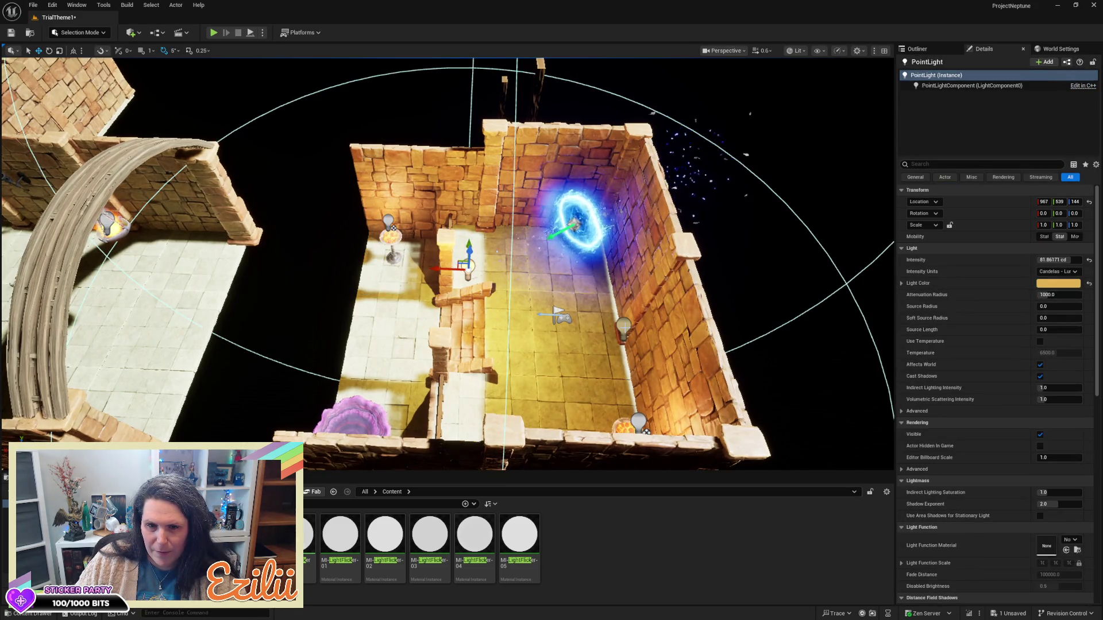
# - Reposition the PointLight and move Srart_PointLight2 beside the lamp at 867, 505, 144
pyautogui.moveTo(468, 264)
pyautogui.mouseDown()
pyautogui.moveTo(879, 263)
pyautogui.moveTo(712, 110)
pyautogui.moveTo(689, 144)
pyautogui.moveTo(484, 196)
pyautogui.mouseUp()
pyautogui.click(410, 200)
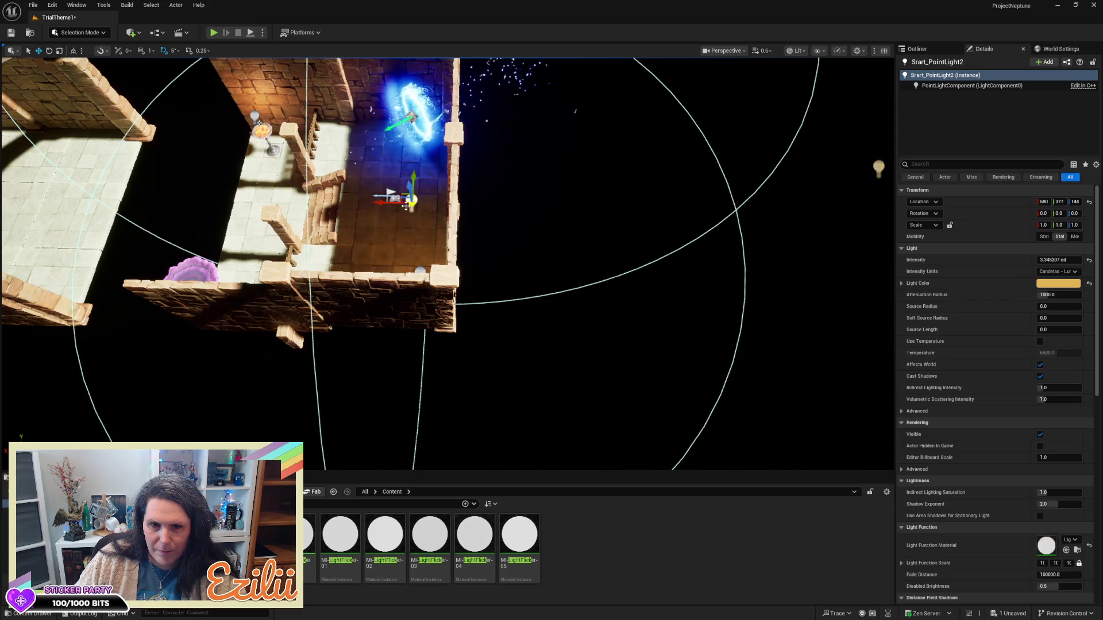
pyautogui.moveTo(390, 195)
pyautogui.mouseDown()
pyautogui.moveTo(296, 197)
pyautogui.moveTo(603, 253)
pyautogui.moveTo(485, 176)
pyautogui.mouseUp()
pyautogui.moveTo(507, 212); pyautogui.dragTo(548, 207)
pyautogui.moveTo(718, 173); pyautogui.dragTo(895, 147)
pyautogui.click(922, 50)
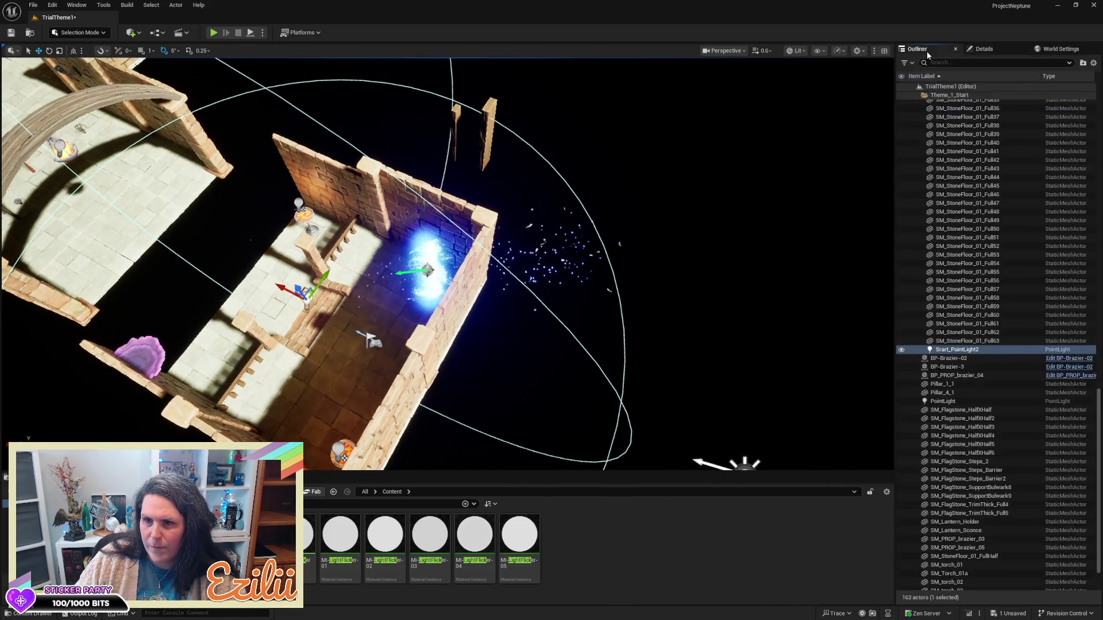
# - Delete the torches SM_Torch_Var01, SM_Torch_01a, SM_torch_03 and SM_torch_02
pyautogui.scroll(3, 1015, 359)
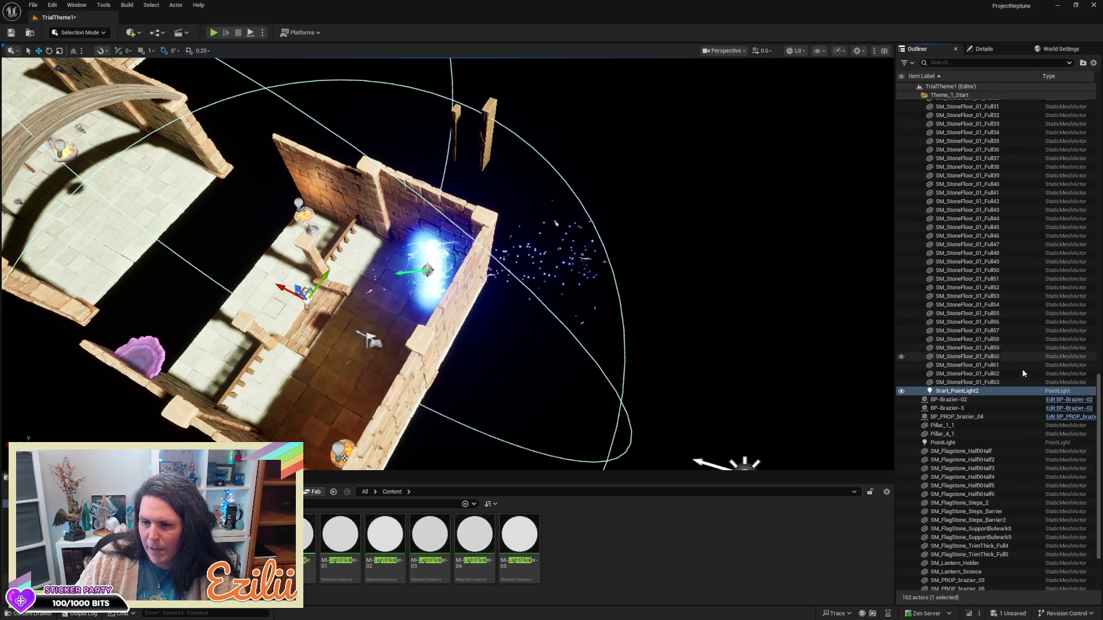
pyautogui.moveTo(1098, 425); pyautogui.dragTo(1097, 92)
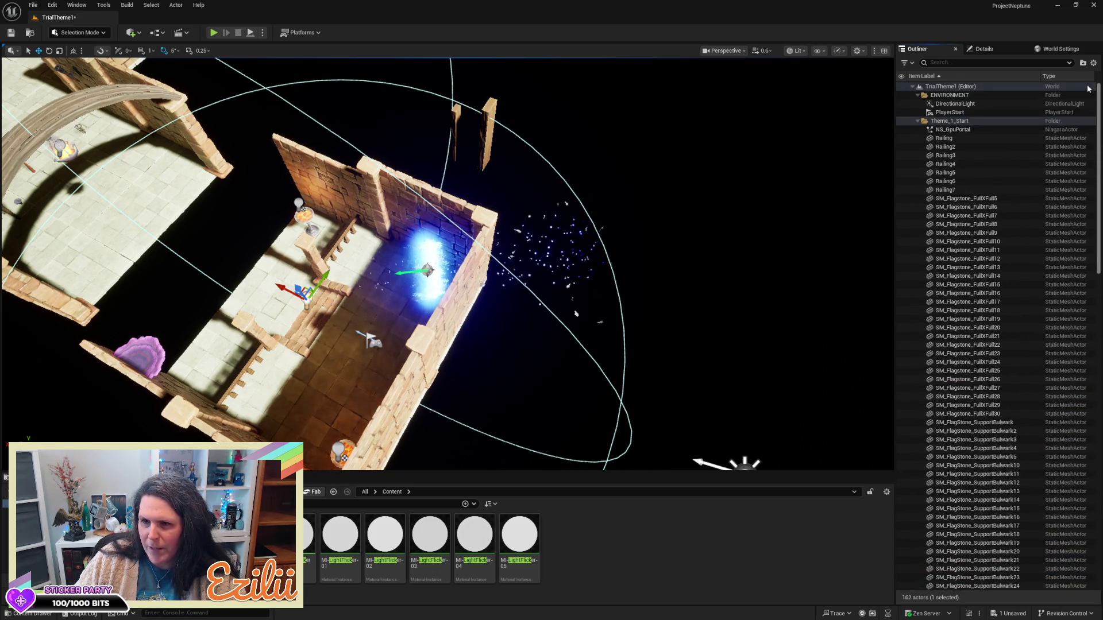
pyautogui.click(918, 121)
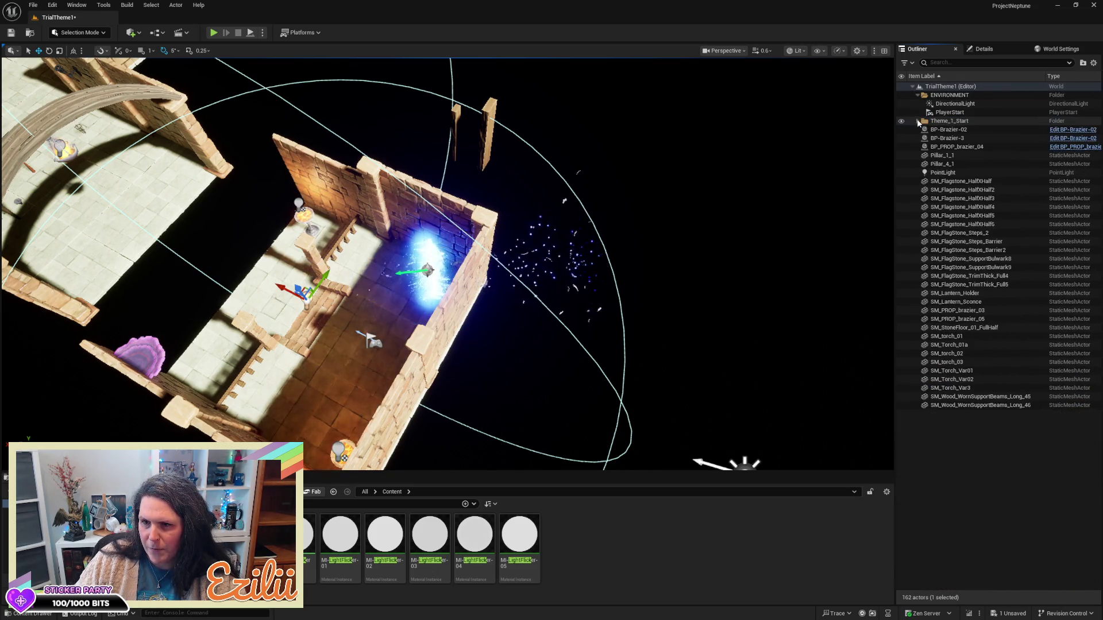
pyautogui.doubleClick(955, 104)
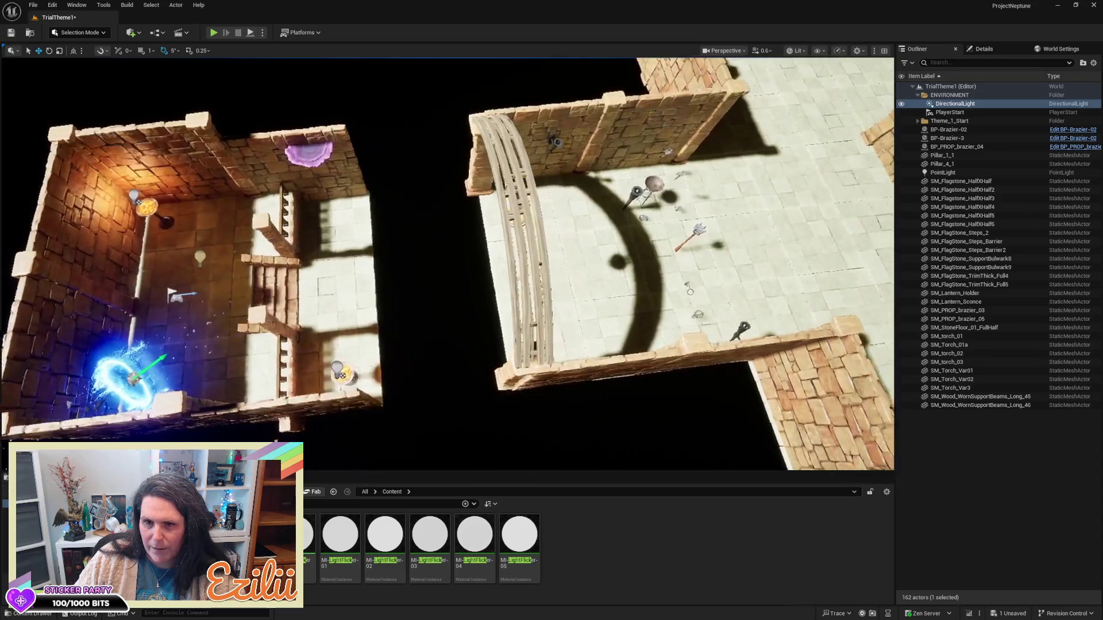
pyautogui.click(527, 199)
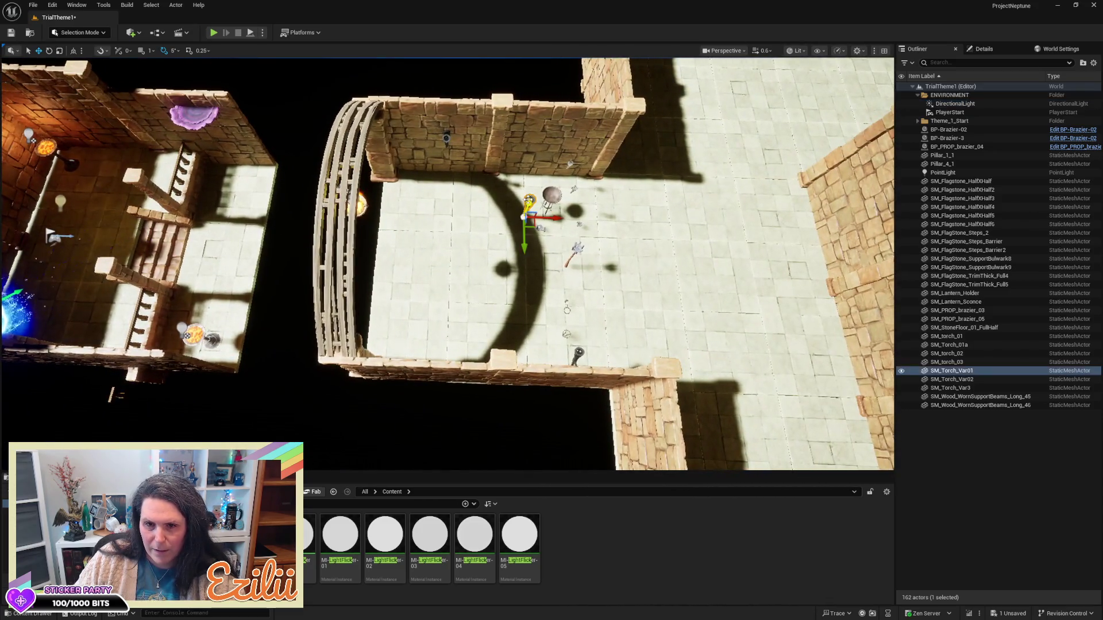
pyautogui.press('Delete')
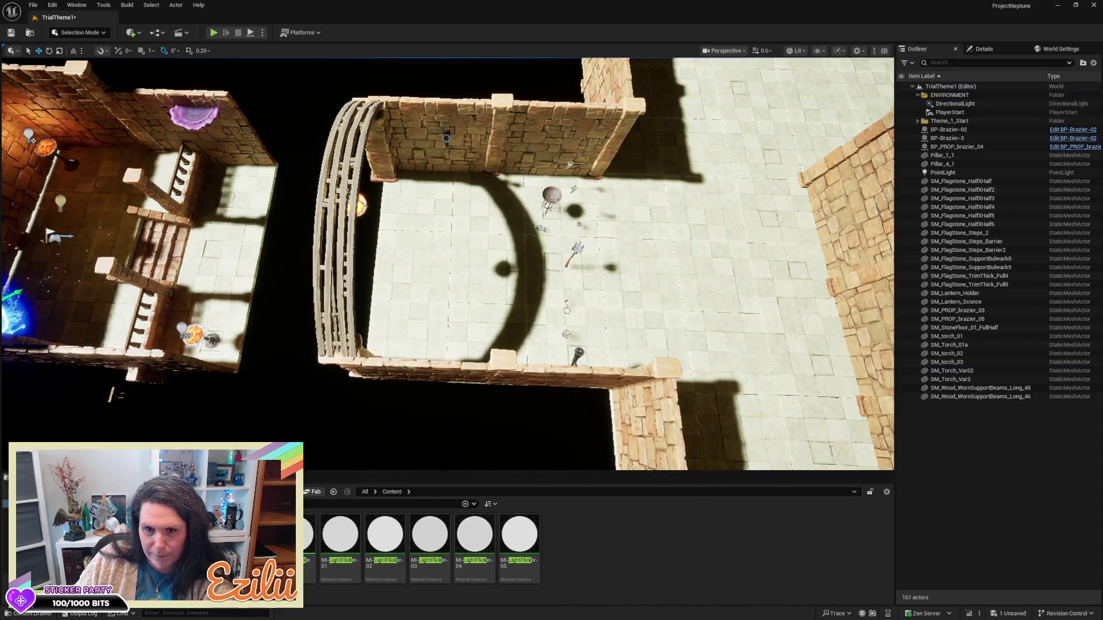
pyautogui.click(552, 195)
pyautogui.press('Delete')
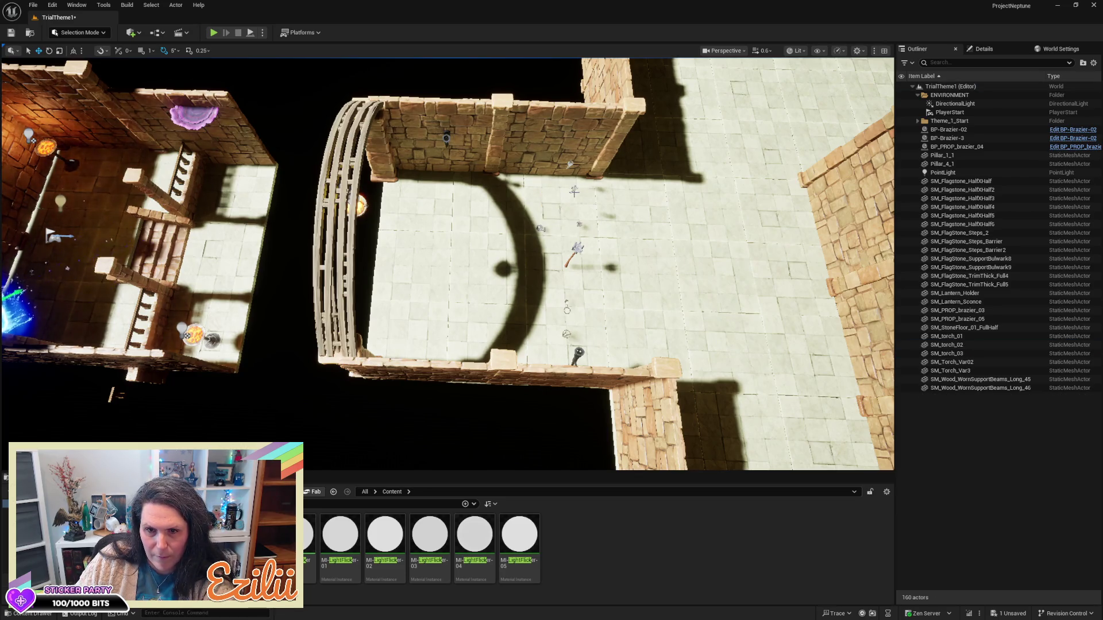
pyautogui.click(574, 191)
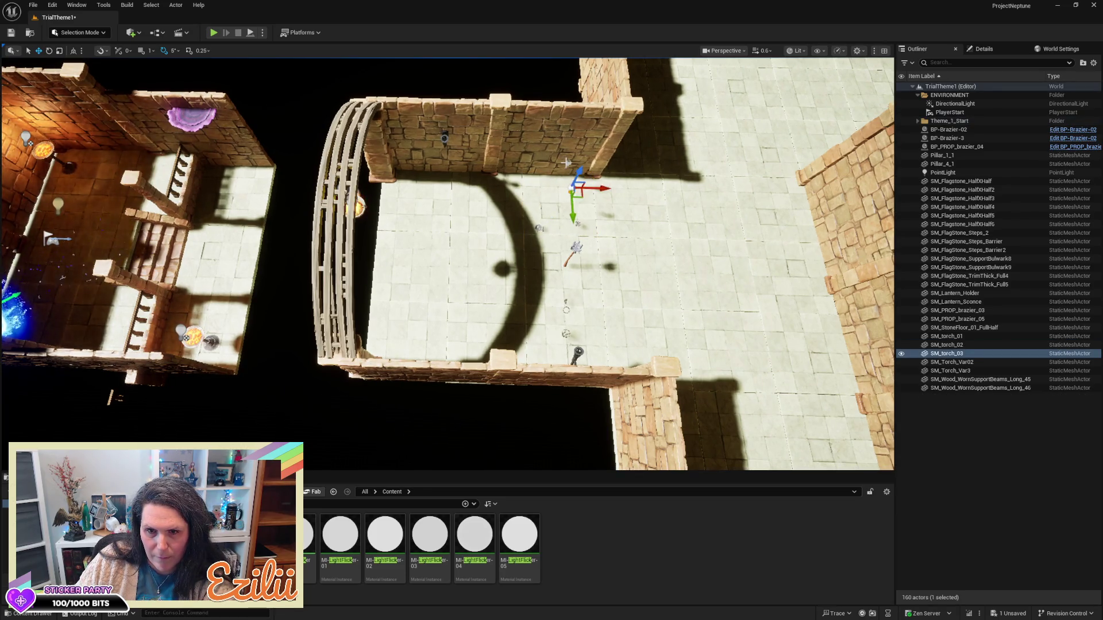
pyautogui.press('Delete')
pyautogui.click(568, 163)
pyautogui.press('Delete')
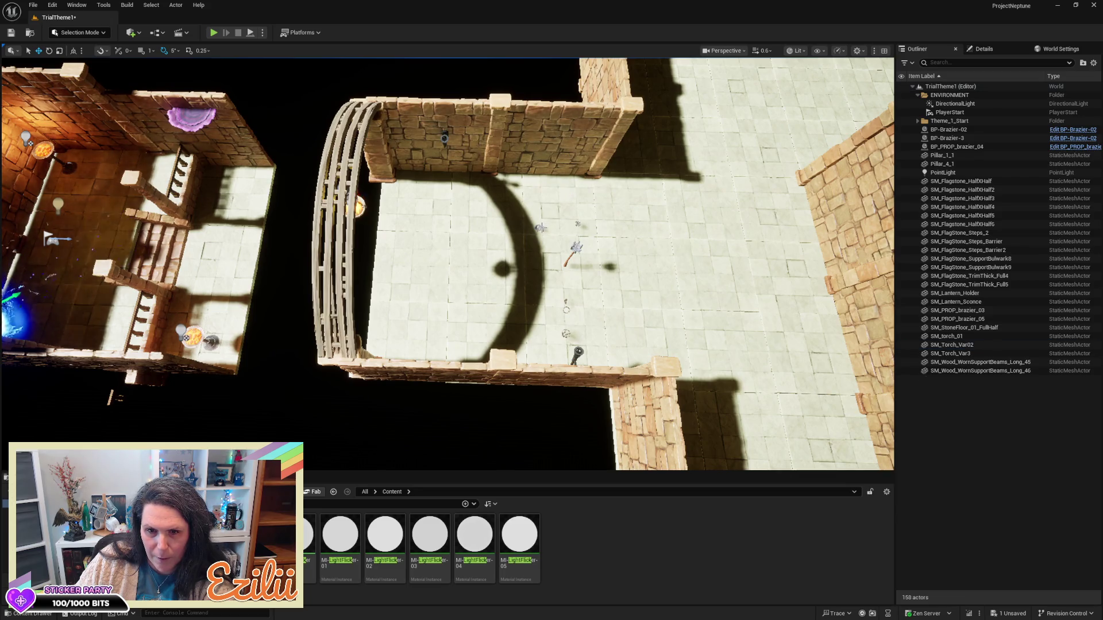
# - Delete SM_PROP_brazier_03, SM_Lantern_Sconce, SM_Lantern_Holder, SM_torch_01 and SM_PROP_brazier_05
pyautogui.click(540, 229)
pyautogui.press('Delete')
pyautogui.click(957, 302)
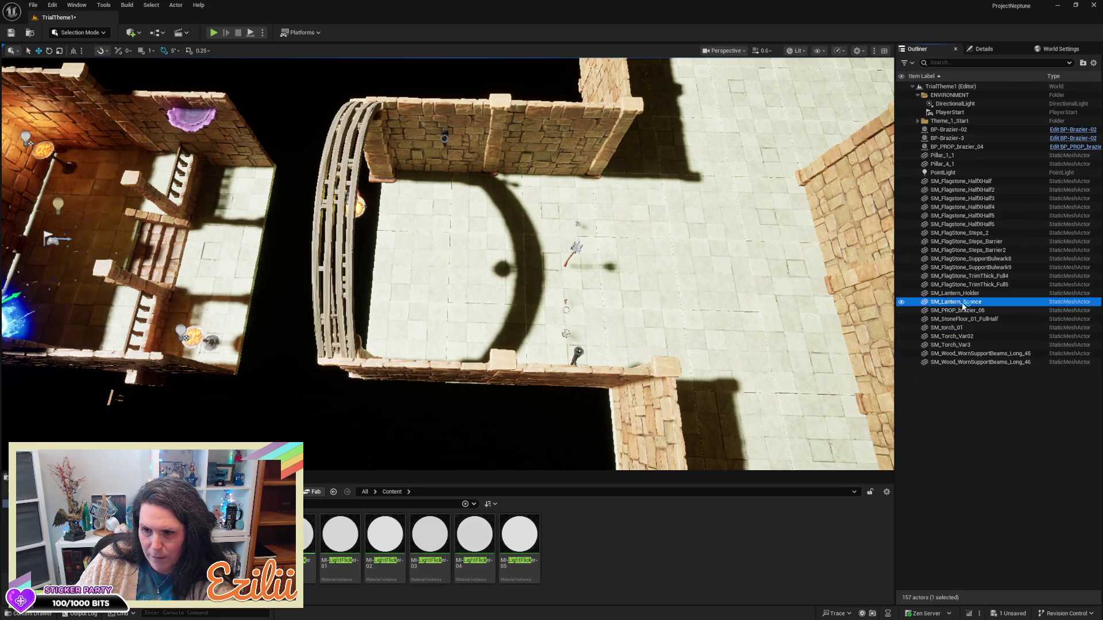
pyautogui.press('Delete')
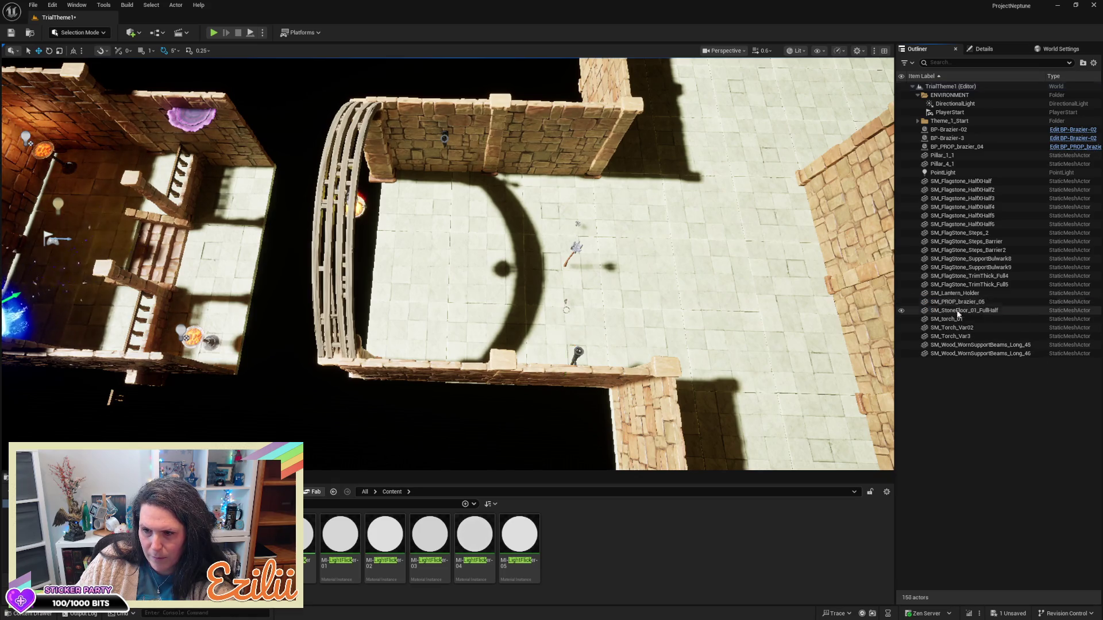
pyautogui.click(963, 295)
pyautogui.press('Delete')
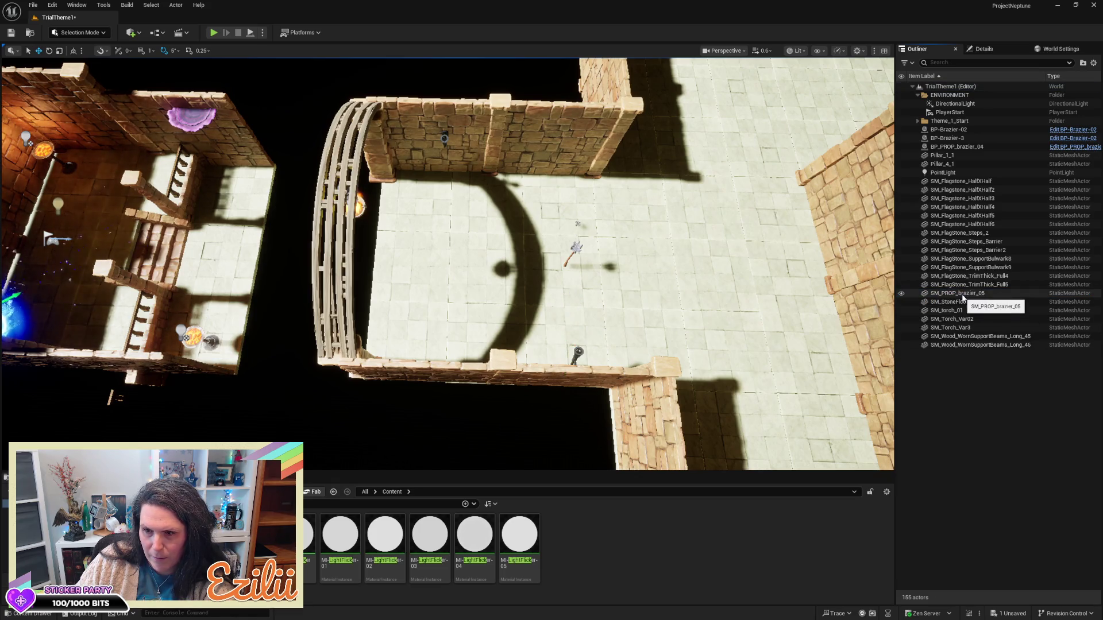
pyautogui.click(968, 288)
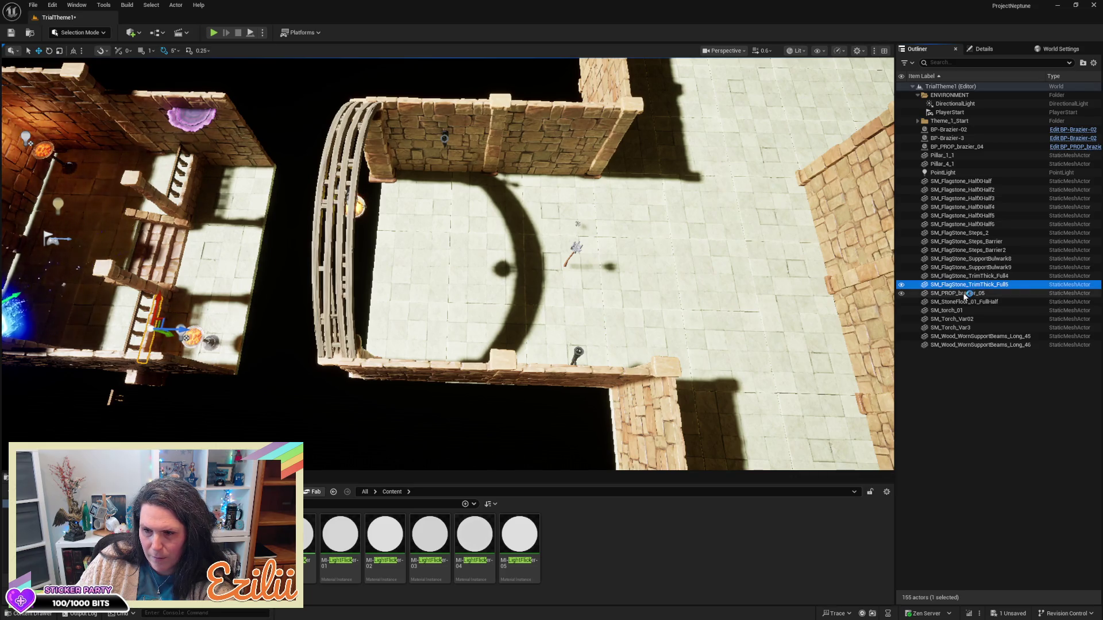
pyautogui.click(959, 311)
pyautogui.press('Delete')
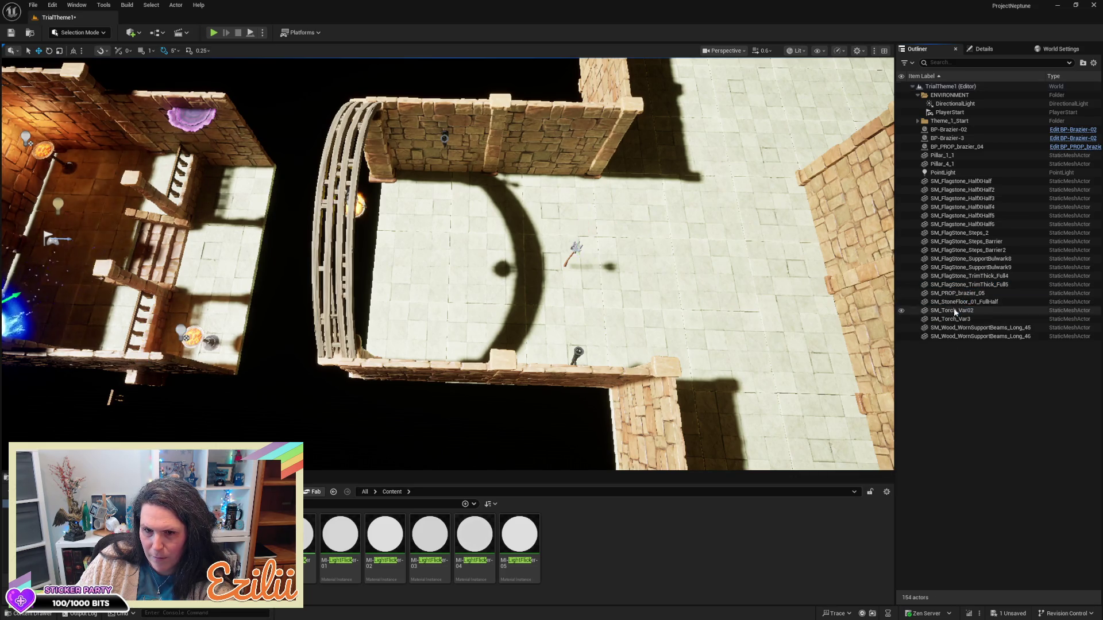
pyautogui.click(958, 311)
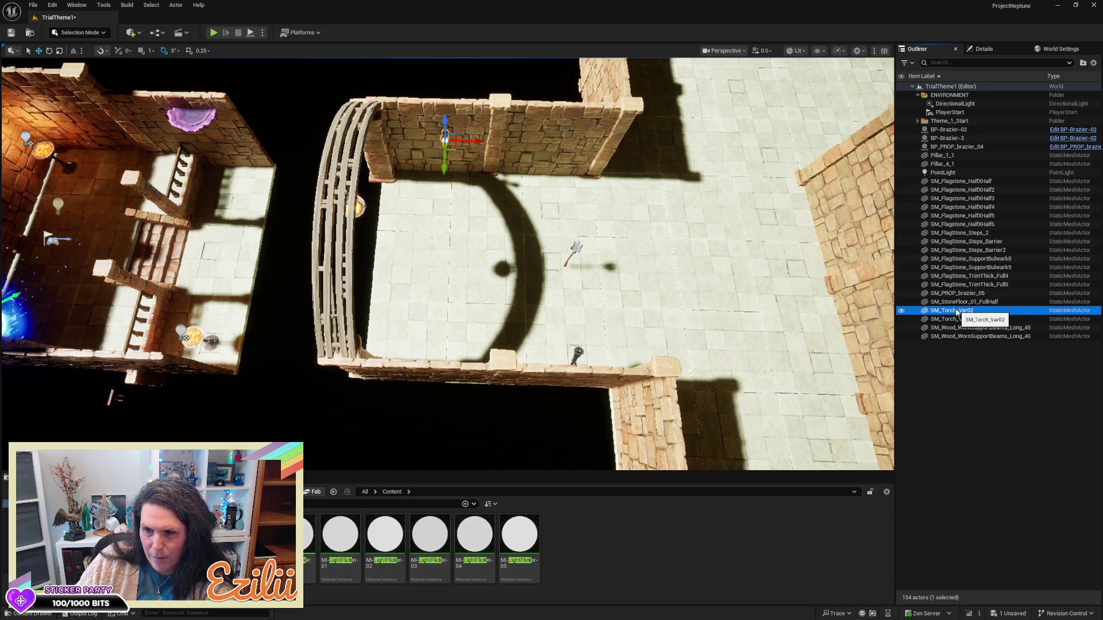
pyautogui.click(956, 320)
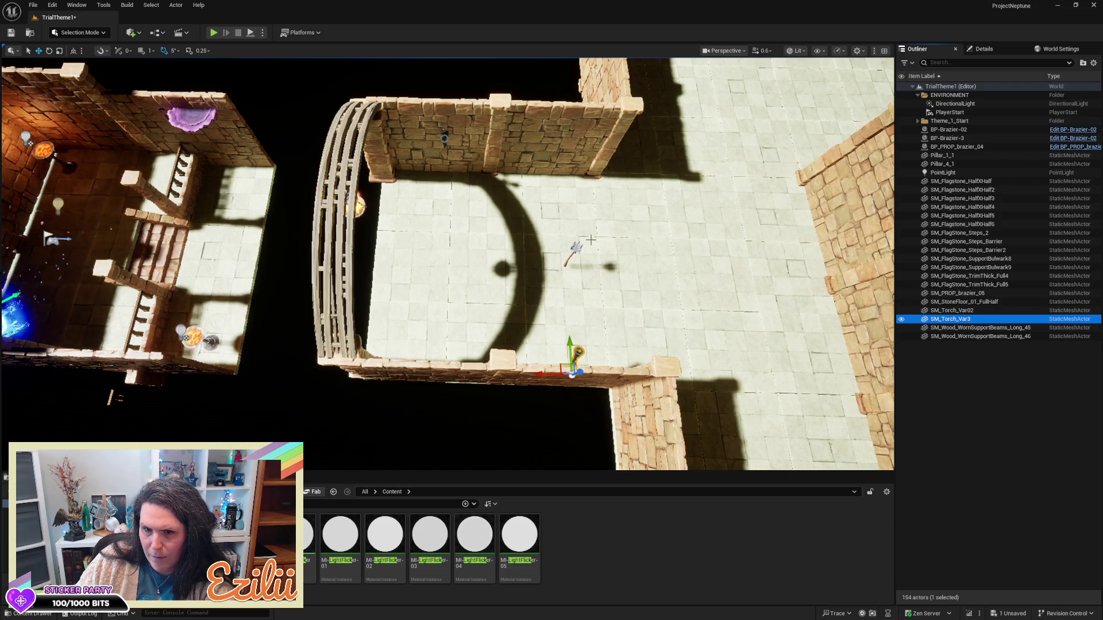
pyautogui.click(575, 250)
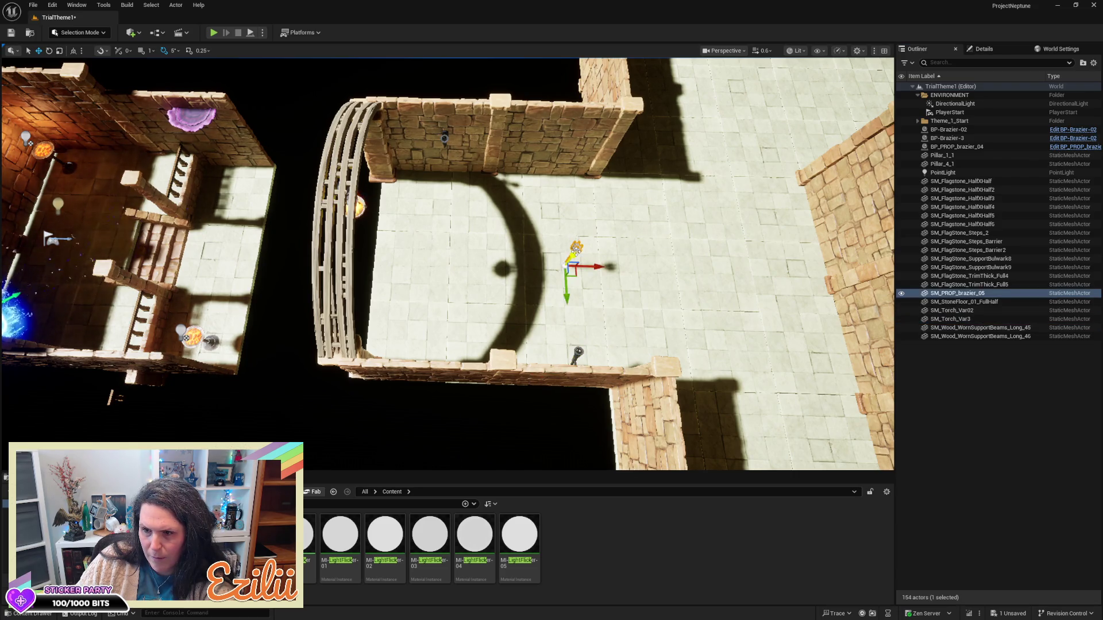
pyautogui.press('Delete')
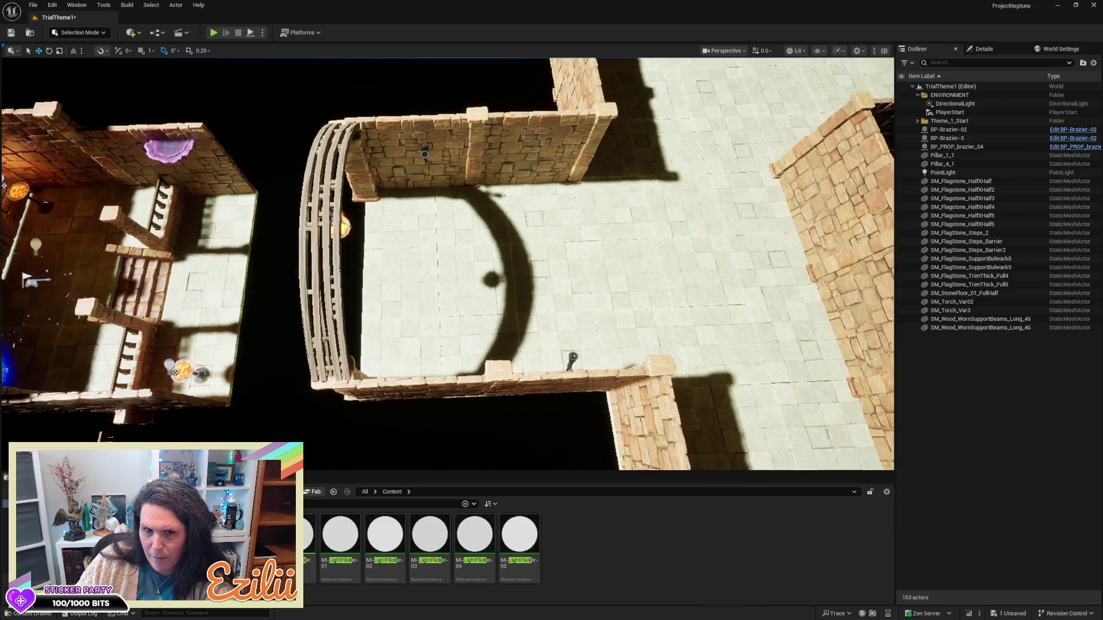
# - Box-select the cross-shaped intersection pieces and move them into a new Intersection_1 folder
pyautogui.press('Down')
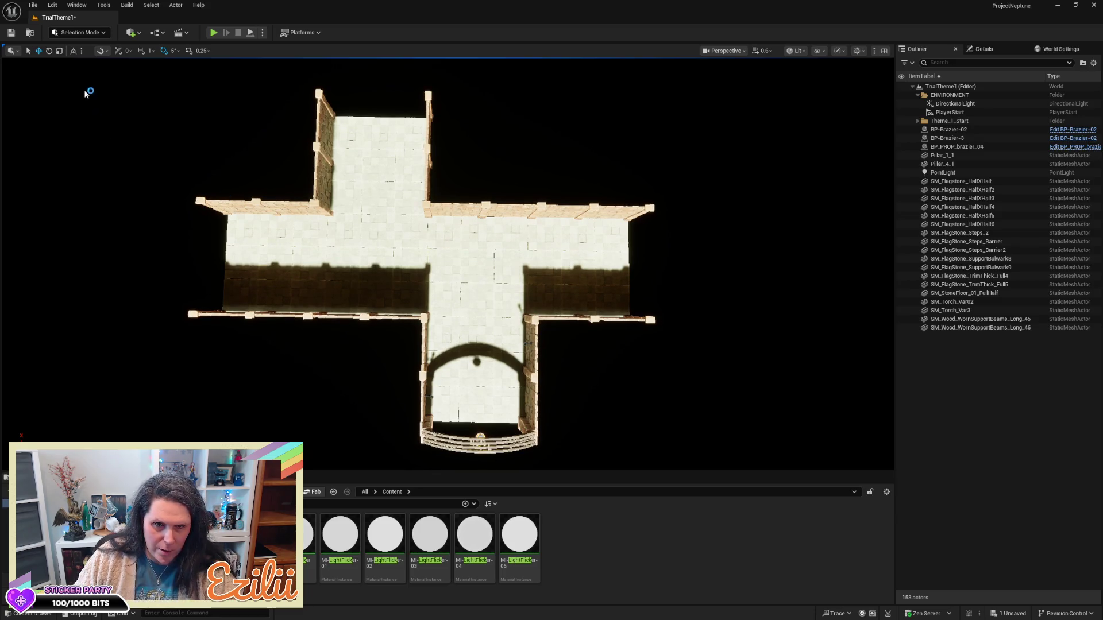
pyautogui.moveTo(135, 68)
pyautogui.mouseDown()
pyautogui.moveTo(183, 144)
pyautogui.moveTo(608, 455)
pyautogui.mouseUp()
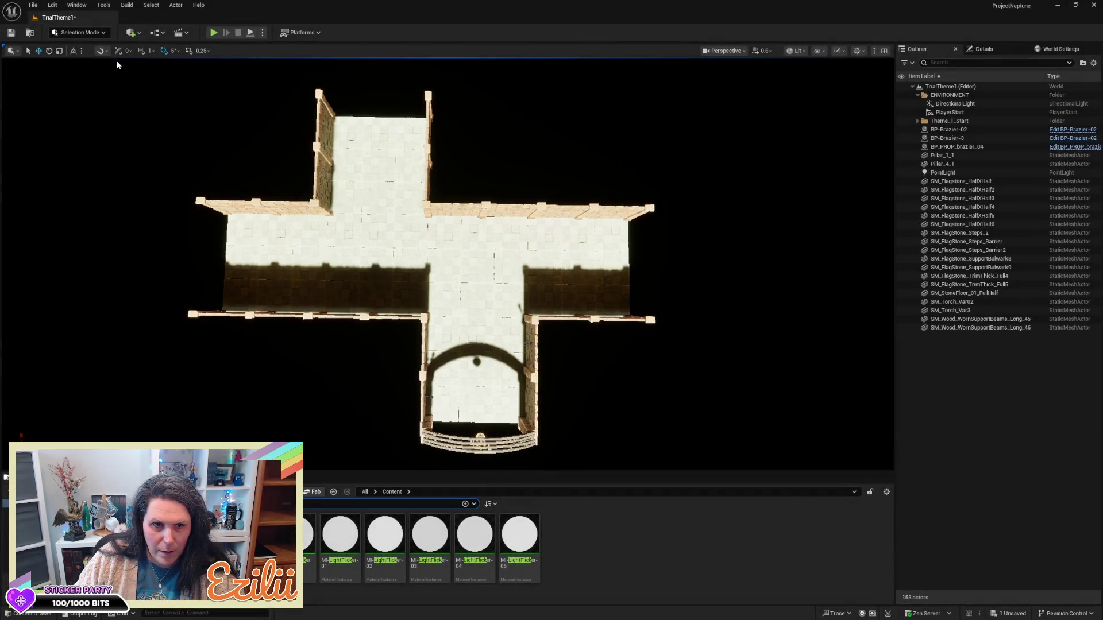
pyautogui.moveTo(117, 64)
pyautogui.mouseDown()
pyautogui.moveTo(339, 148)
pyautogui.moveTo(624, 430)
pyautogui.moveTo(686, 470)
pyautogui.mouseUp()
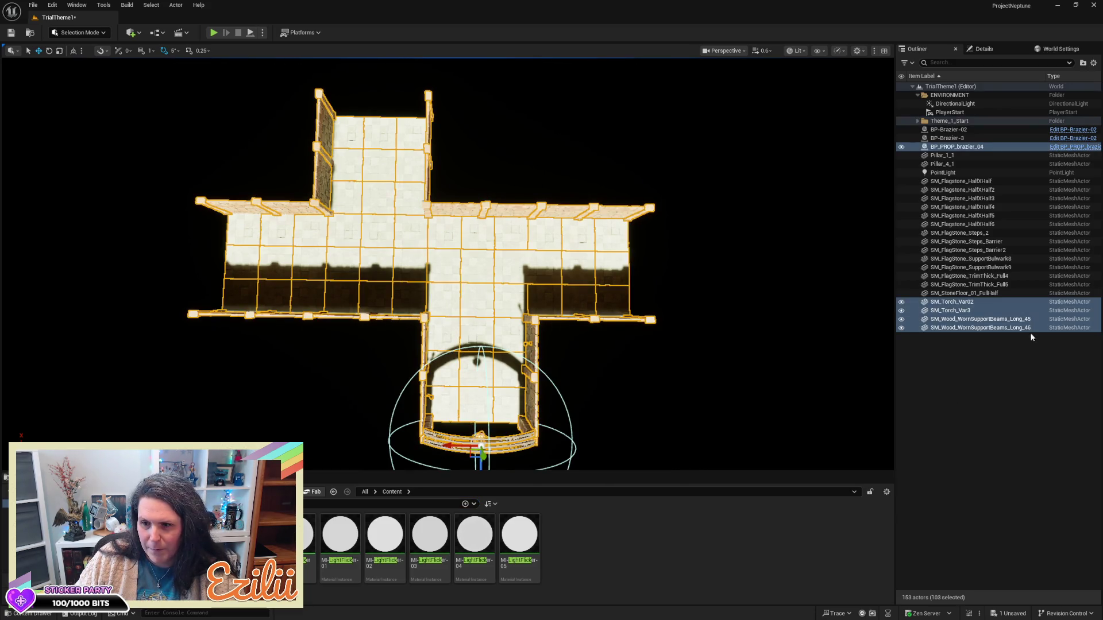
pyautogui.rightClick(985, 331)
pyautogui.moveTo(978, 291)
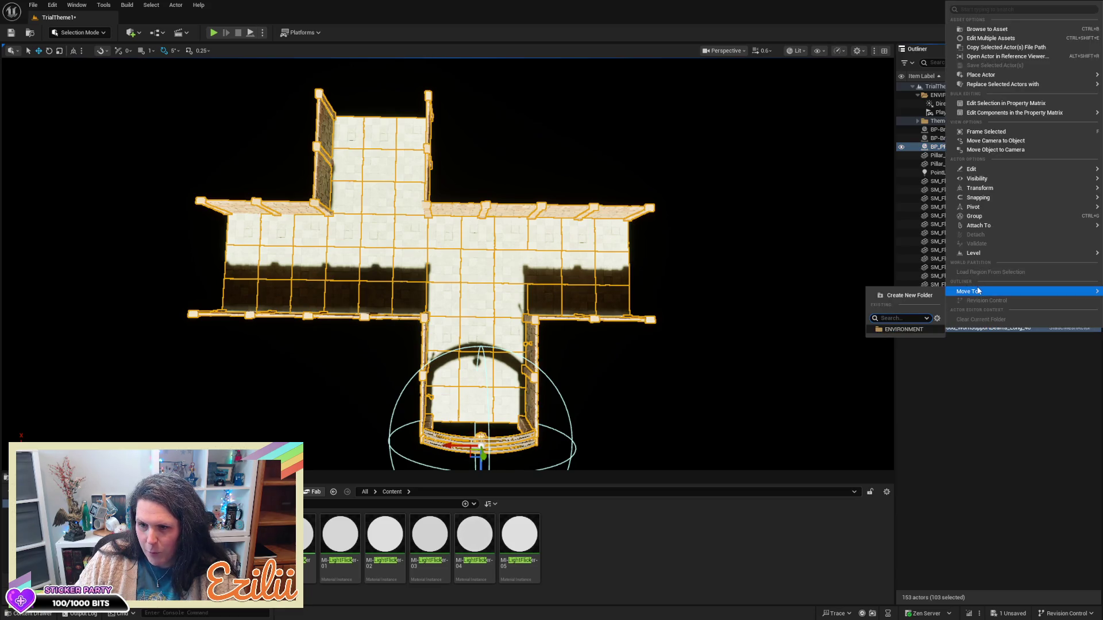
pyautogui.click(913, 297)
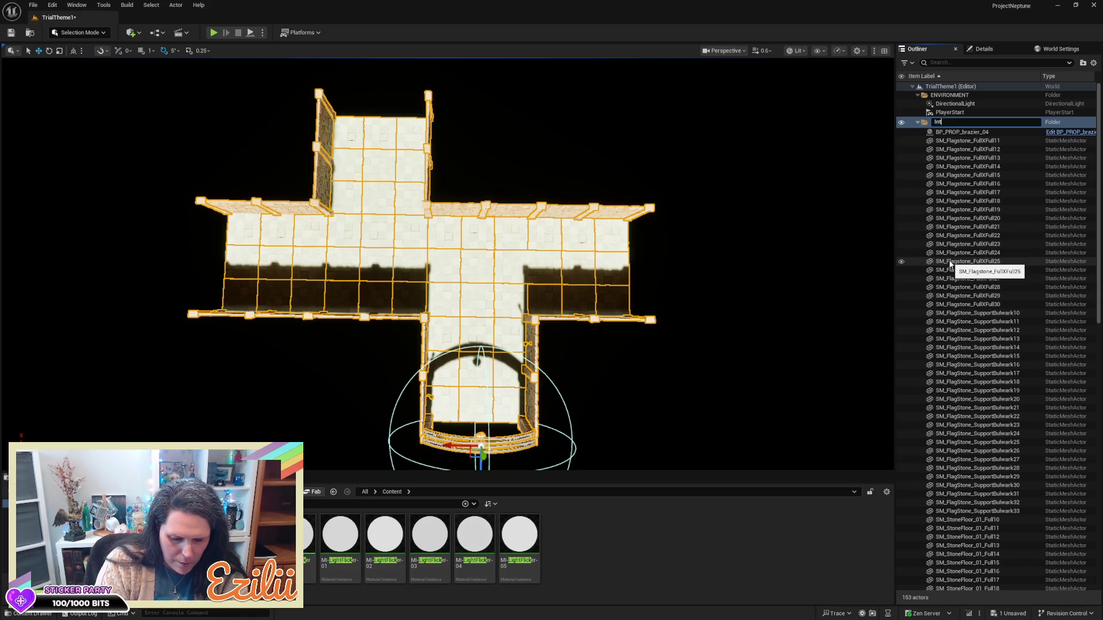
pyautogui.write('ersection_1')
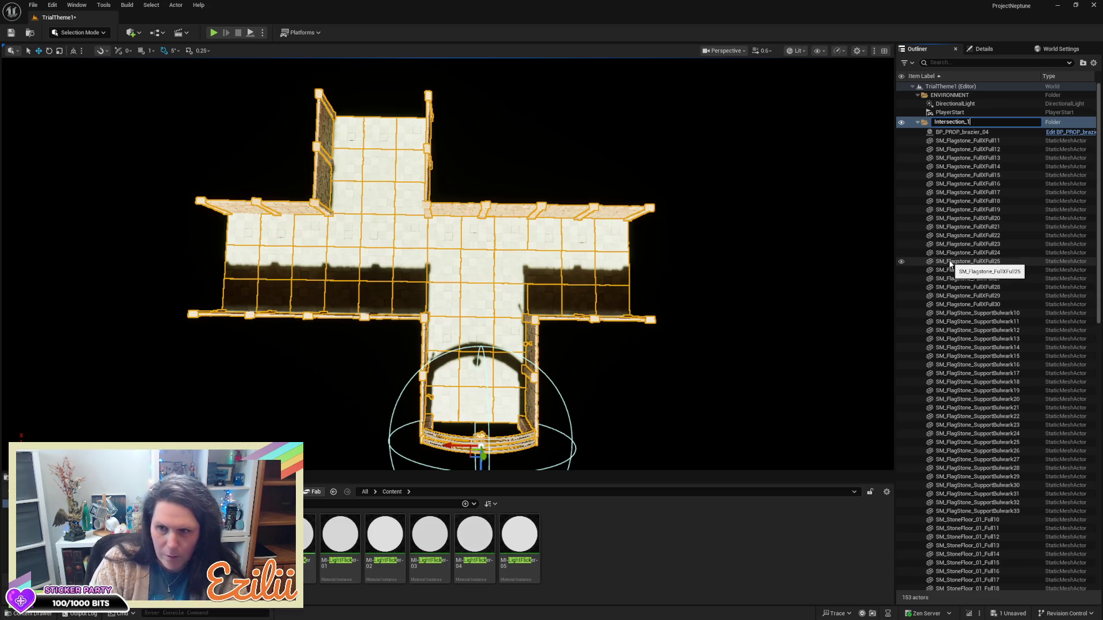
pyautogui.press('Return')
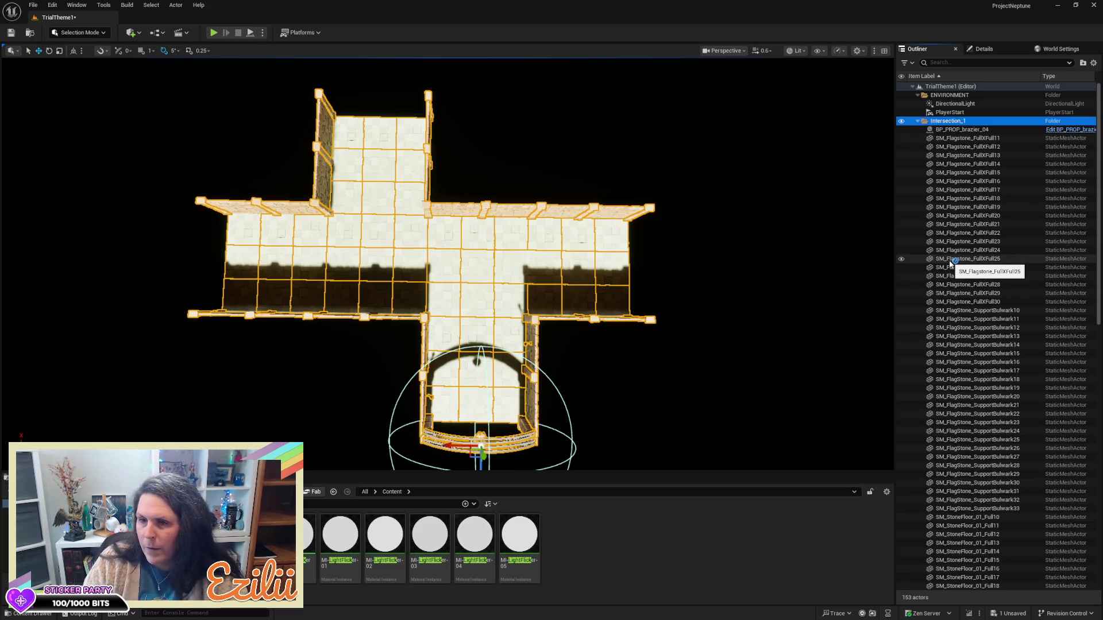
pyautogui.click(918, 121)
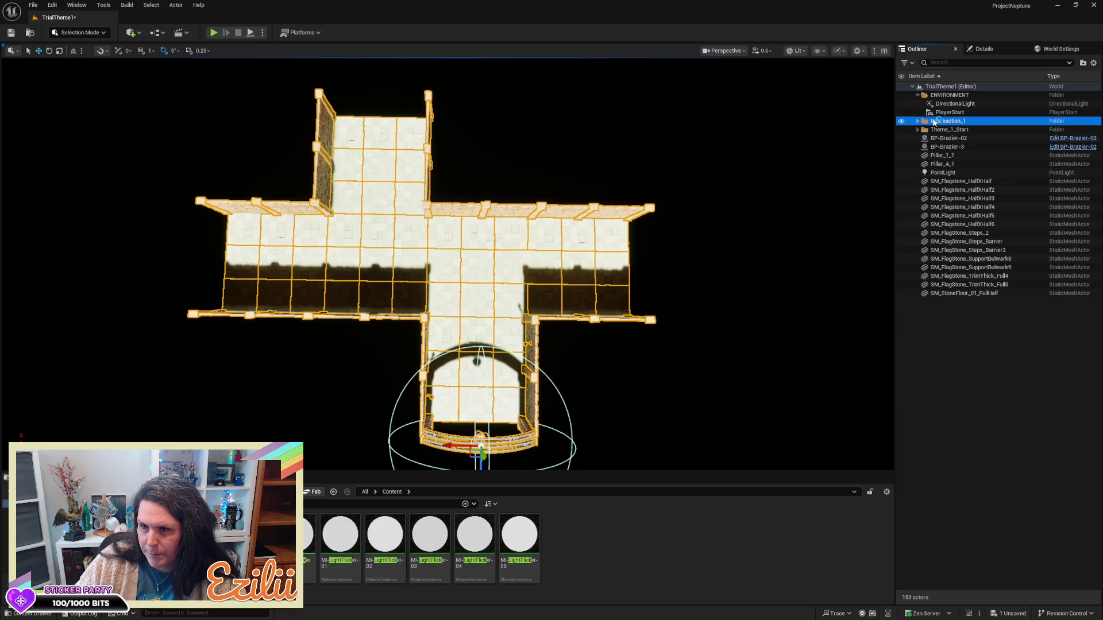
pyautogui.click(935, 122)
pyautogui.press('Return')
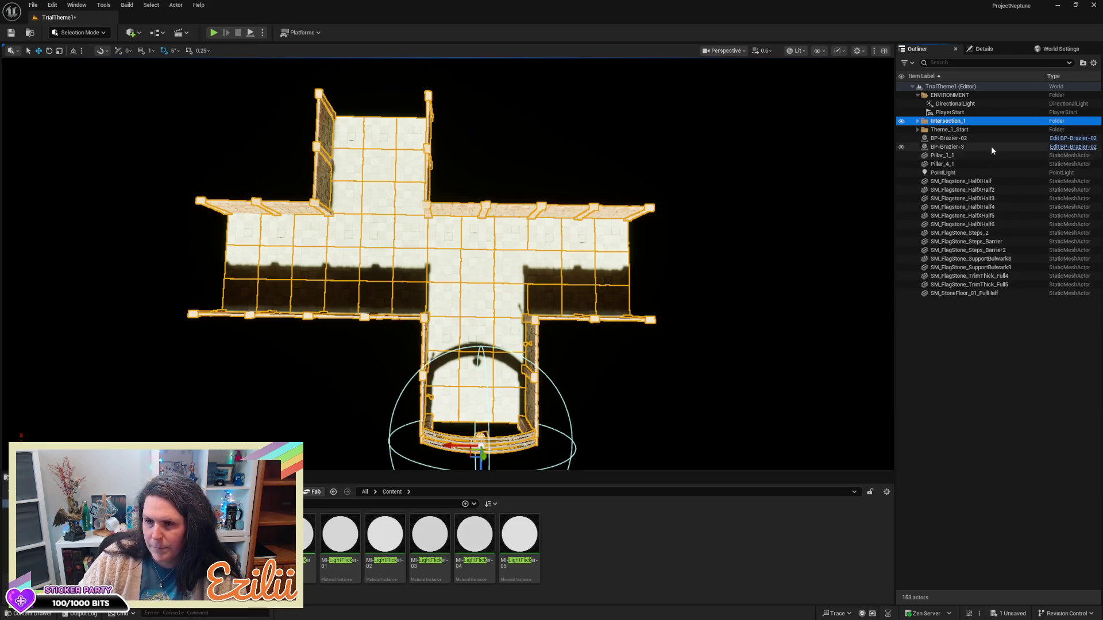
# - Rename the Theme_1_Start folder to Start_1
pyautogui.click(958, 131)
pyautogui.doubleClick(959, 131)
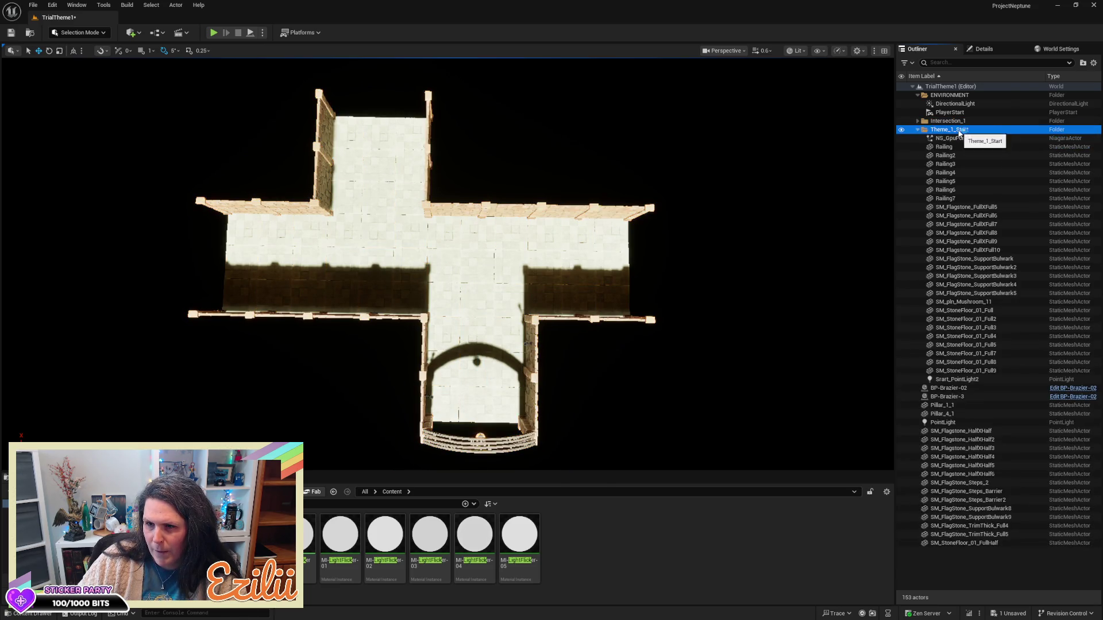
pyautogui.click(958, 131)
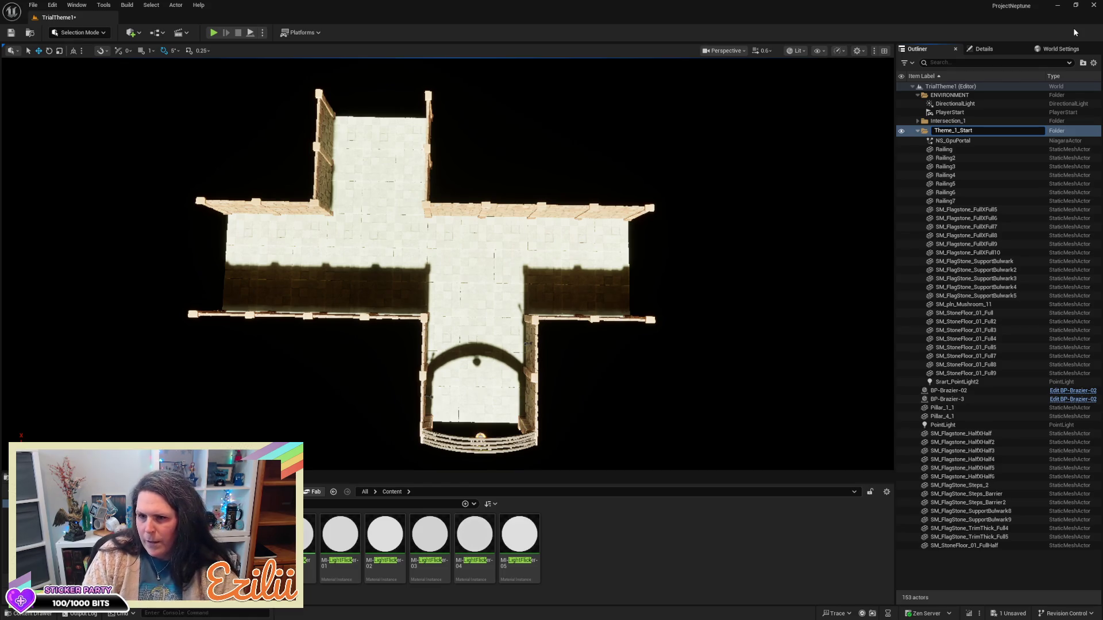
pyautogui.press('BackSpace')
pyautogui.press('BackSpace')
pyautogui.press('BackSpace')
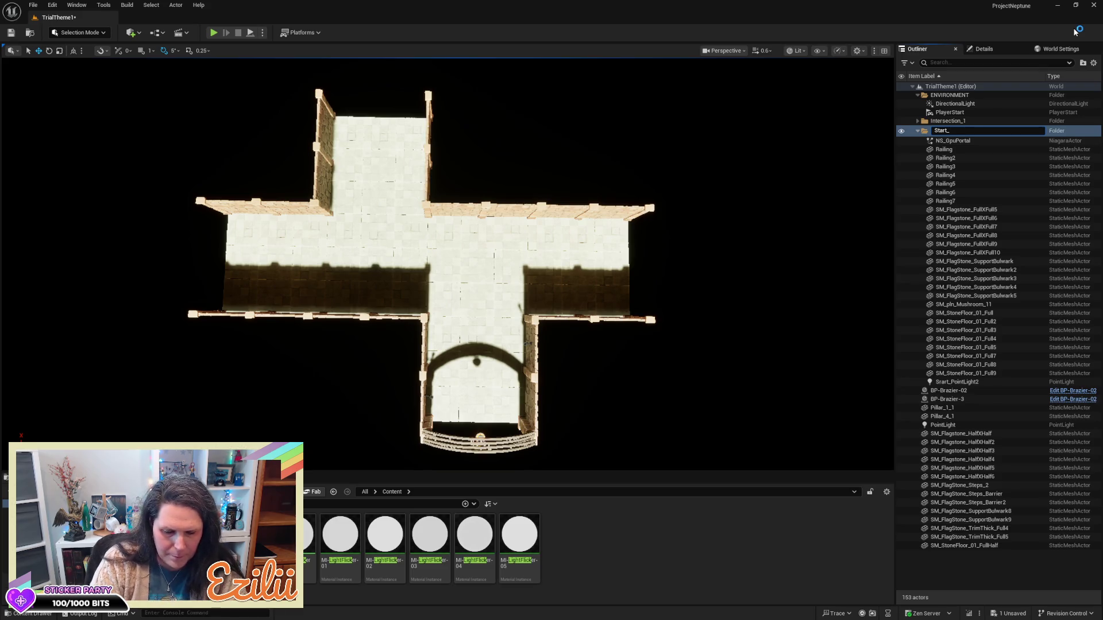
pyautogui.write('1')
pyautogui.press('Return')
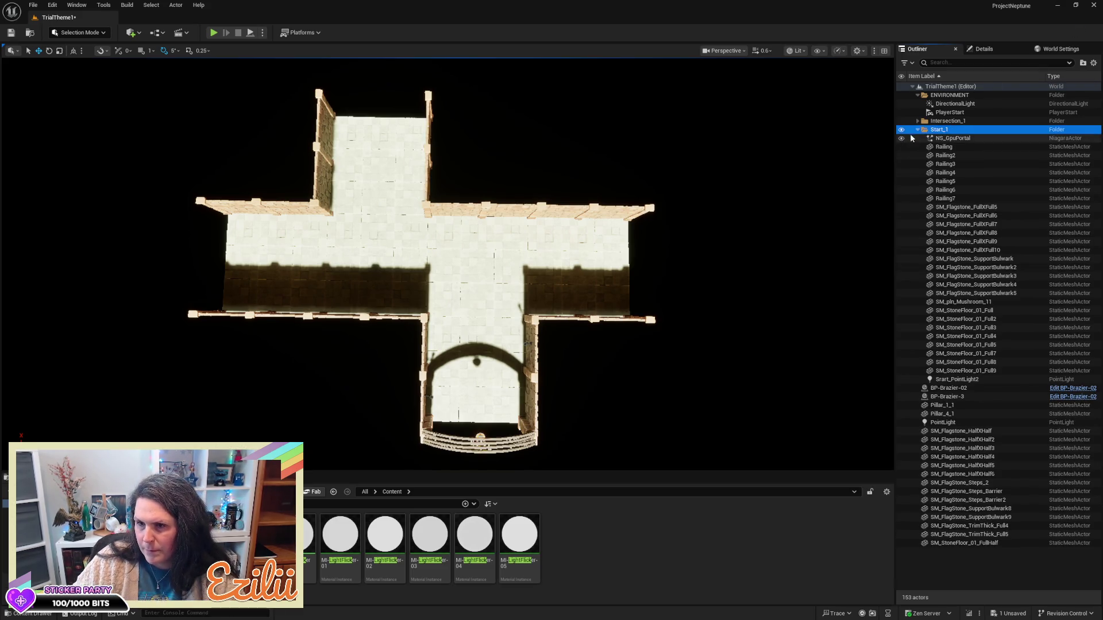
pyautogui.click(918, 129)
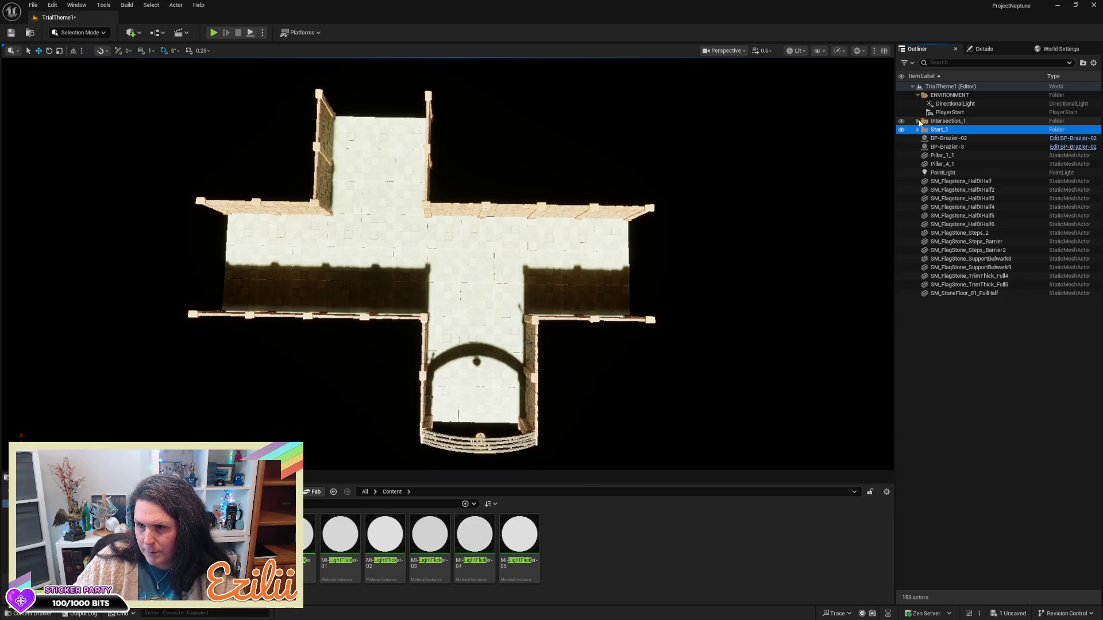
pyautogui.moveTo(575, 259)
pyautogui.mouseDown()
pyautogui.moveTo(299, 258)
pyautogui.moveTo(270, 241)
pyautogui.mouseUp()
# - File the portal room's two braziers, BP-Brazier-02 and BP-Brazier-3, under Start_1
pyautogui.moveTo(614, 262)
pyautogui.mouseDown()
pyautogui.moveTo(614, 224)
pyautogui.moveTo(613, 262)
pyautogui.mouseUp()
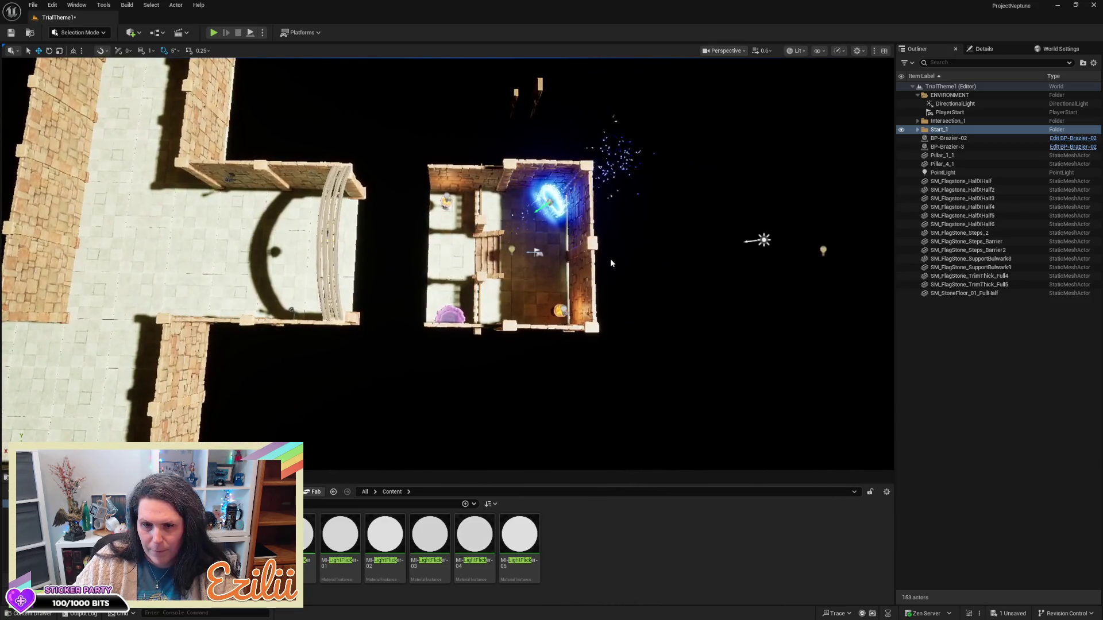
pyautogui.click(556, 313)
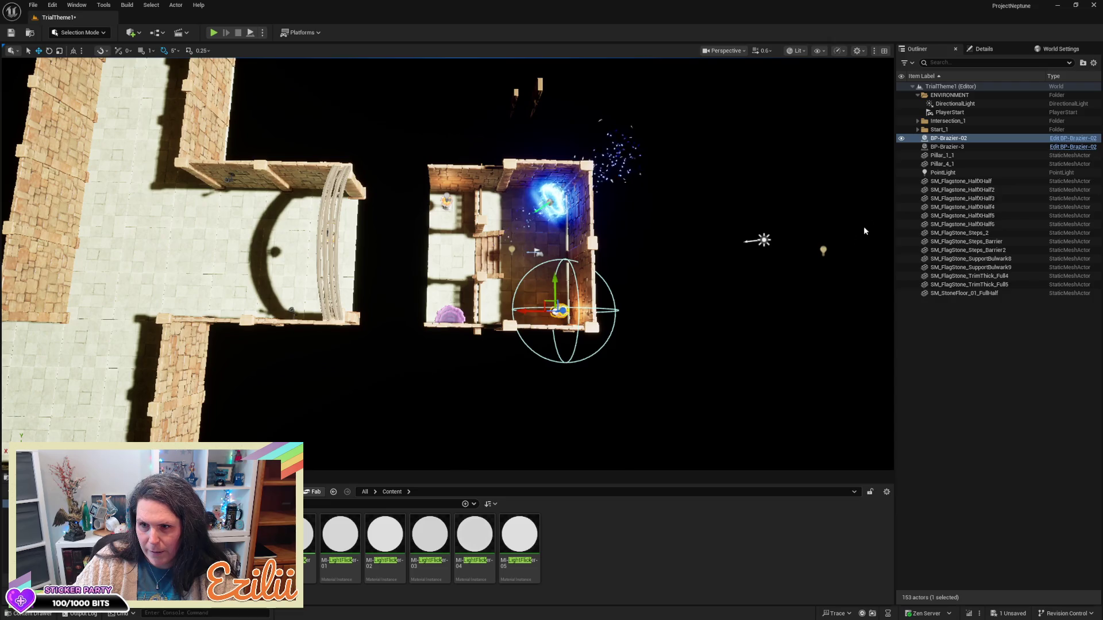
pyautogui.keyDown('ctrl'); pyautogui.click(949, 146); pyautogui.keyUp('ctrl')
pyautogui.moveTo(952, 143); pyautogui.dragTo(939, 131)
pyautogui.click(918, 129)
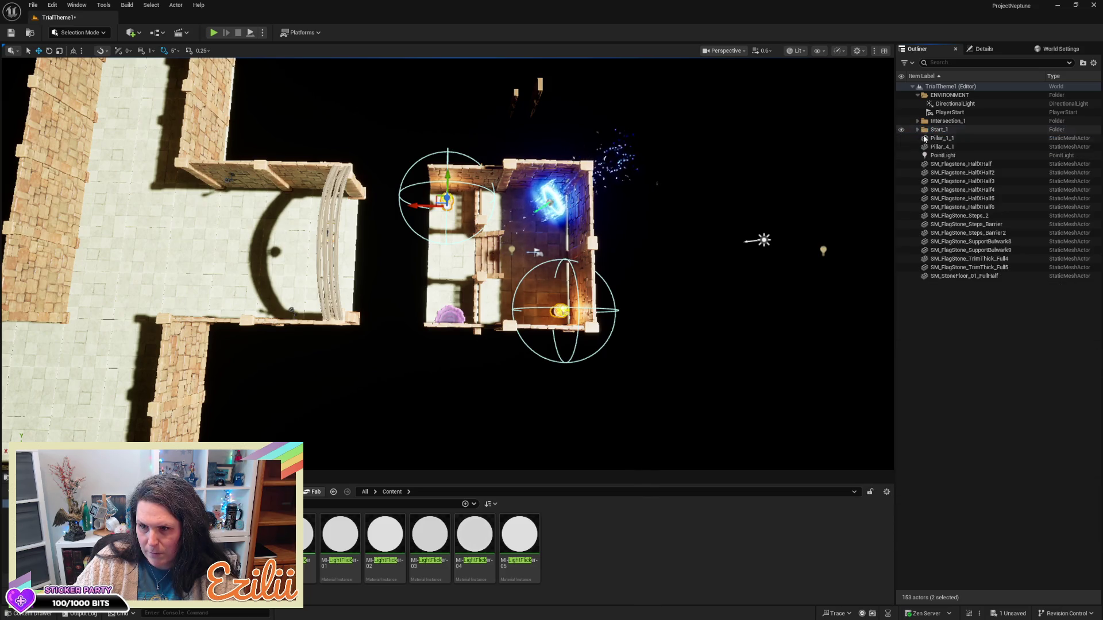
# - Move the fourteen pieces from SM_Flagstone_HalfXHalf to SM_StoneFloor_01_FullHalf into Start_1
pyautogui.click(933, 164)
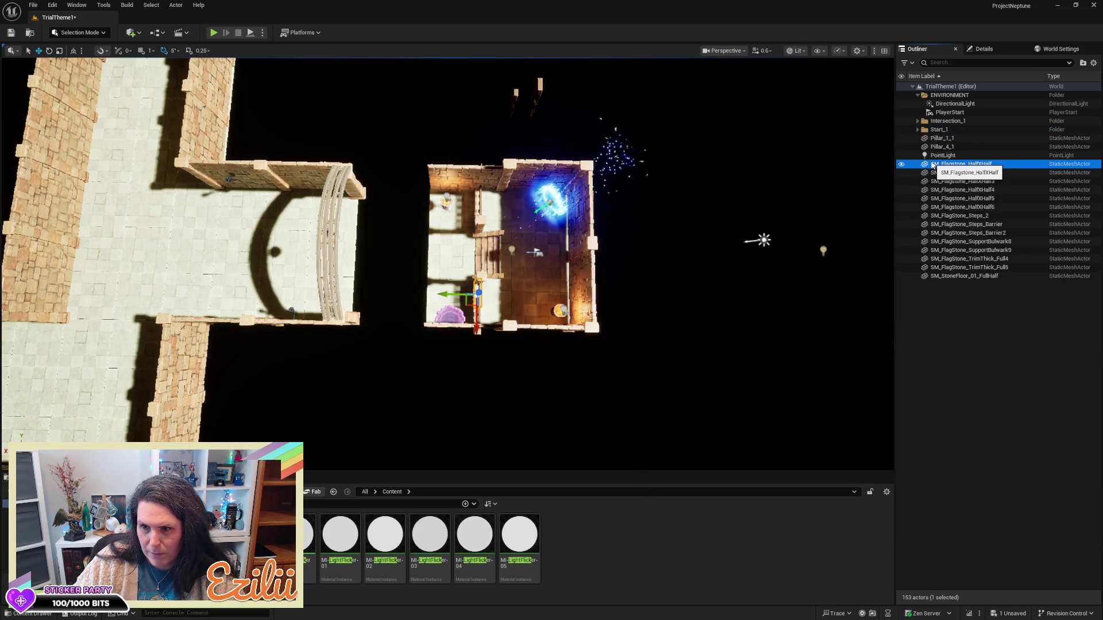
pyautogui.keyDown('shift'); pyautogui.click(959, 276); pyautogui.keyUp('shift')
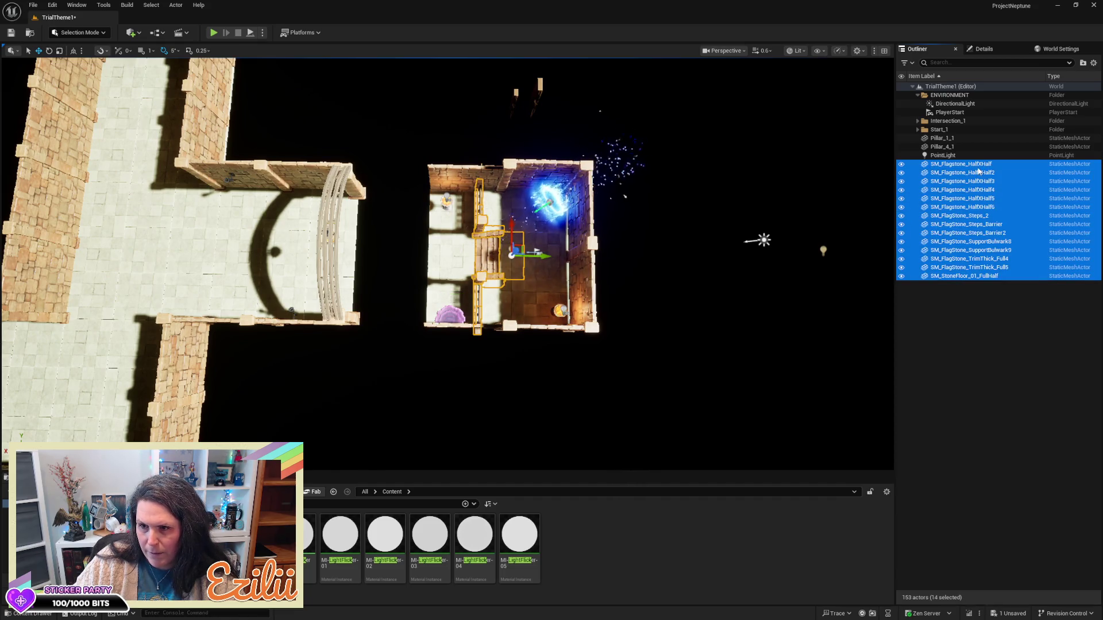
pyautogui.click(918, 129)
pyautogui.click(918, 129)
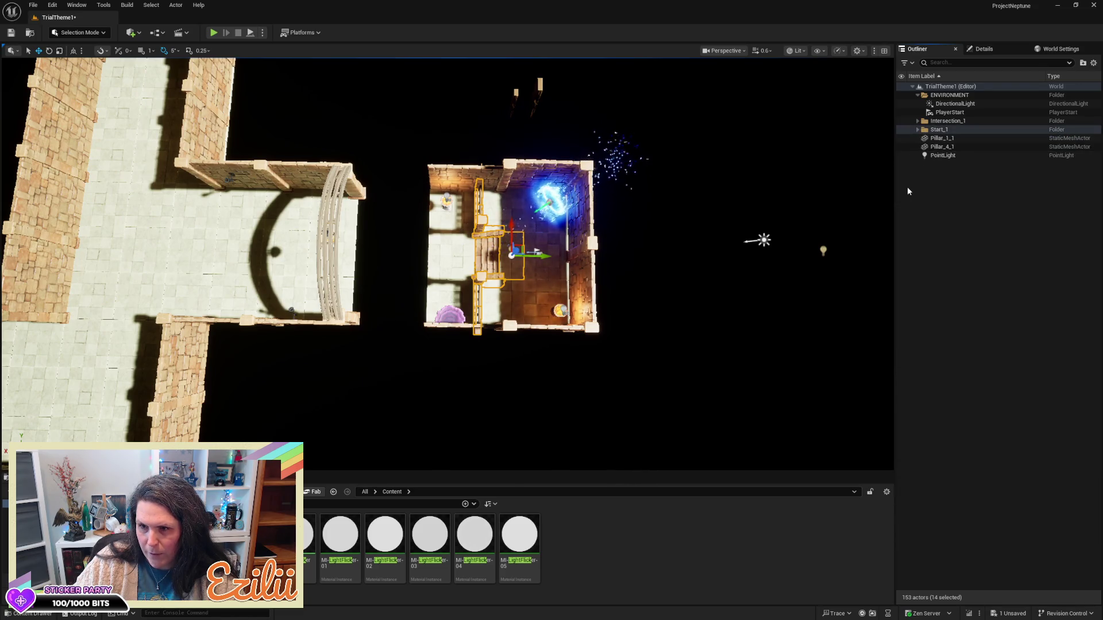
# - Select the PointLight, Pillar_4_1 and Pillar_1_1 in turn, ending on the DirectionalLight
pyautogui.click(943, 155)
pyautogui.moveTo(838, 201); pyautogui.dragTo(797, 199)
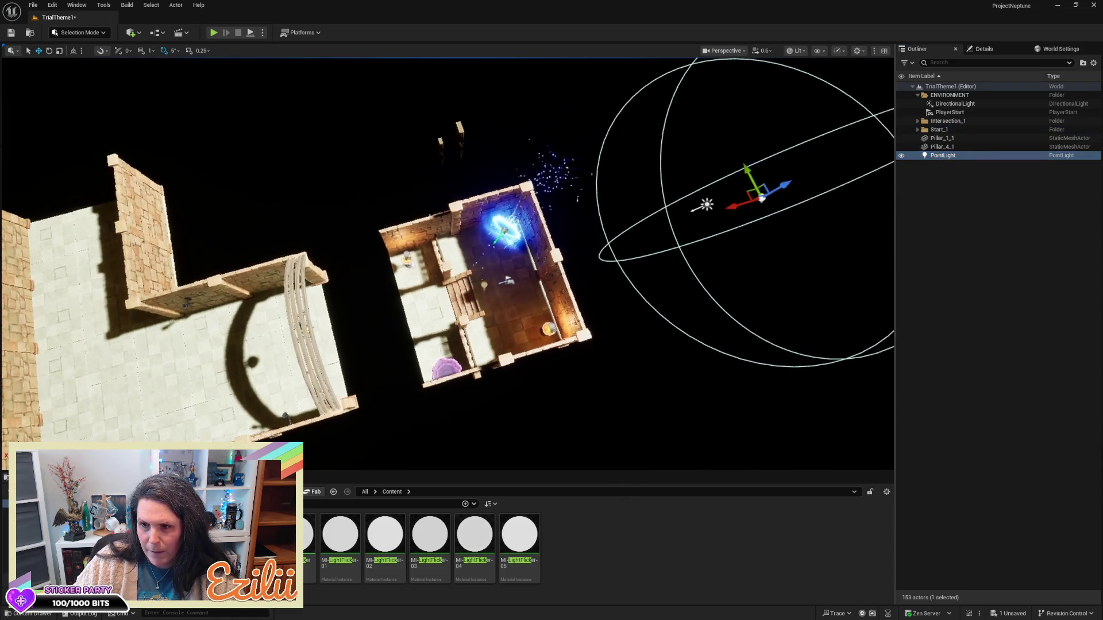
pyautogui.click(943, 147)
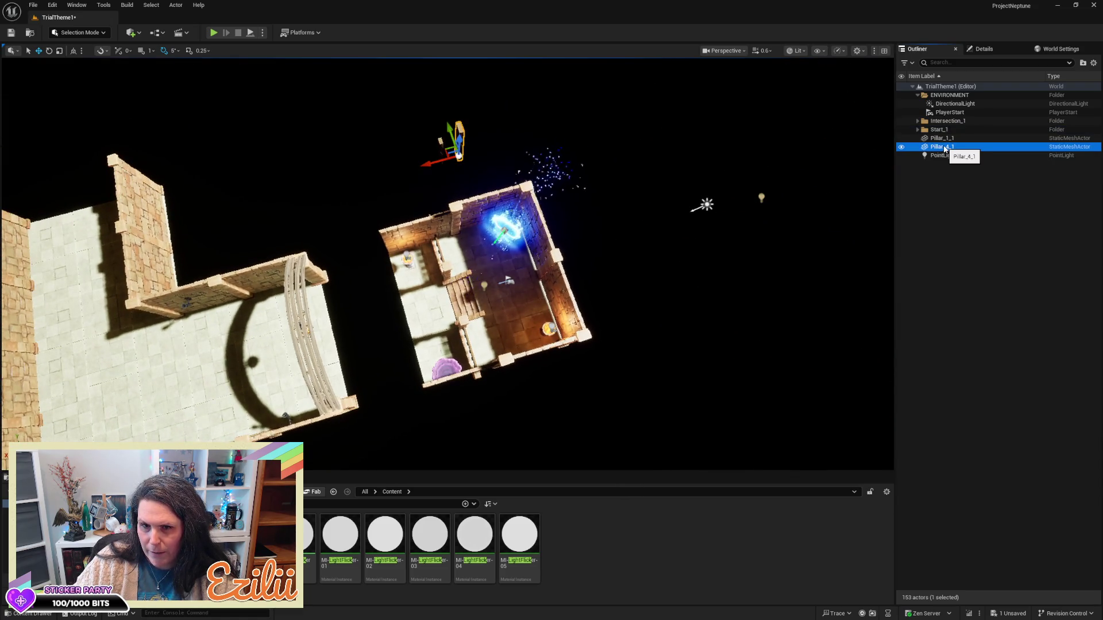
pyautogui.click(942, 139)
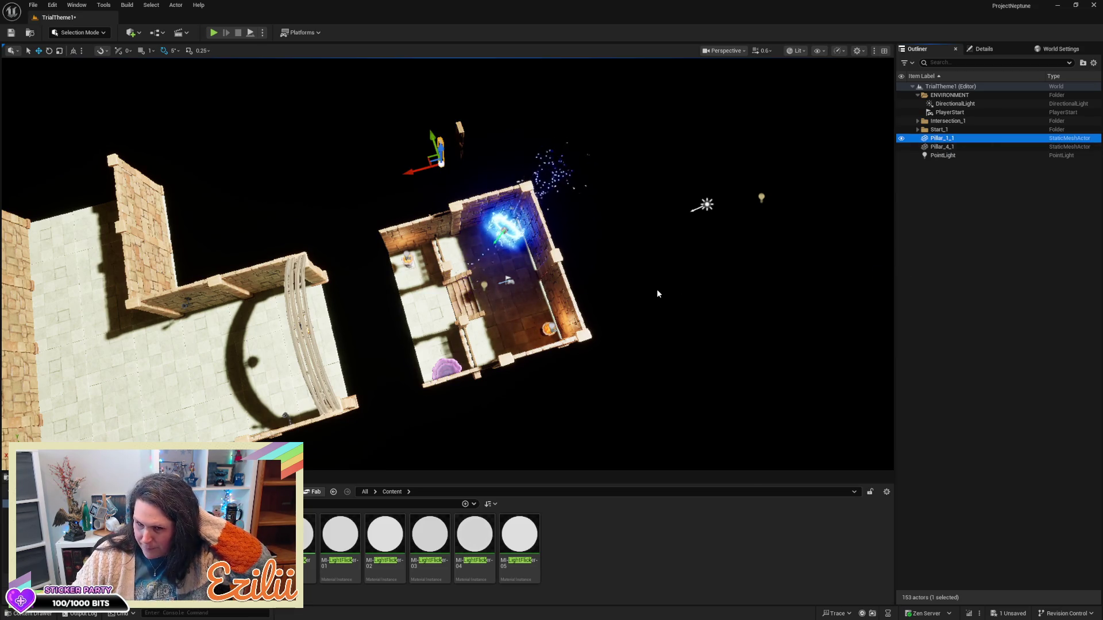
pyautogui.moveTo(658, 288); pyautogui.dragTo(614, 288)
pyautogui.click(955, 103)
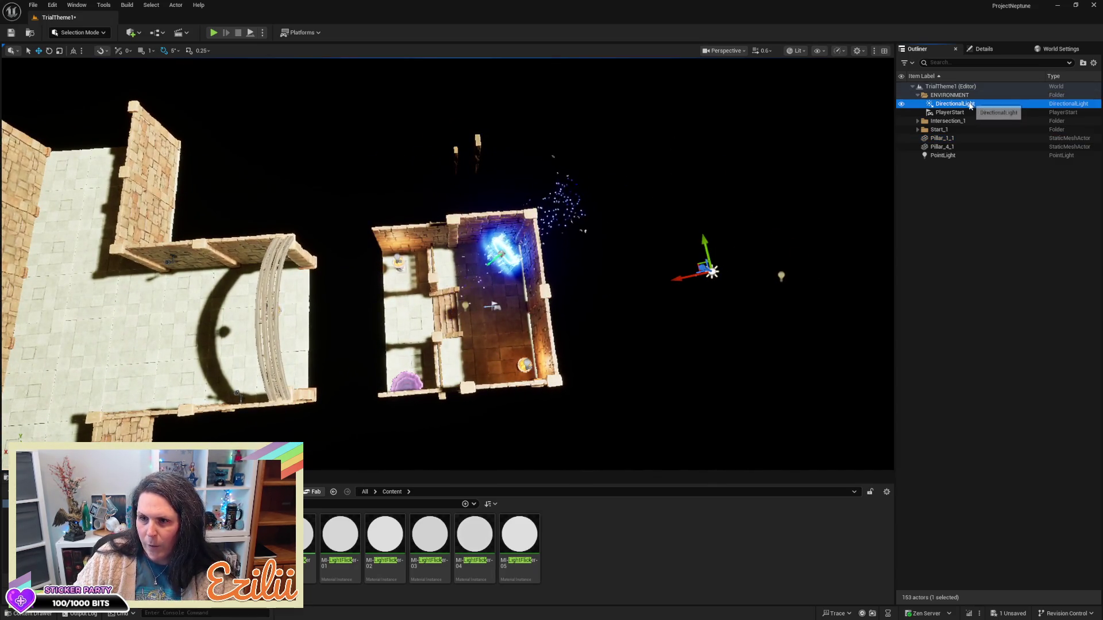
# - Dim the DirectionalLight to near zero and set its colour to amber after trying orange
pyautogui.click(983, 48)
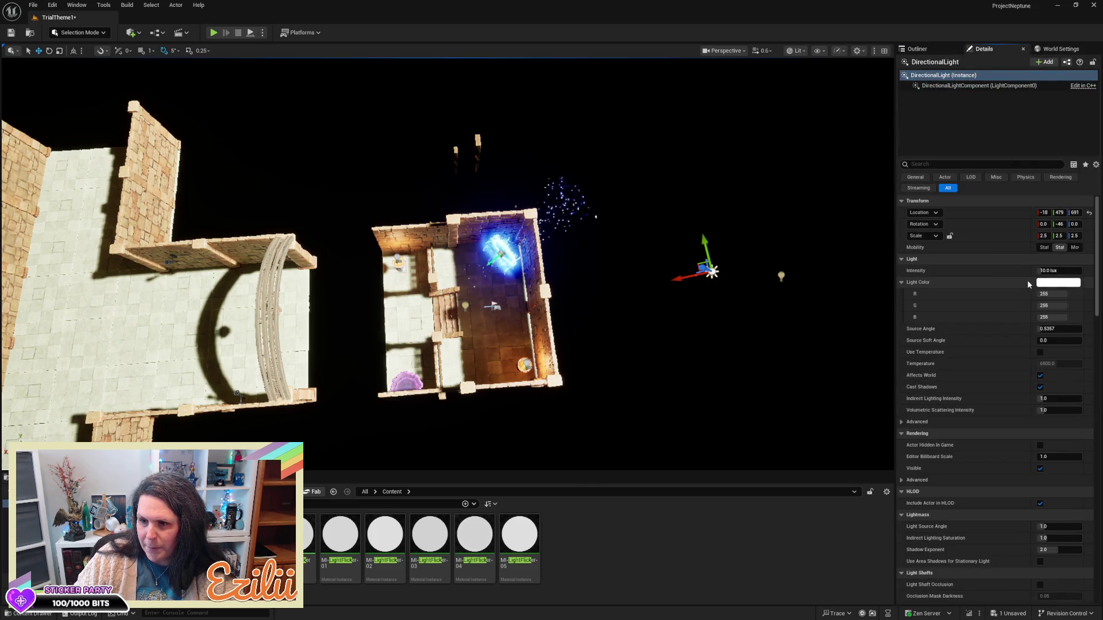
pyautogui.moveTo(1041, 271); pyautogui.dragTo(1026, 270)
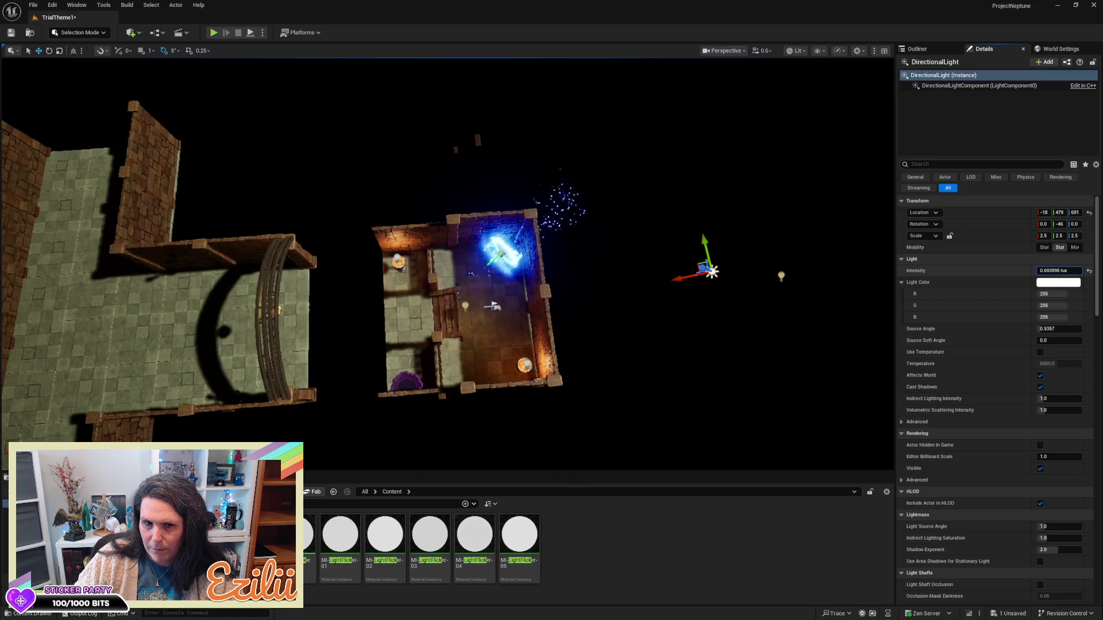
pyautogui.click(1055, 282)
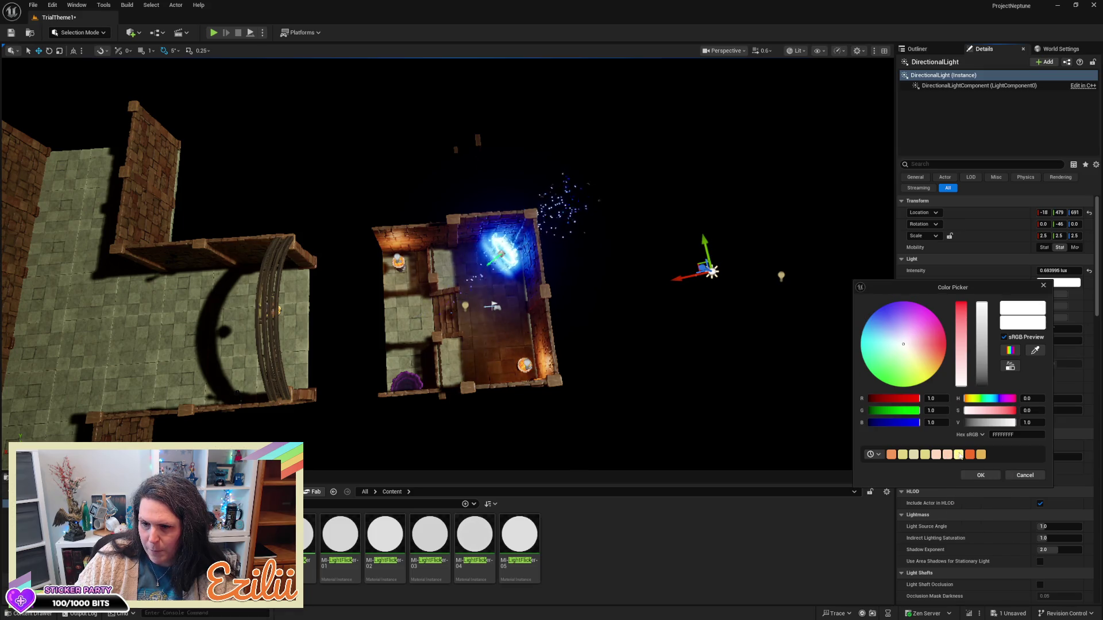
pyautogui.click(971, 455)
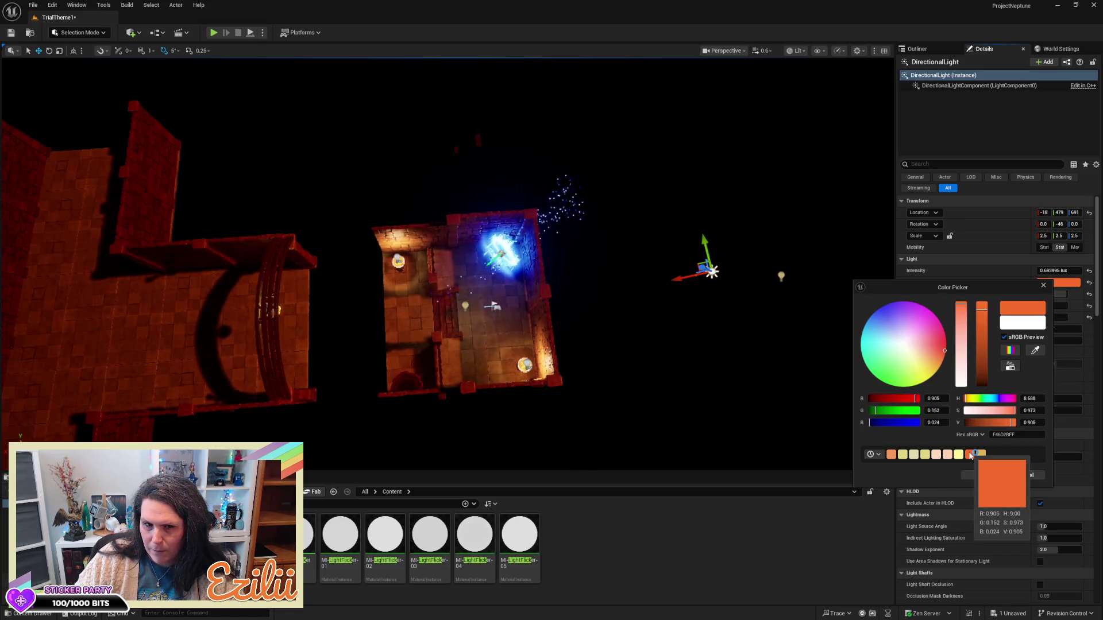
pyautogui.click(926, 457)
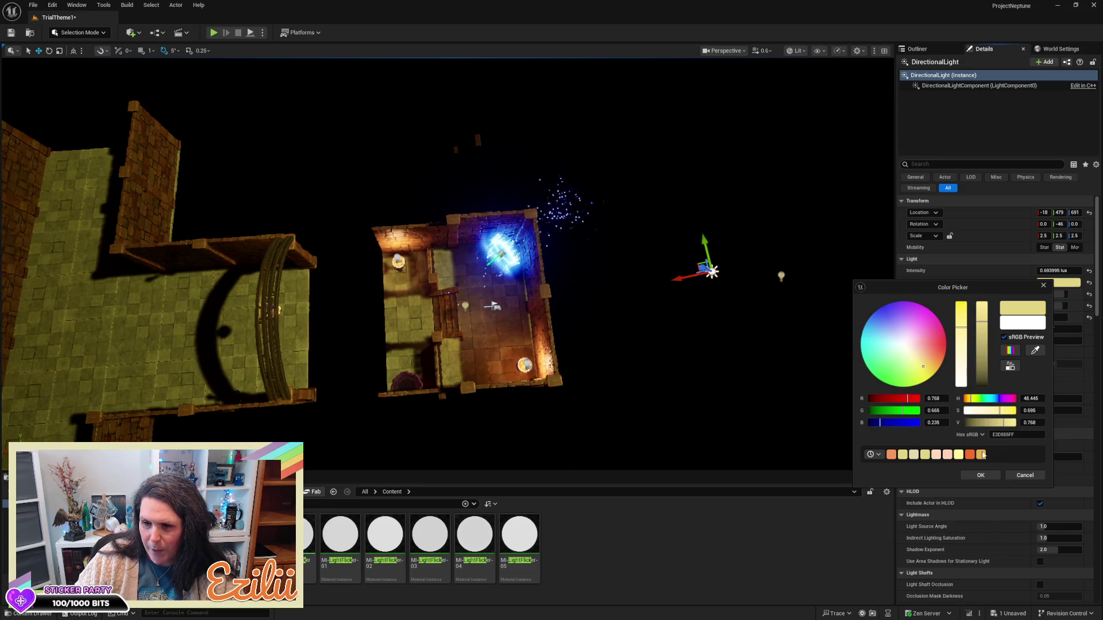
pyautogui.click(981, 455)
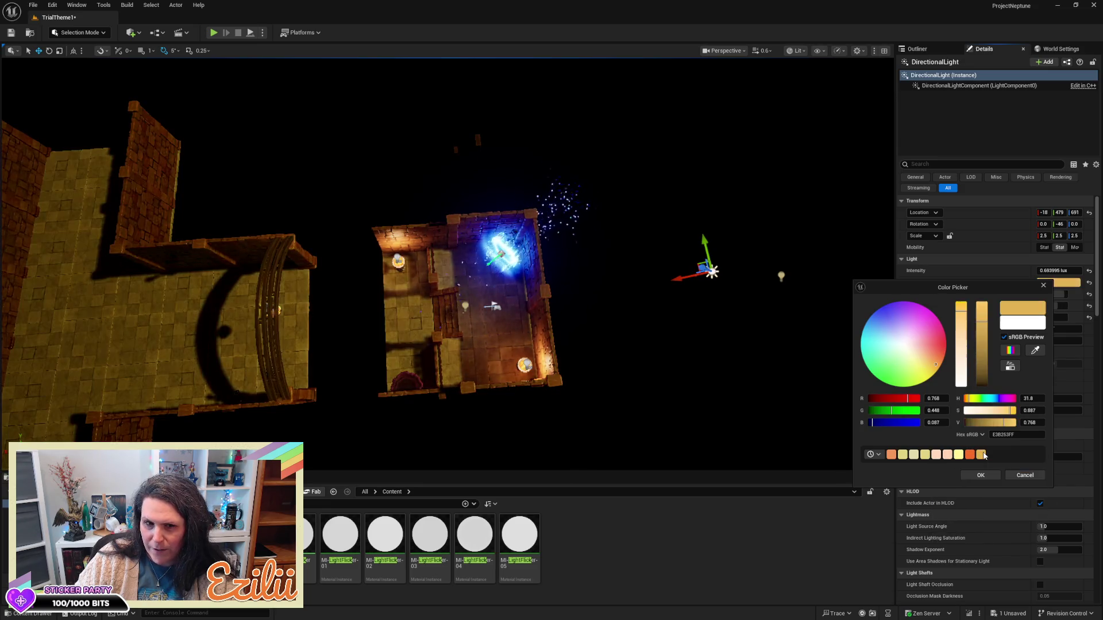
pyautogui.click(891, 455)
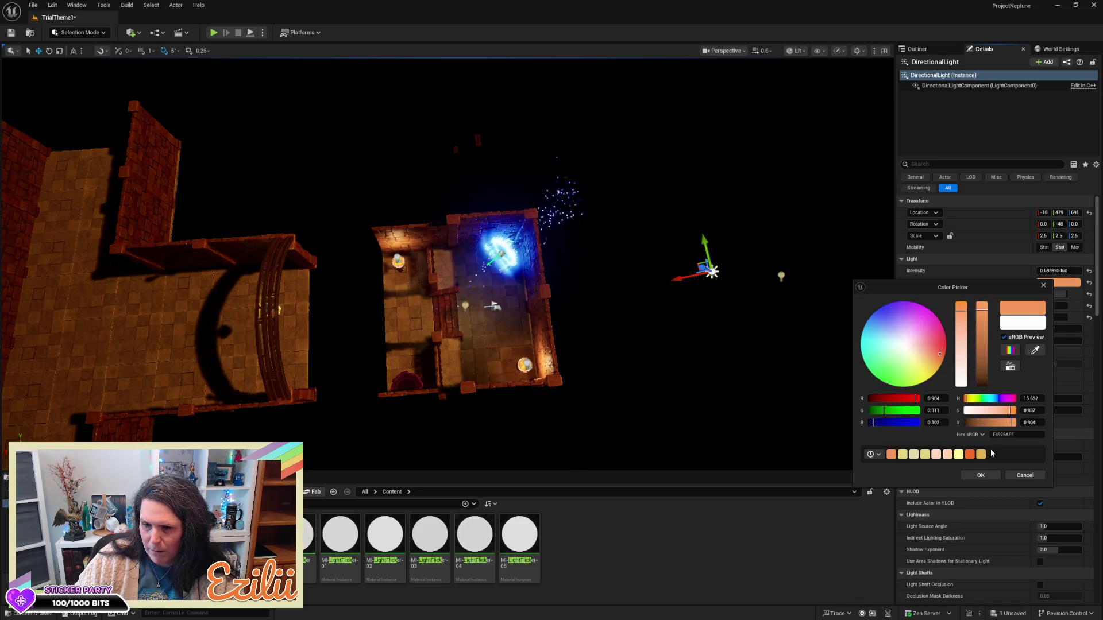
pyautogui.click(978, 455)
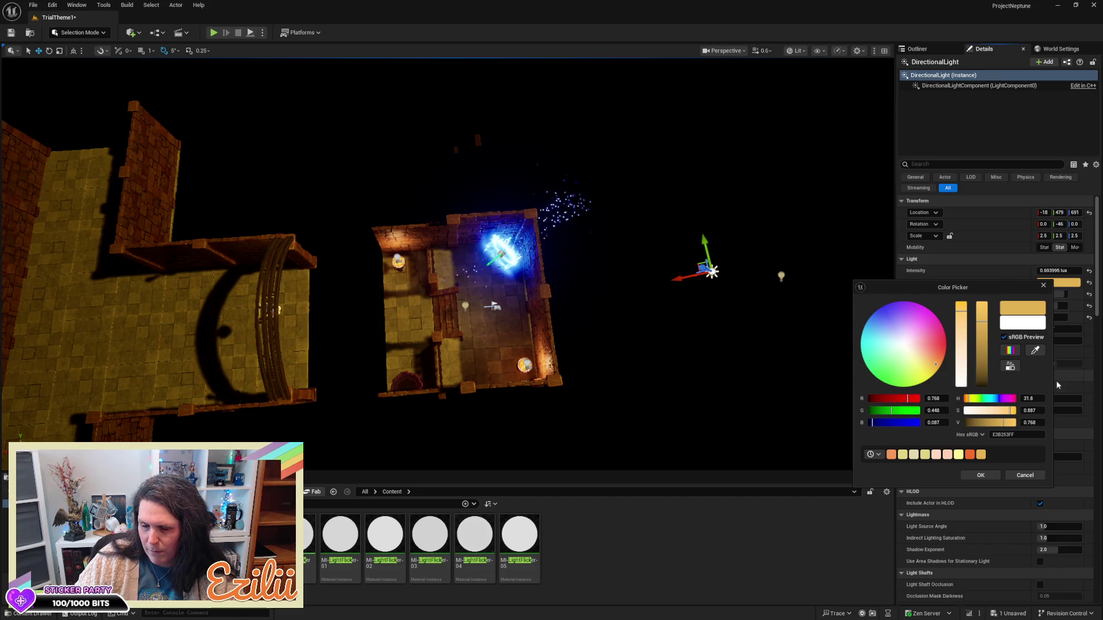
pyautogui.click(980, 476)
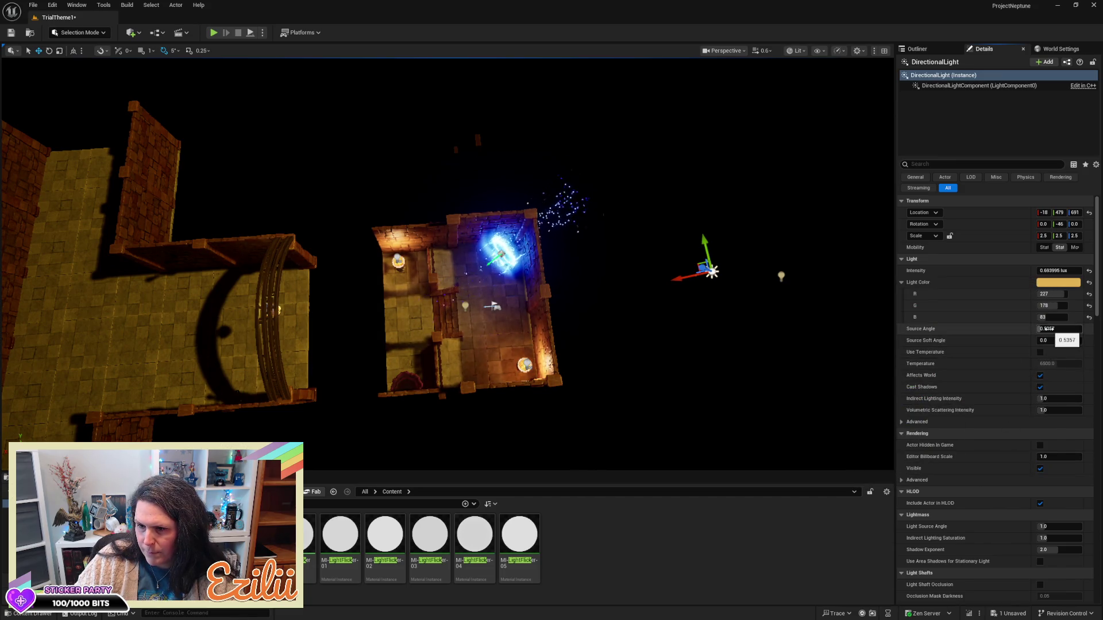
# - Raise the light's Source Angle and Source Soft Angle and rotate it to -76 yaw
pyautogui.moveTo(1059, 329); pyautogui.dragTo(1063, 329)
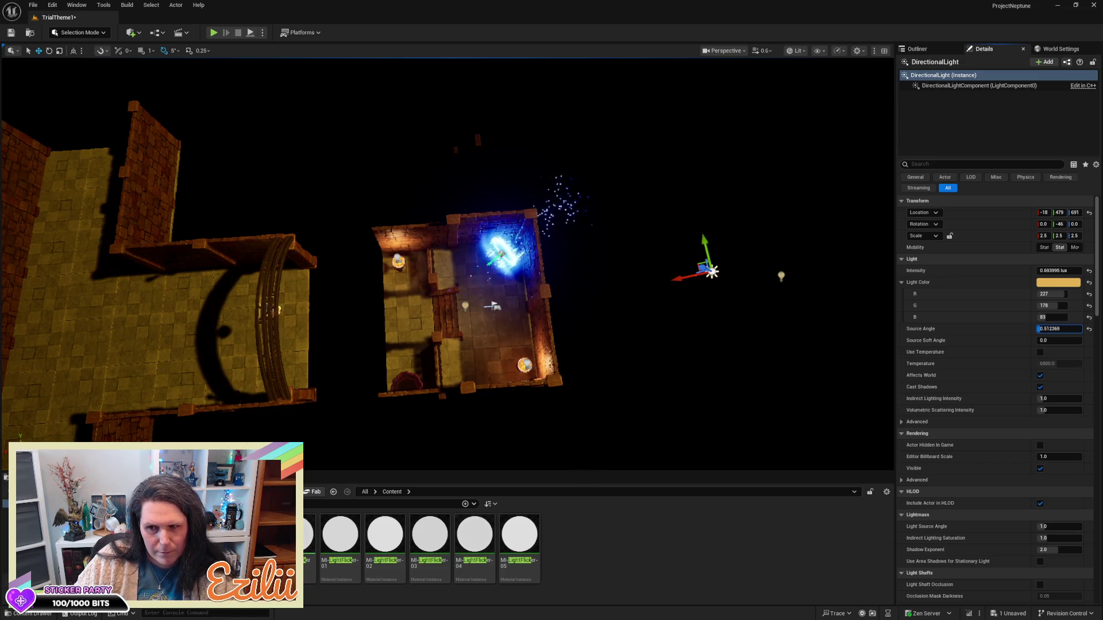
pyautogui.press('Return')
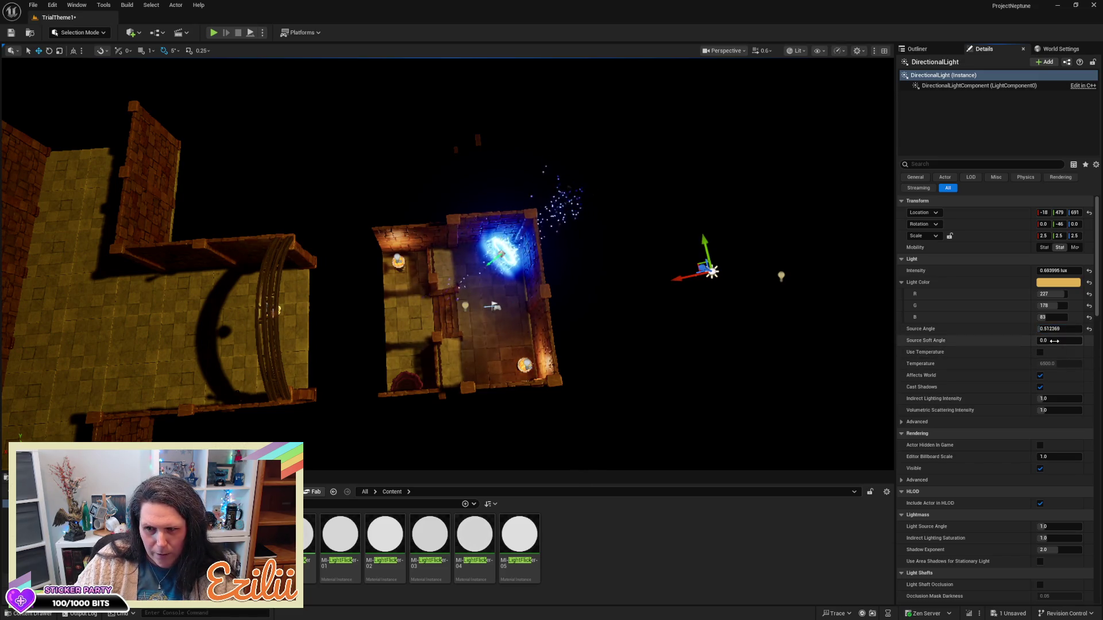
pyautogui.moveTo(1055, 341); pyautogui.dragTo(1061, 340)
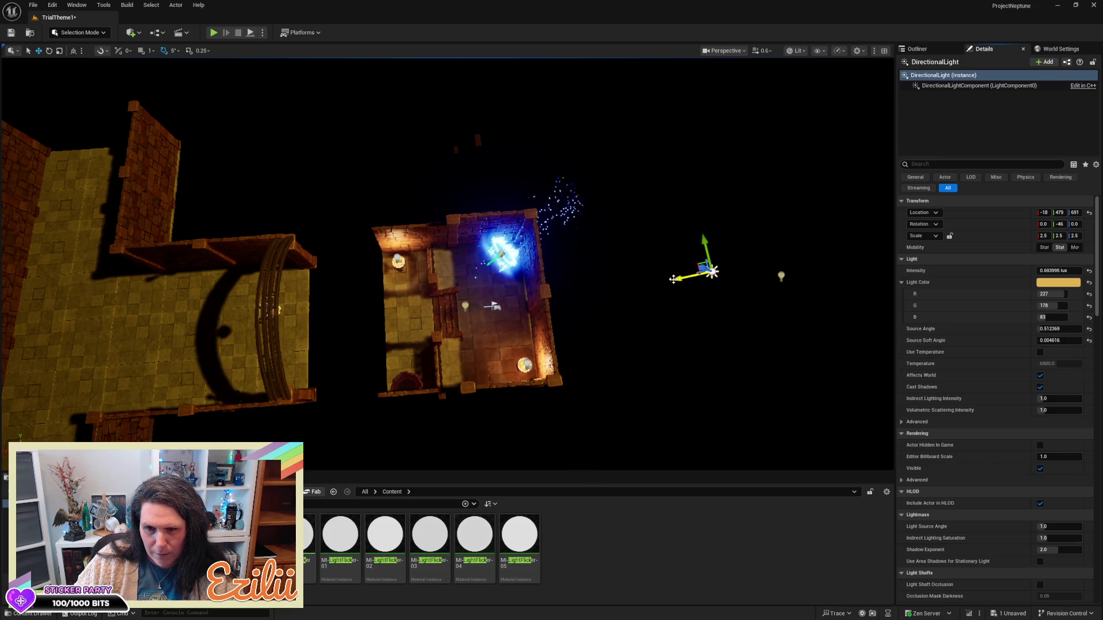
pyautogui.press('e')
pyautogui.moveTo(674, 280)
pyautogui.mouseDown()
pyautogui.moveTo(642, 284)
pyautogui.moveTo(668, 290)
pyautogui.mouseUp()
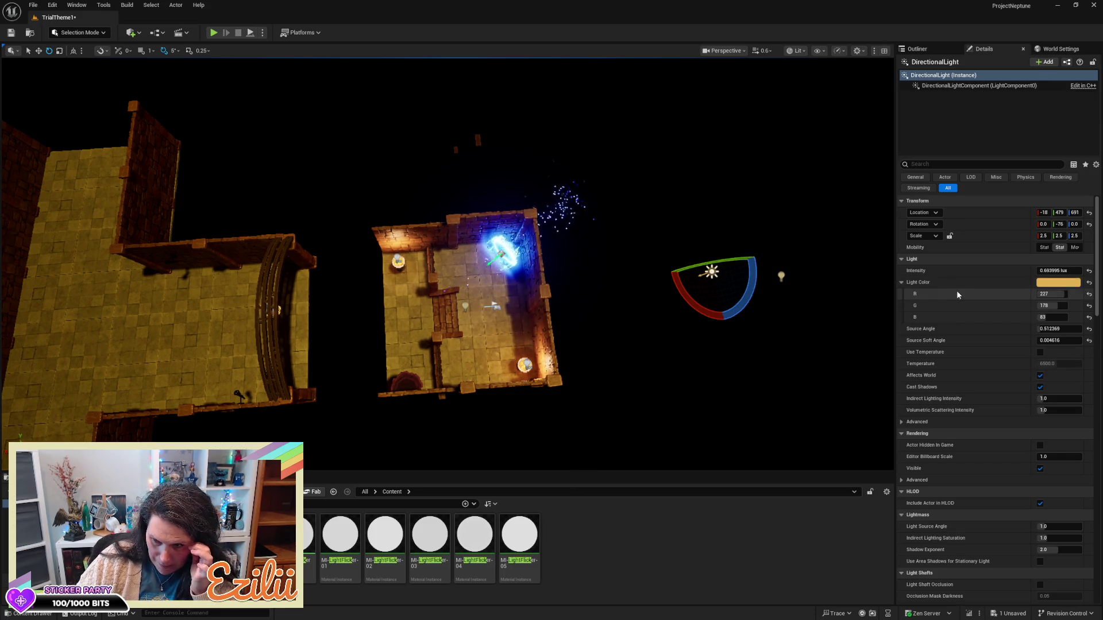
# - Turn off Cast Shadows on the DirectionalLight
pyautogui.click(900, 281)
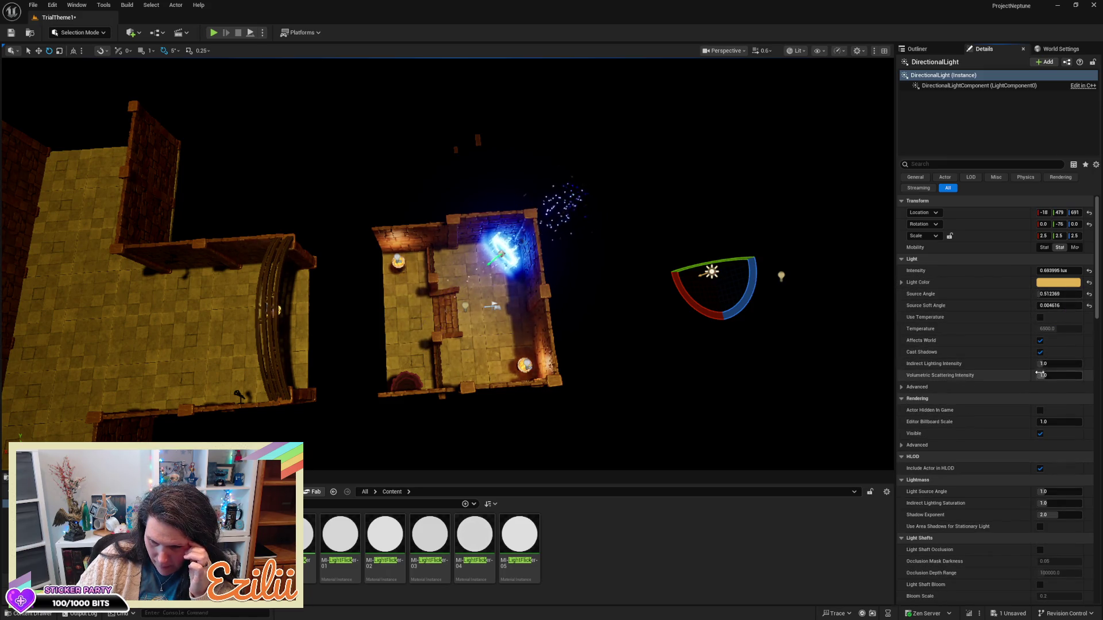
pyautogui.scroll(-1, 1020, 405)
pyautogui.scroll(-2, 1020, 405)
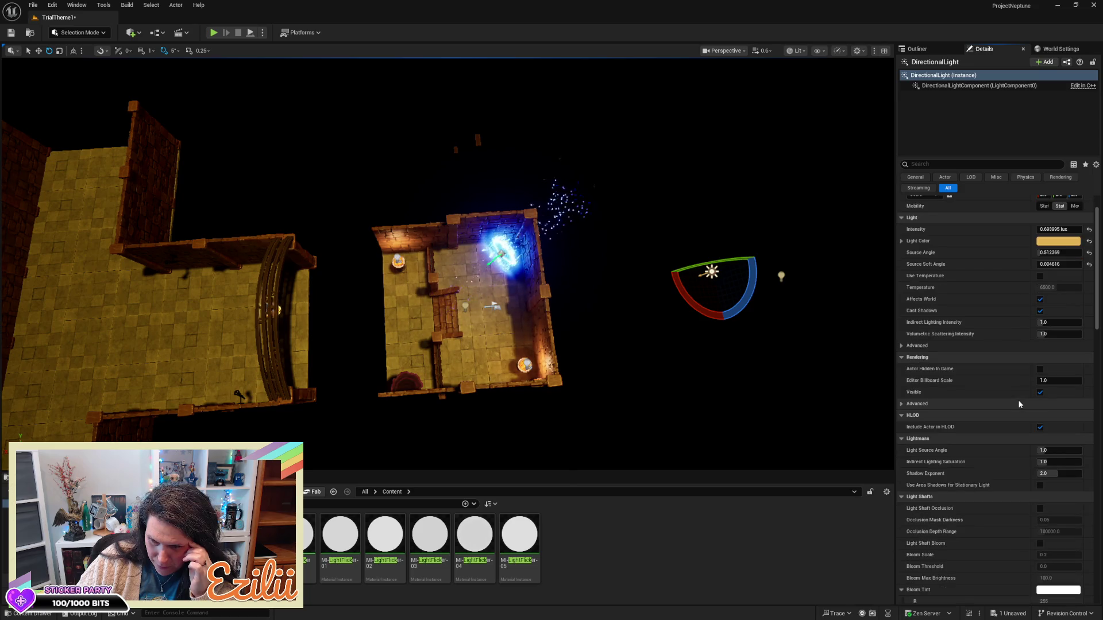
pyautogui.click(1040, 297)
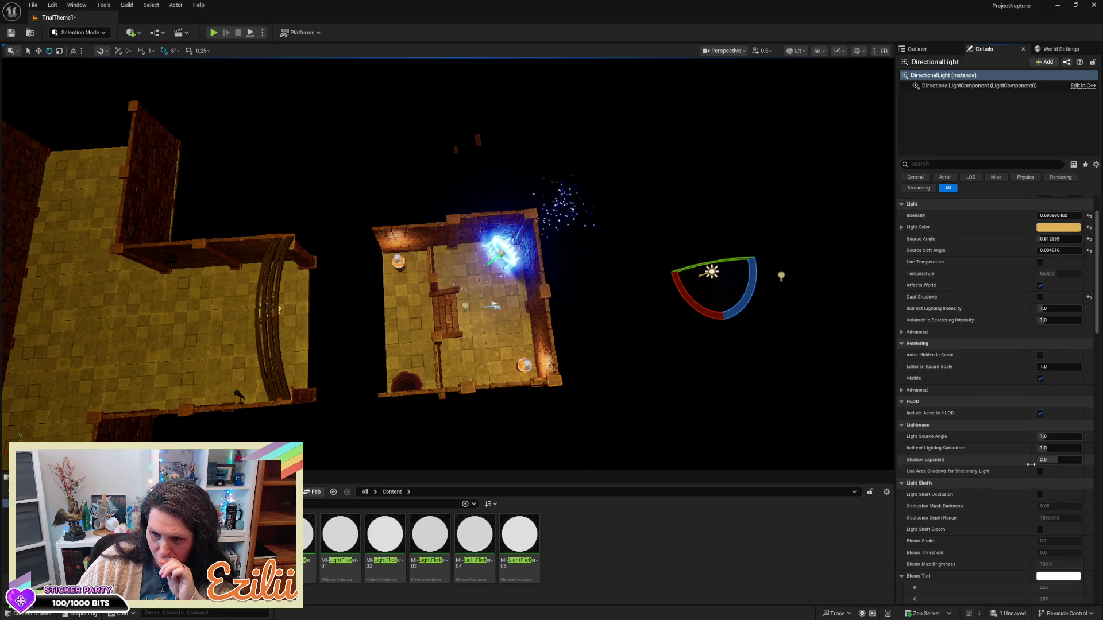
pyautogui.scroll(-5, 1022, 506)
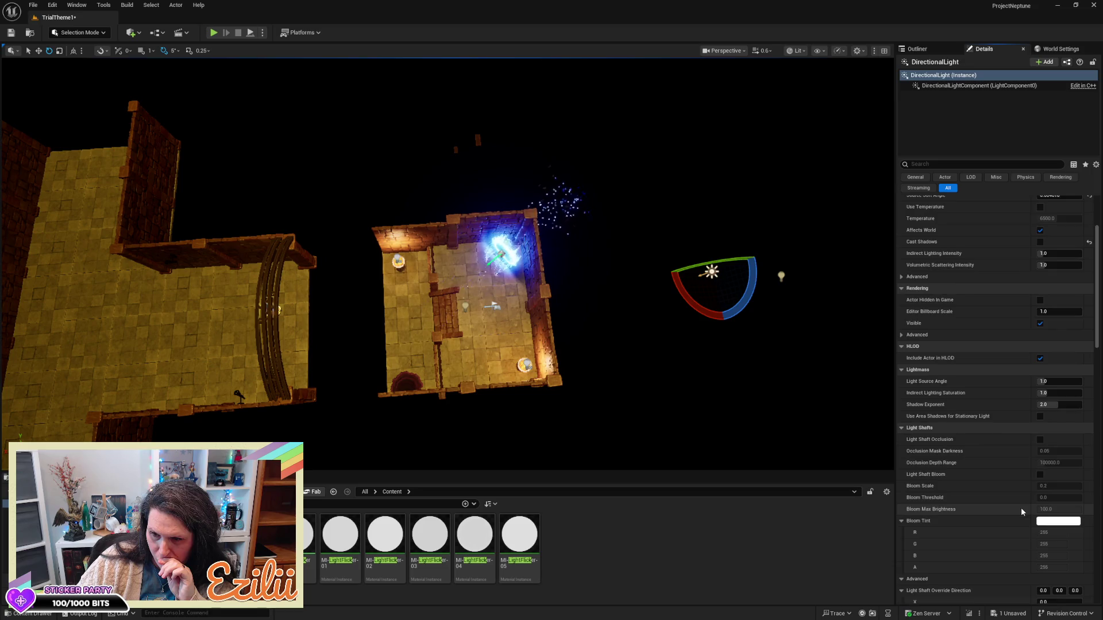
# - Copy the doorway floor tile along Y into the gap, creating SM_StoneFloor_01_Full64
pyautogui.scroll(8, 1022, 507)
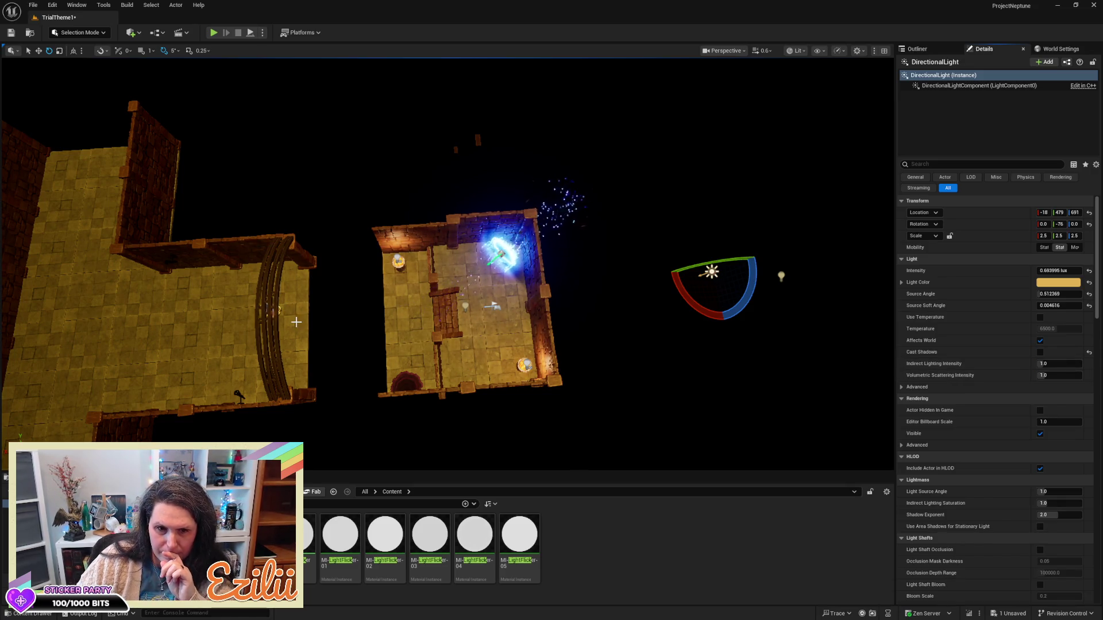
pyautogui.click(325, 324)
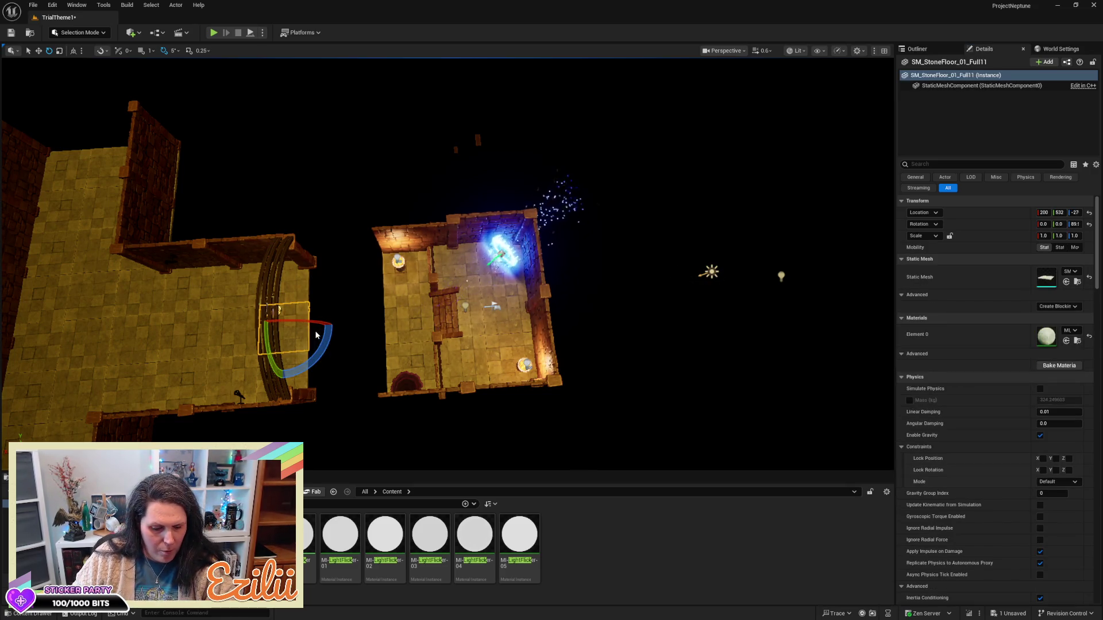
pyautogui.press('w')
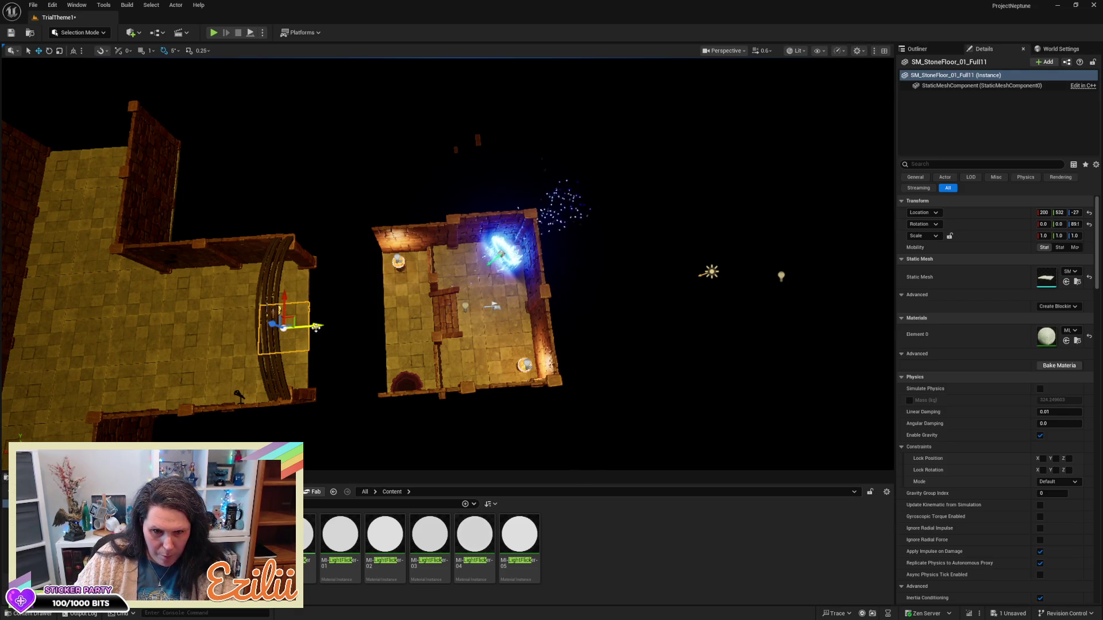
pyautogui.moveTo(315, 328); pyautogui.dragTo(395, 322)
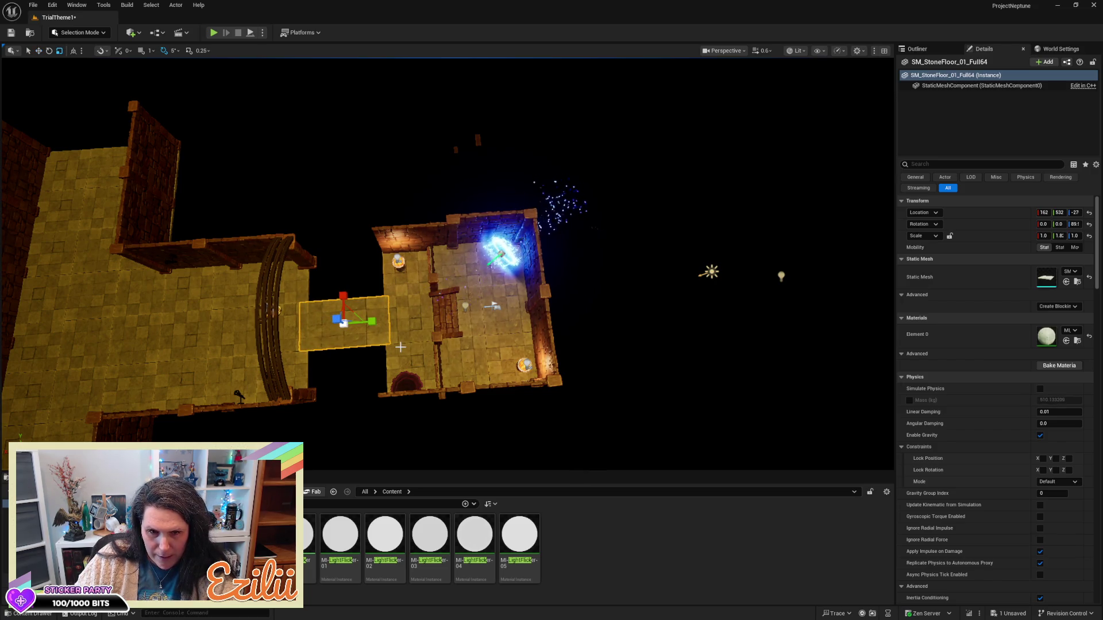
pyautogui.press('Escape')
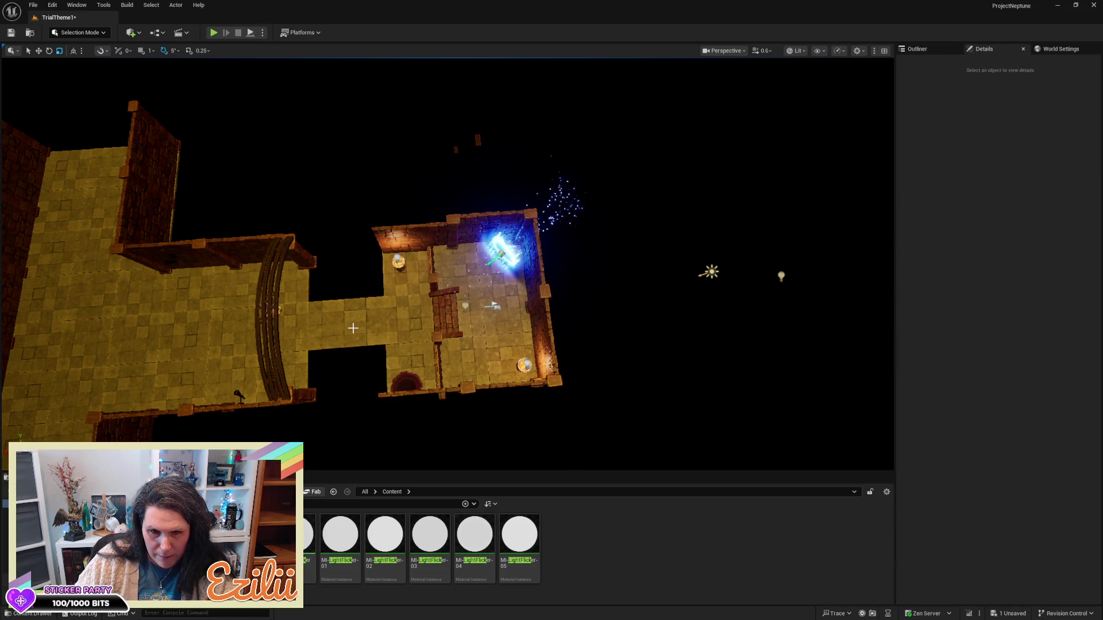
pyautogui.scroll(2, 670, 433)
pyautogui.moveTo(670, 437); pyautogui.dragTo(670, 441)
pyautogui.scroll(2, 670, 441)
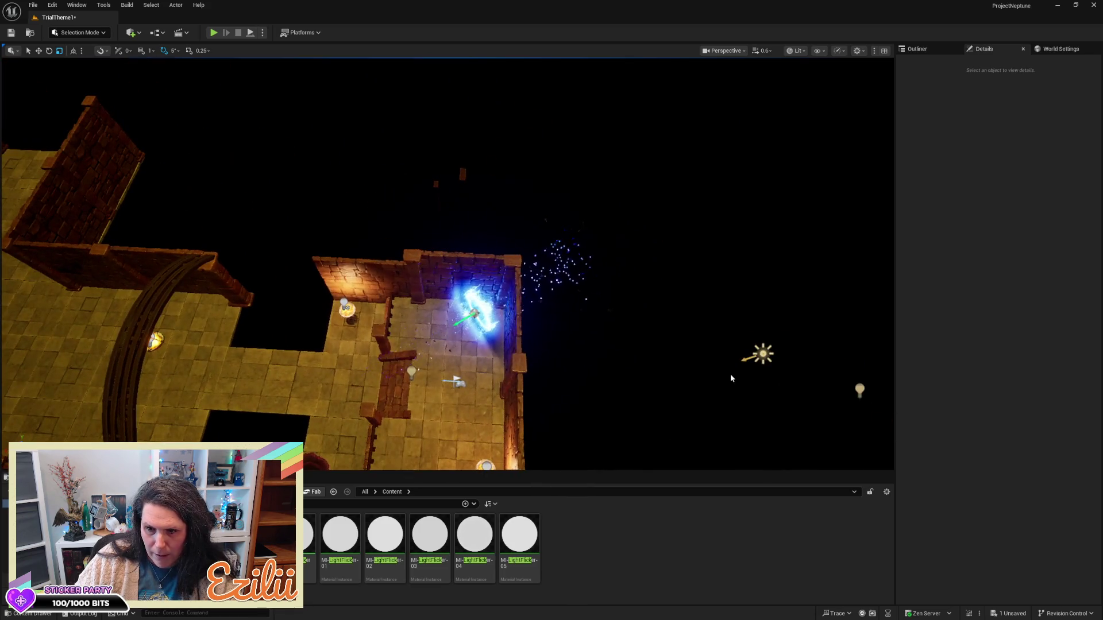
# - Select the directional light and drop its Intensity to 0 lux
pyautogui.click(748, 355)
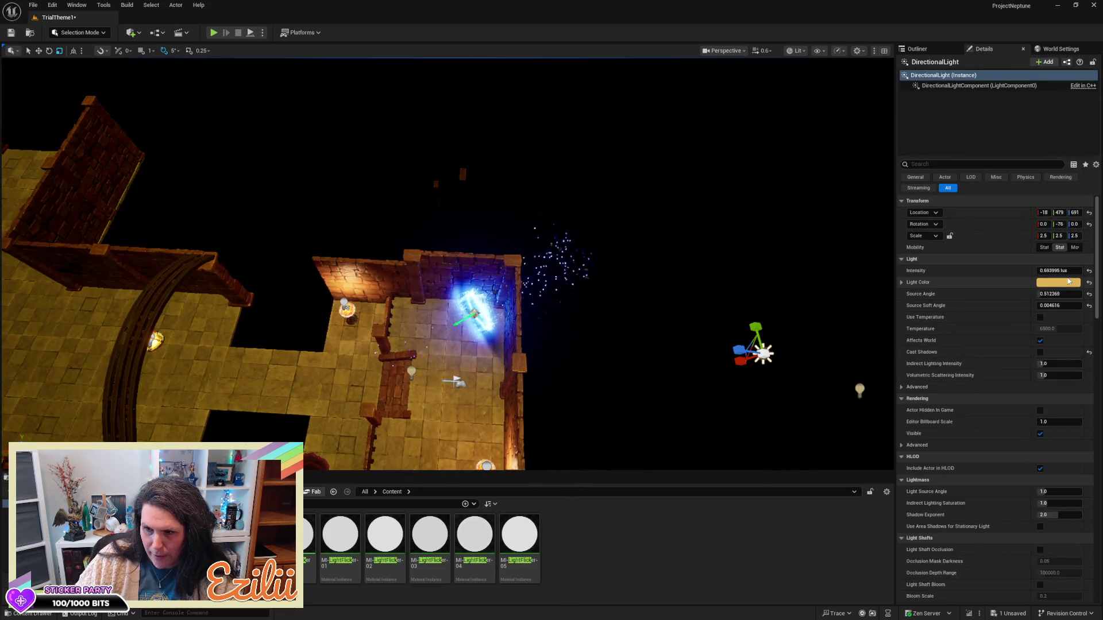
pyautogui.moveTo(1062, 270); pyautogui.dragTo(1043, 270)
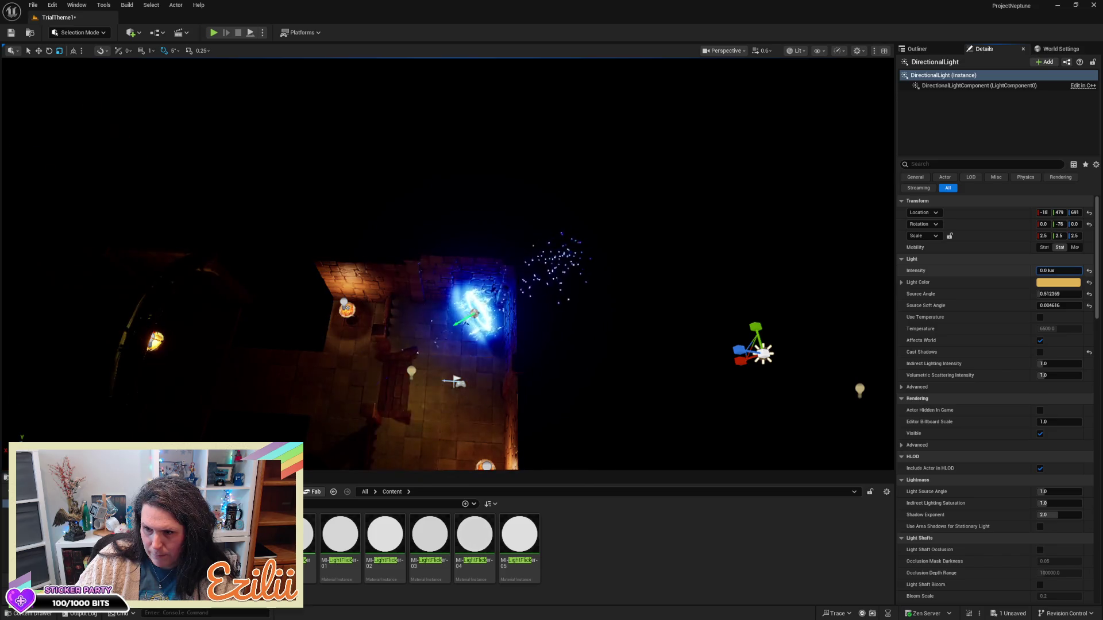
pyautogui.hotkey('ctrl', 'z')
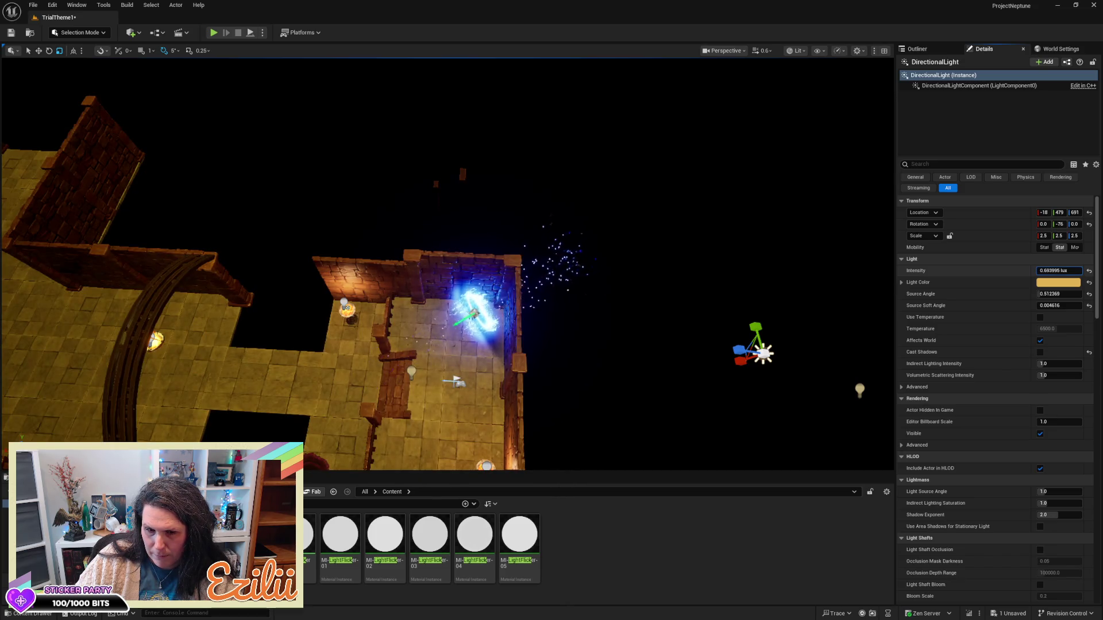
pyautogui.hotkey('ctrl', 'y')
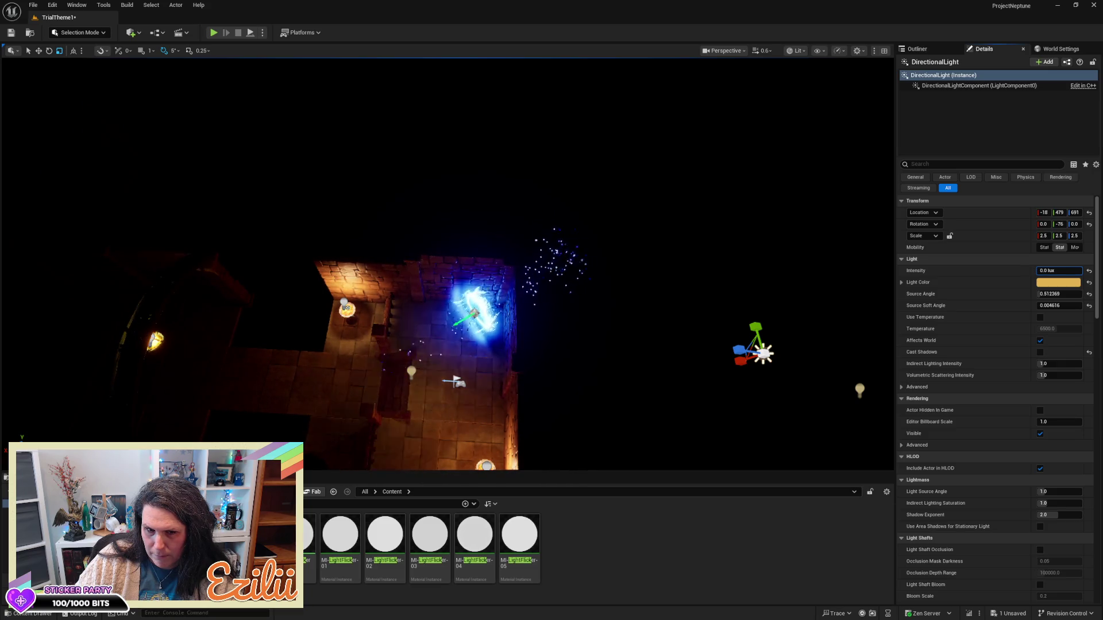
pyautogui.moveTo(460, 258)
pyautogui.mouseDown()
pyautogui.moveTo(431, 227)
pyautogui.moveTo(477, 250)
pyautogui.moveTo(325, 264)
pyautogui.mouseUp()
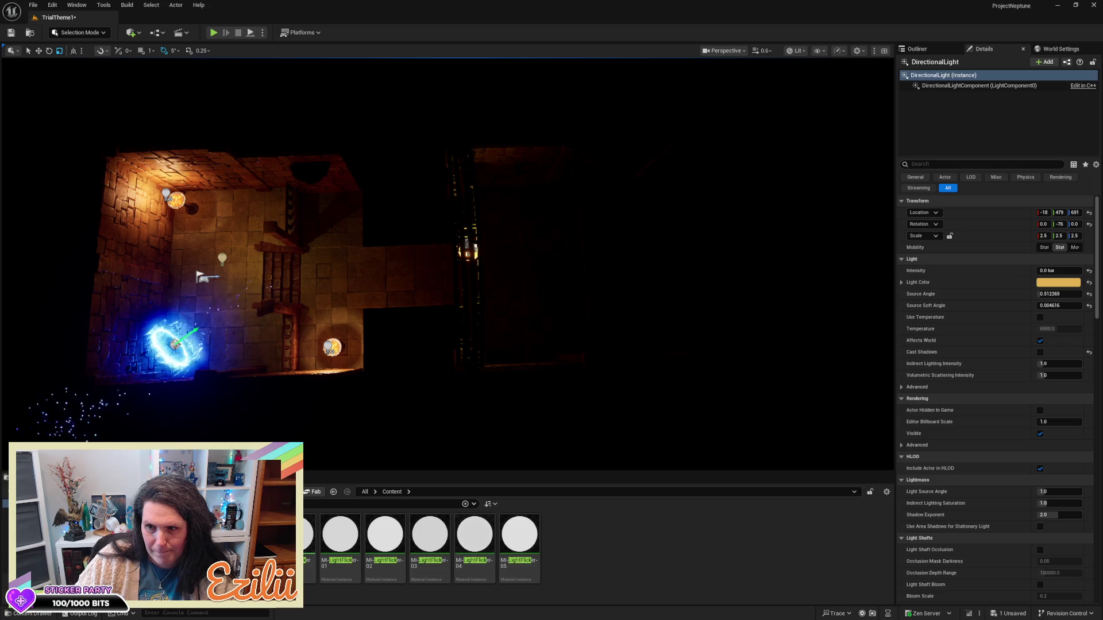
# - Type the Intensity value, trying 0.5 and 0.01 before settling on 0.05 lux
pyautogui.moveTo(1047, 270); pyautogui.dragTo(1029, 270)
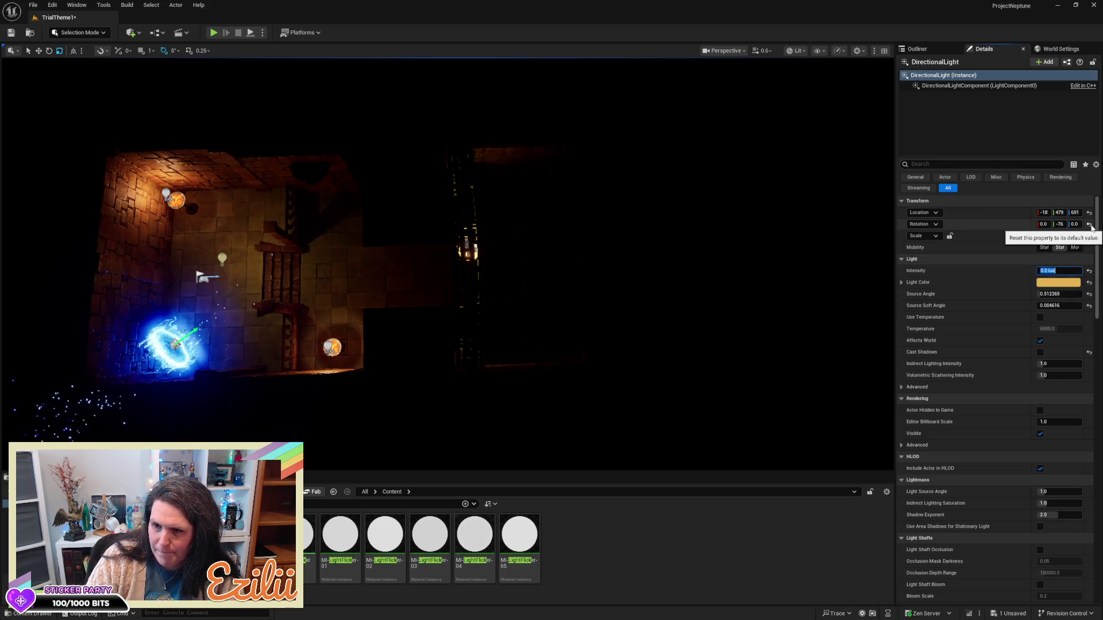
pyautogui.press('Right')
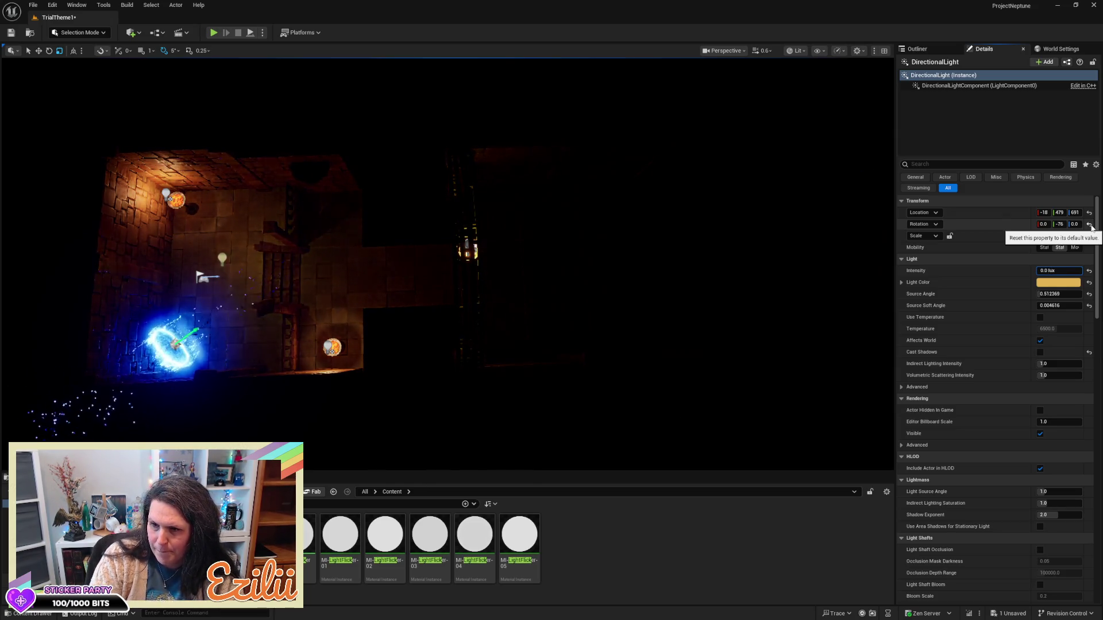
pyautogui.press('BackSpace')
pyautogui.write('5')
pyautogui.press('Return')
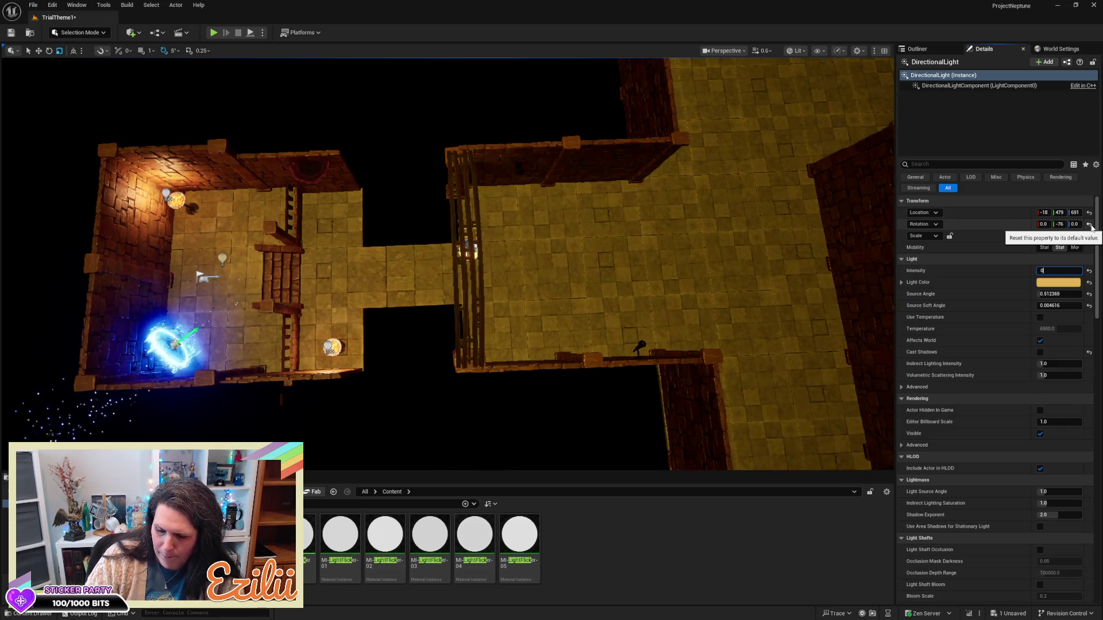
pyautogui.write('.05')
pyautogui.press('Return')
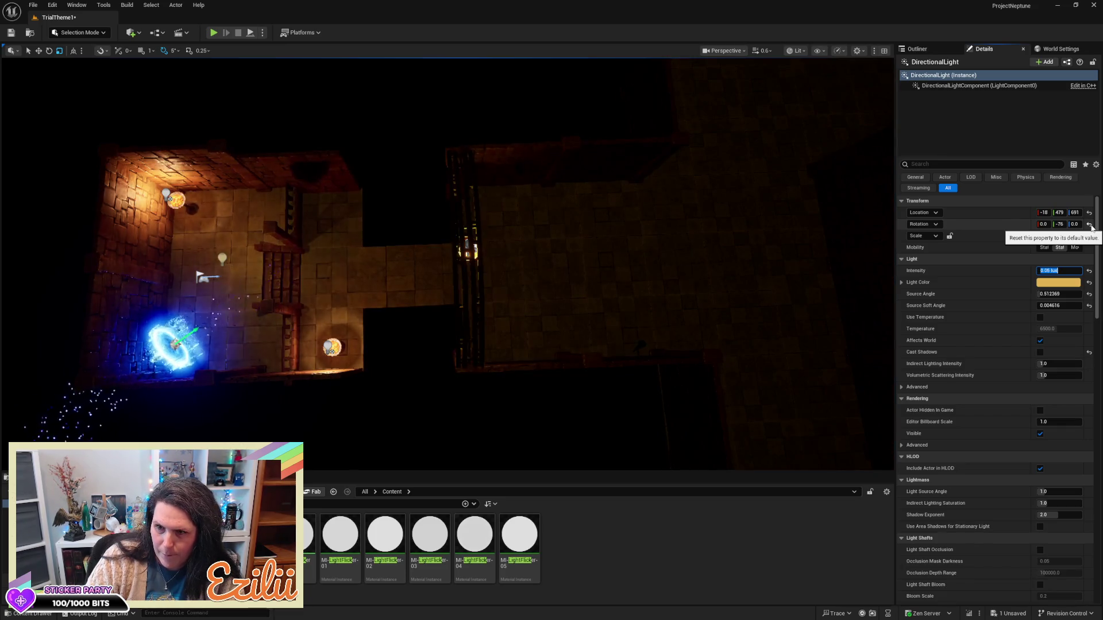
pyautogui.press('BackSpace')
pyautogui.press('BackSpace')
pyautogui.press('BackSpace')
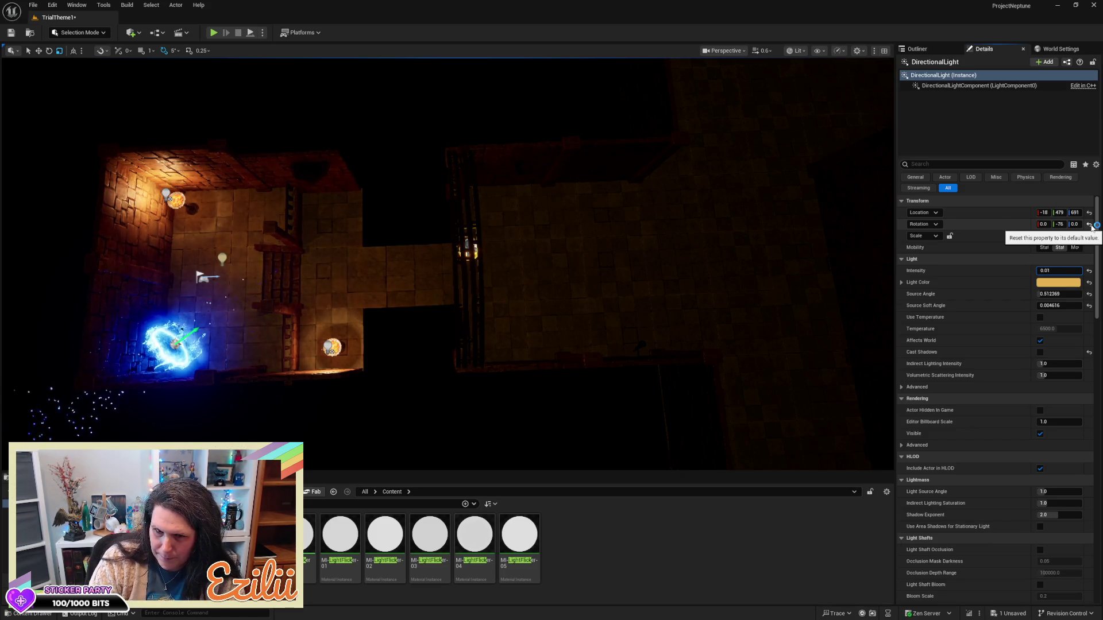
pyautogui.press('Return')
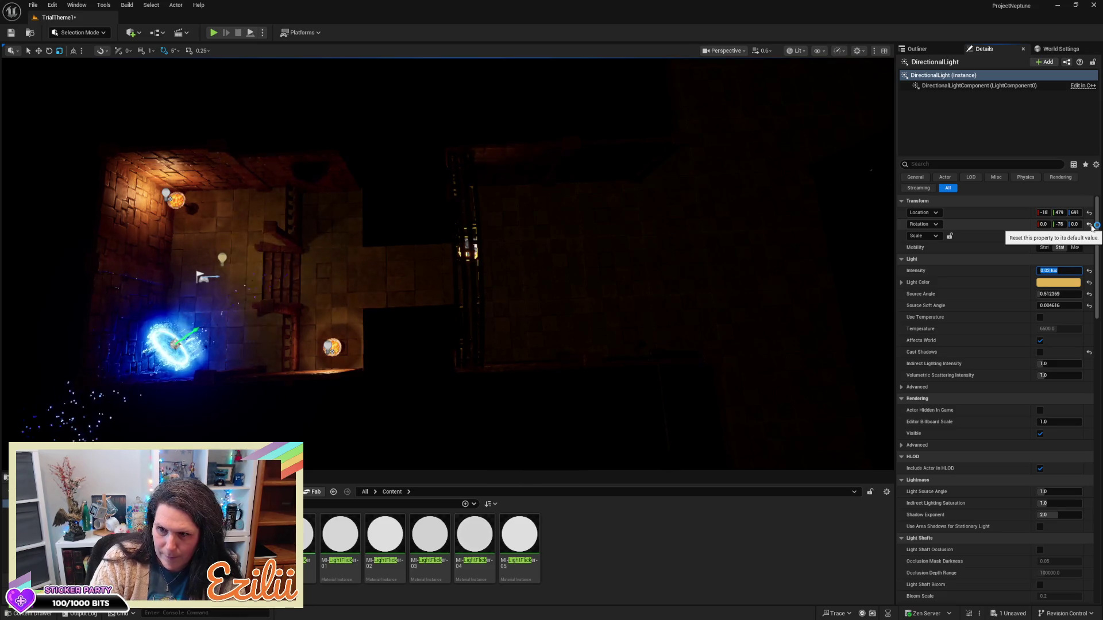
pyautogui.press('Left')
pyautogui.press('Left')
pyautogui.press('Left')
pyautogui.press('BackSpace')
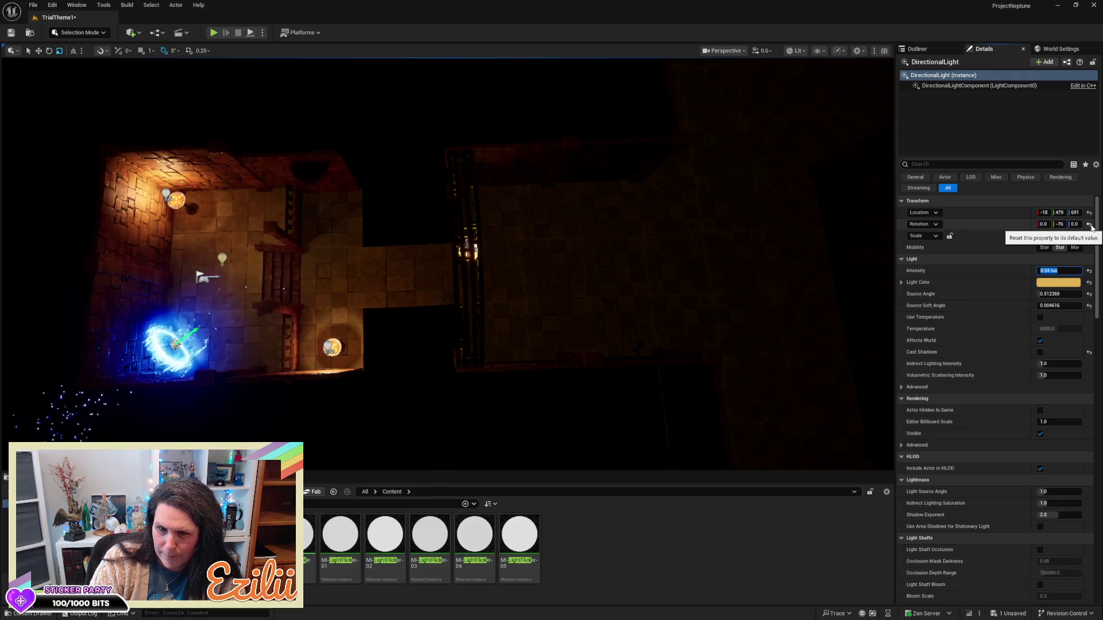
pyautogui.press('Return')
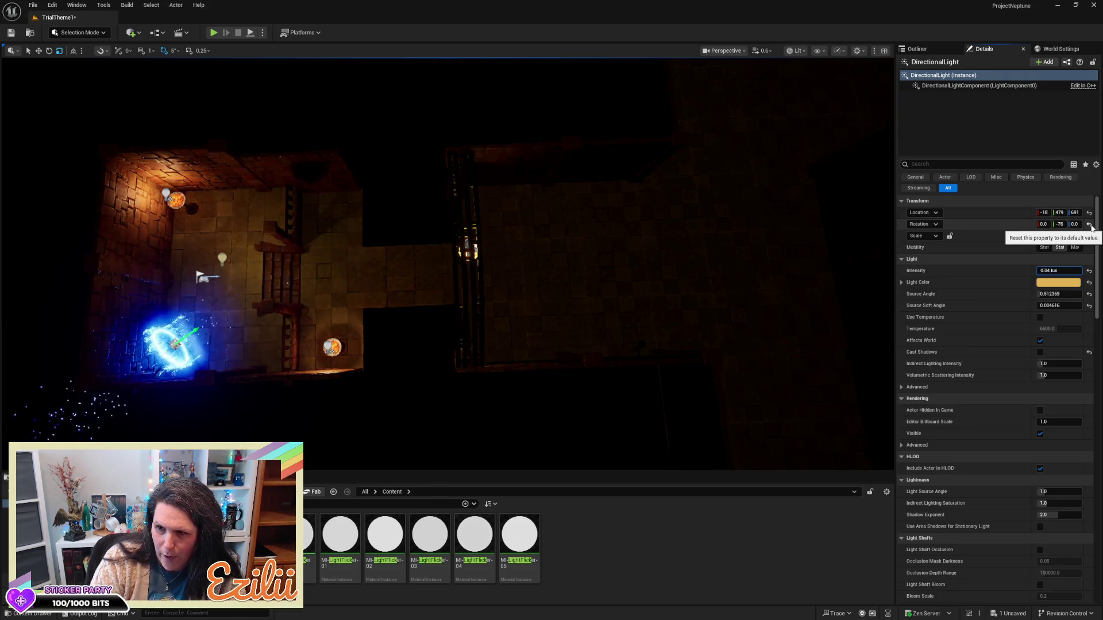
pyautogui.write('5')
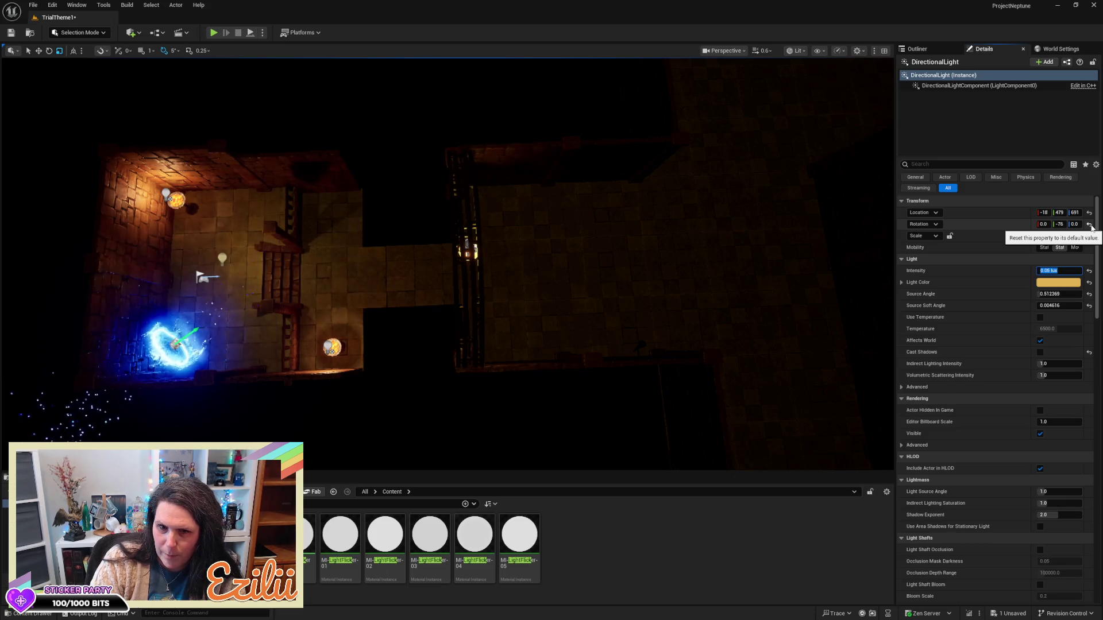
pyautogui.press('Return')
# - Select the brazier by the bridge, BP_PROP_brazier_04, and frame the view on it
pyautogui.click(591, 387)
pyautogui.moveTo(591, 386); pyautogui.dragTo(458, 232)
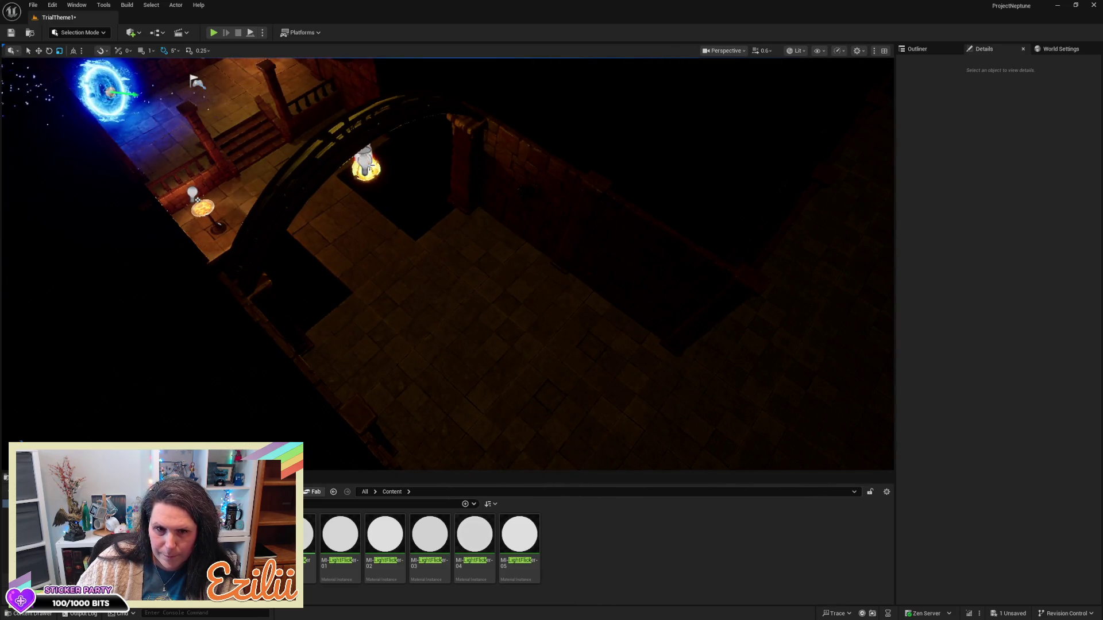
pyautogui.click(367, 166)
pyautogui.press('f')
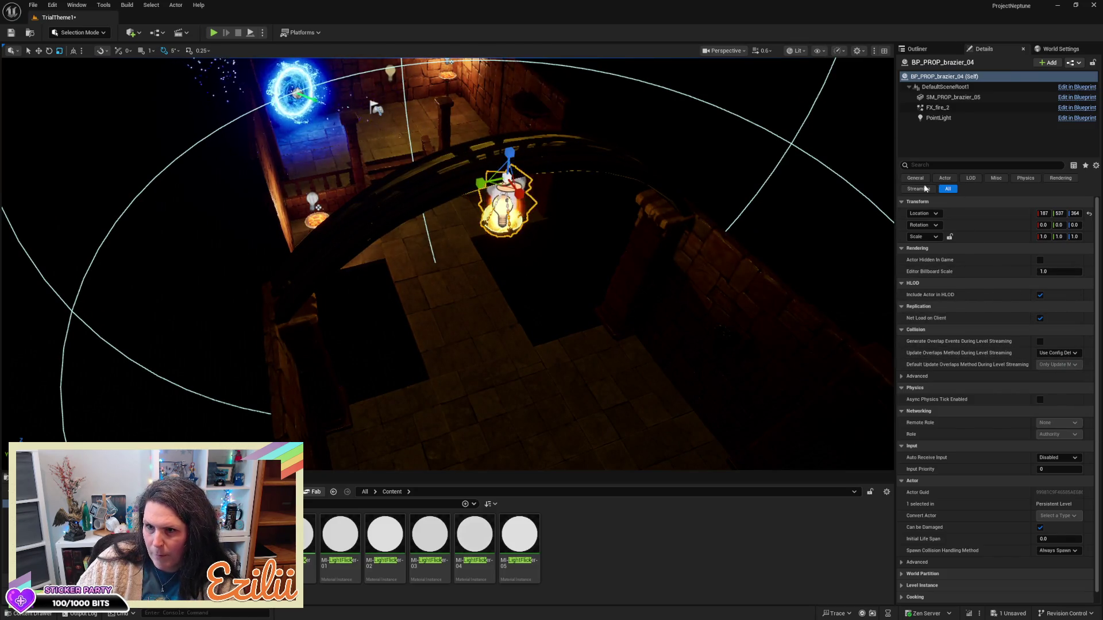
# - Give the brazier's PointLight component an Intensity of 1500 and turn off Cast Shadows
pyautogui.click(939, 118)
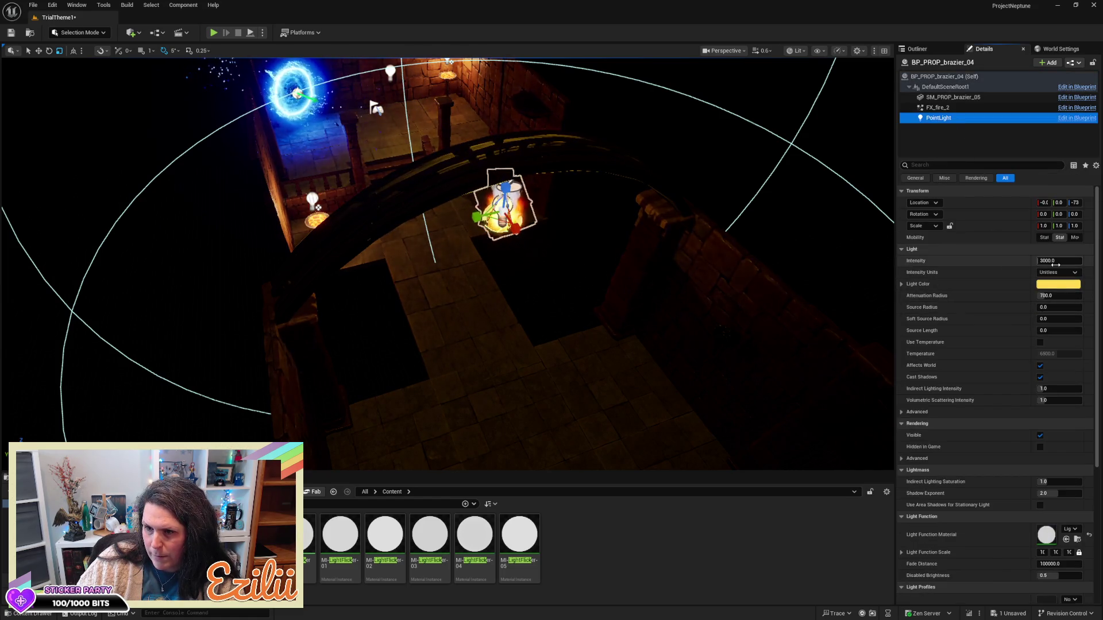
pyautogui.moveTo(1058, 261)
pyautogui.mouseDown()
pyautogui.moveTo(1079, 261)
pyautogui.moveTo(1064, 262)
pyautogui.mouseUp()
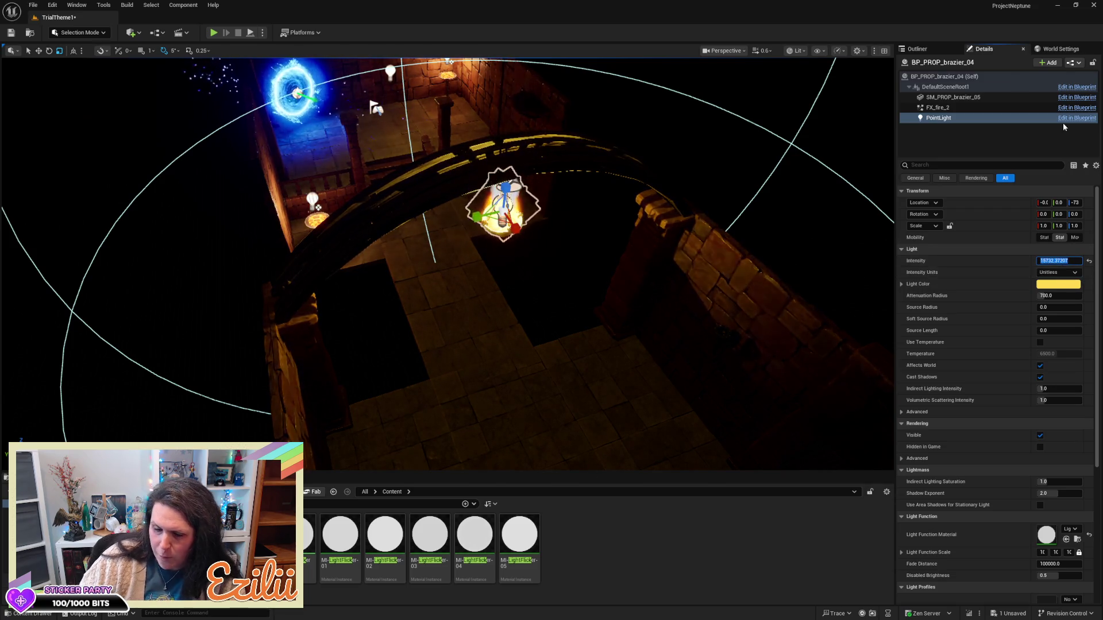
pyautogui.write('1500')
pyautogui.press('Return')
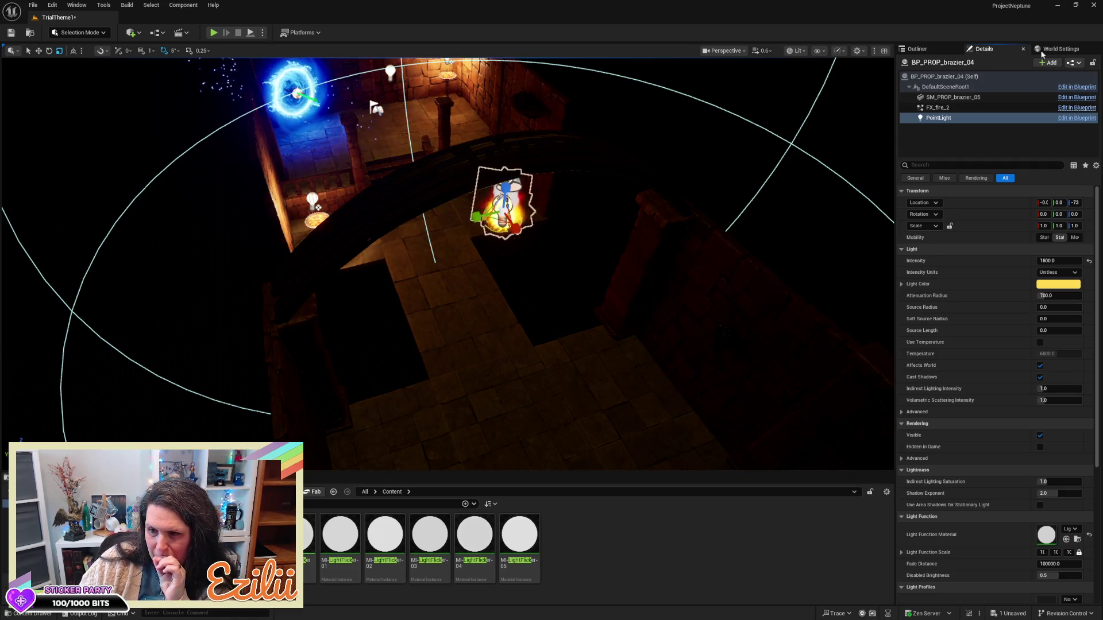
pyautogui.click(1041, 378)
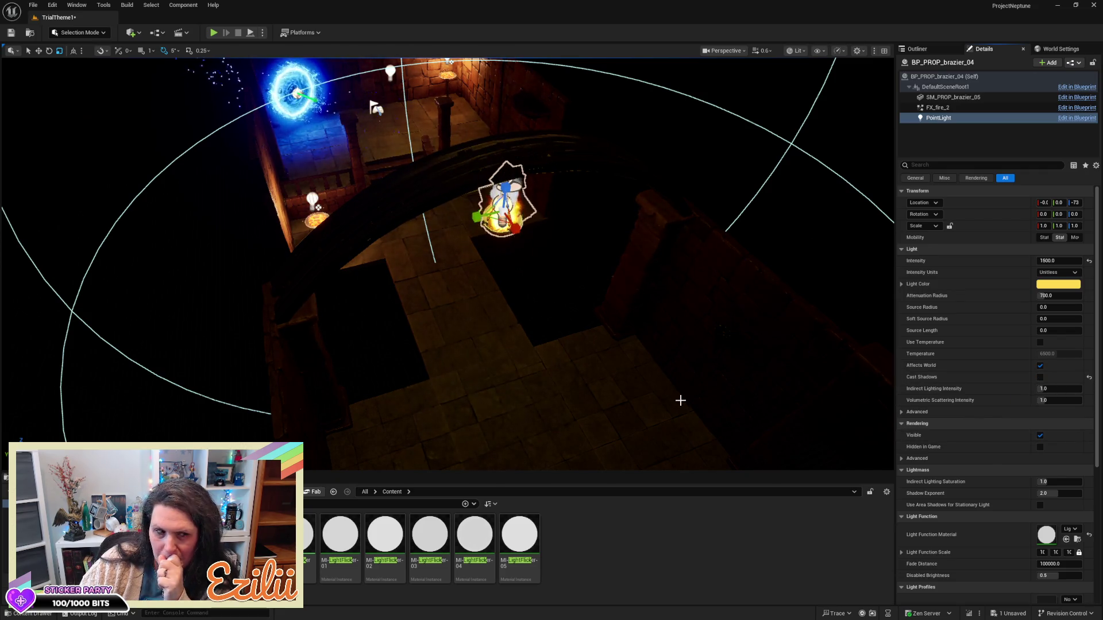
# - Fly and orbit the view around the brazier to see its light radius
pyautogui.press('w')
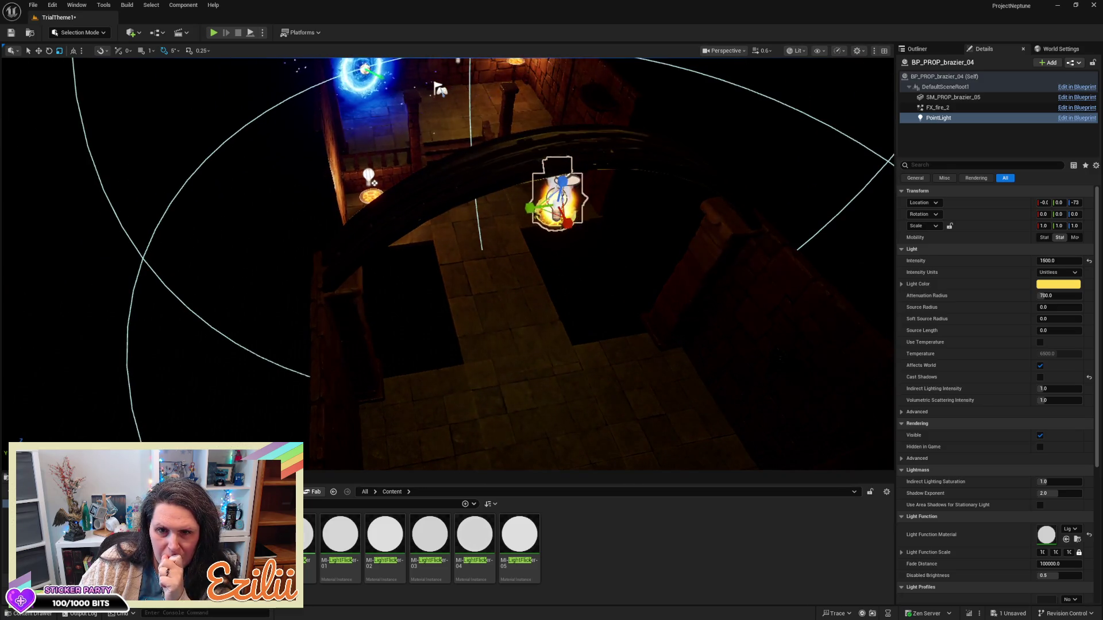
pyautogui.press('w')
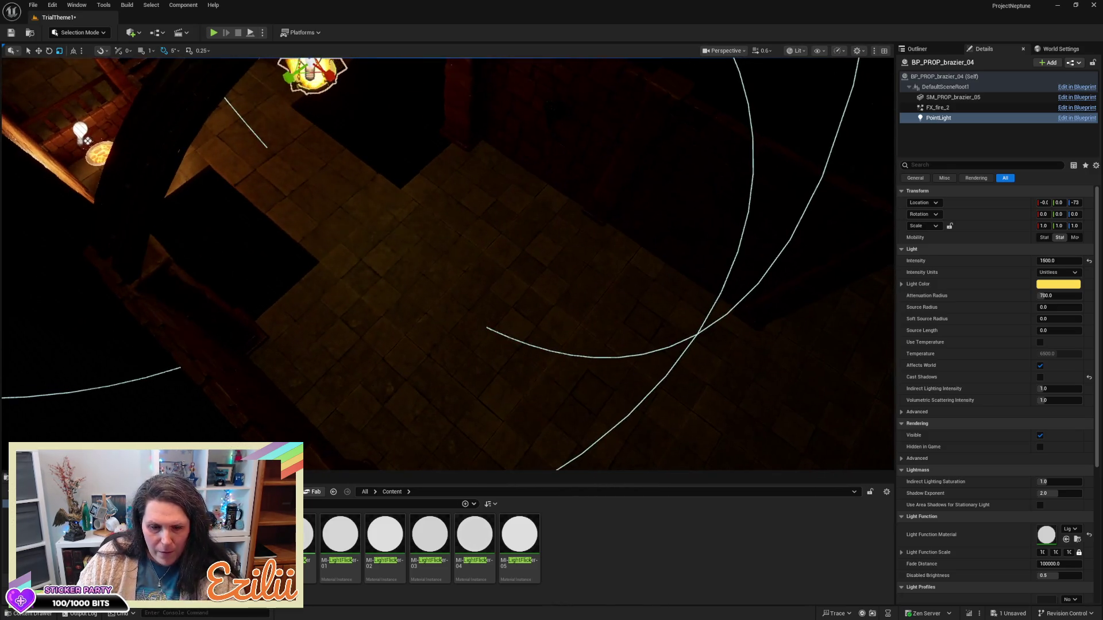
pyautogui.press('w')
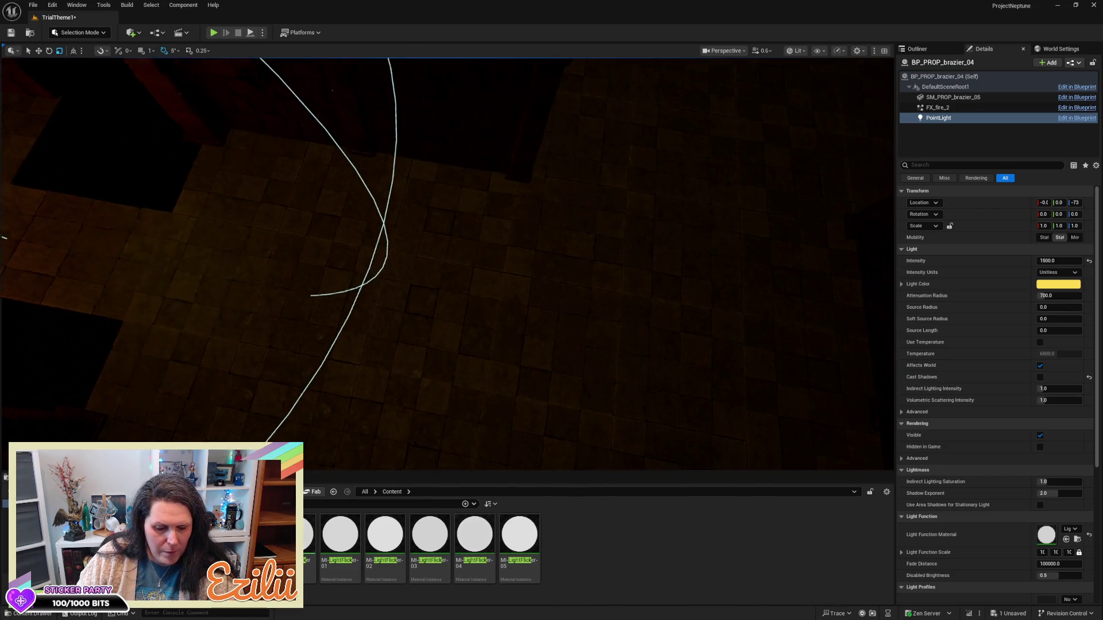
pyautogui.press('f')
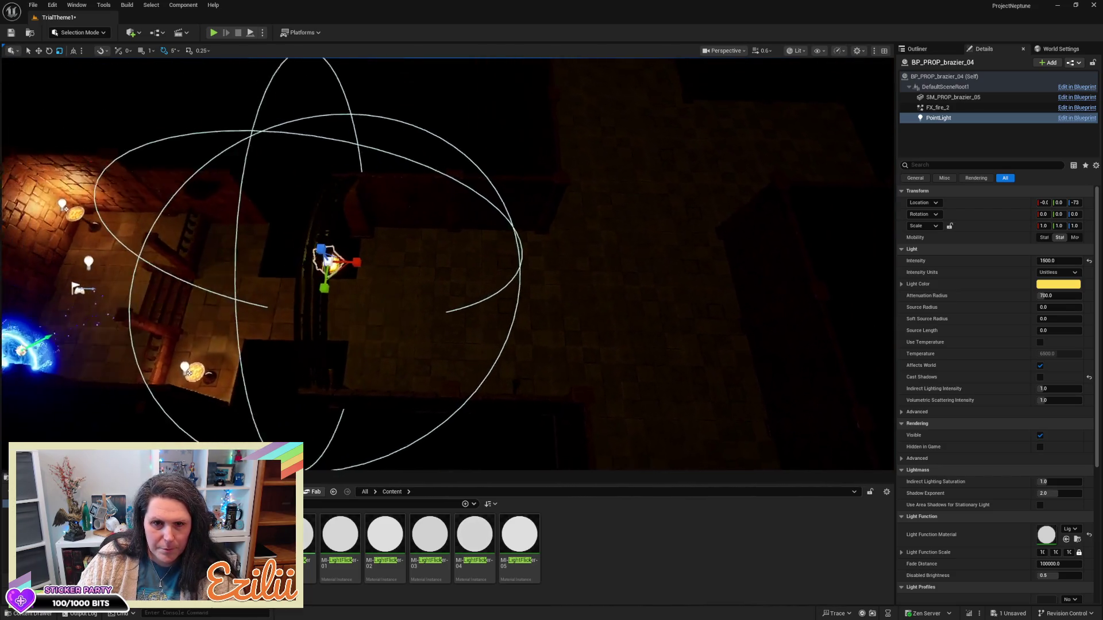
pyautogui.press('w')
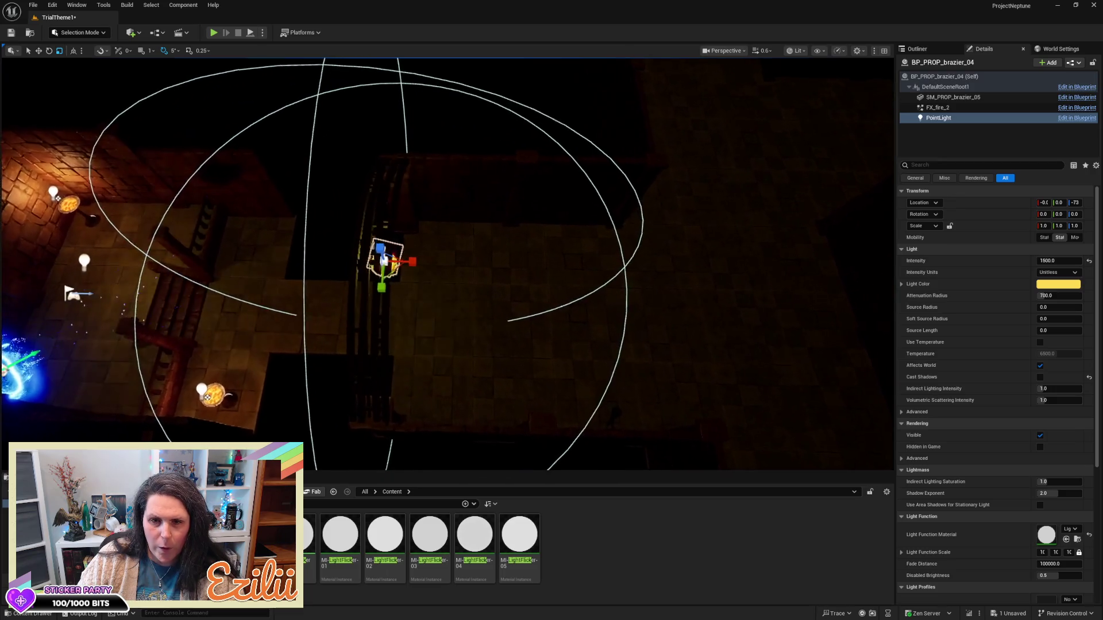
pyautogui.press('w')
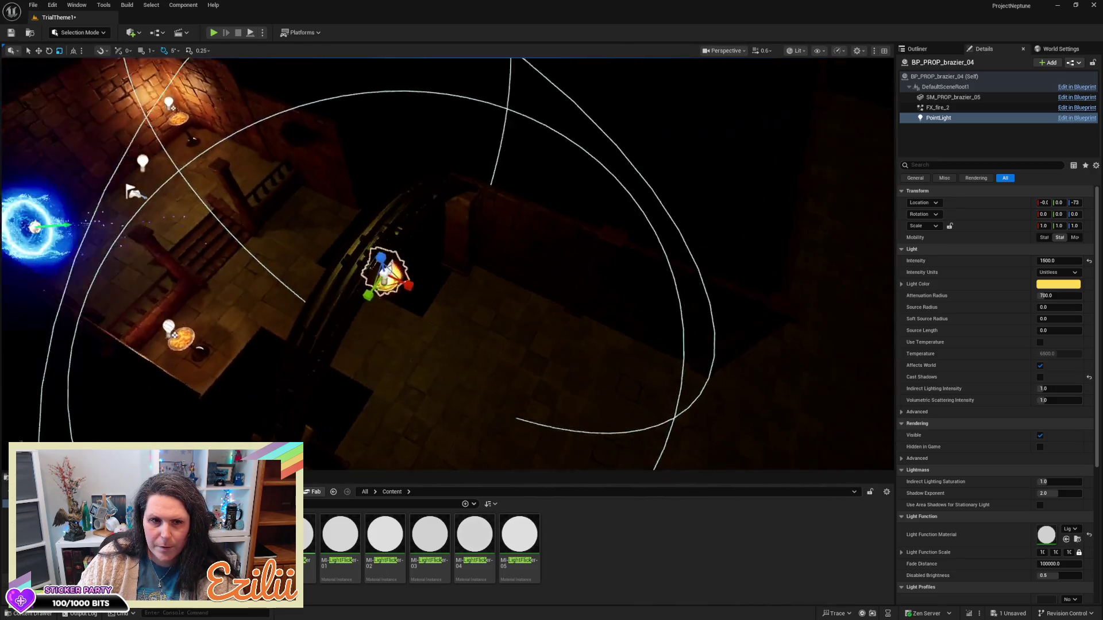
pyautogui.moveTo(290, 375)
pyautogui.mouseDown()
pyautogui.moveTo(258, 359)
pyautogui.moveTo(522, 379)
pyautogui.mouseUp()
# - Place a new point light, PointLight2, by the torch wall and pick gold E3B253
pyautogui.click(133, 33)
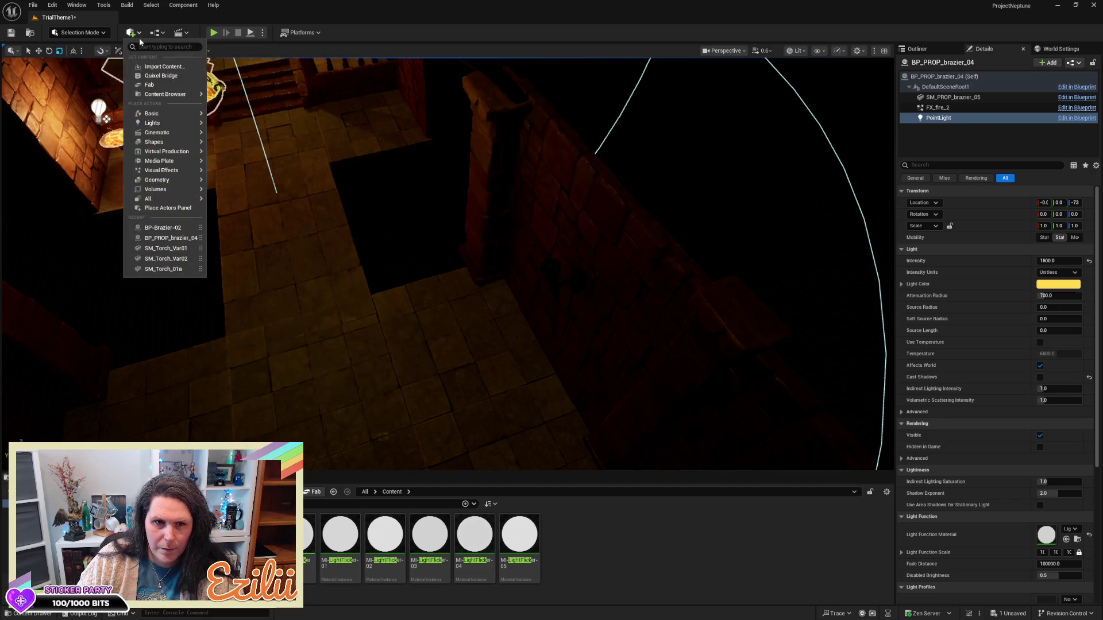
pyautogui.moveTo(154, 116)
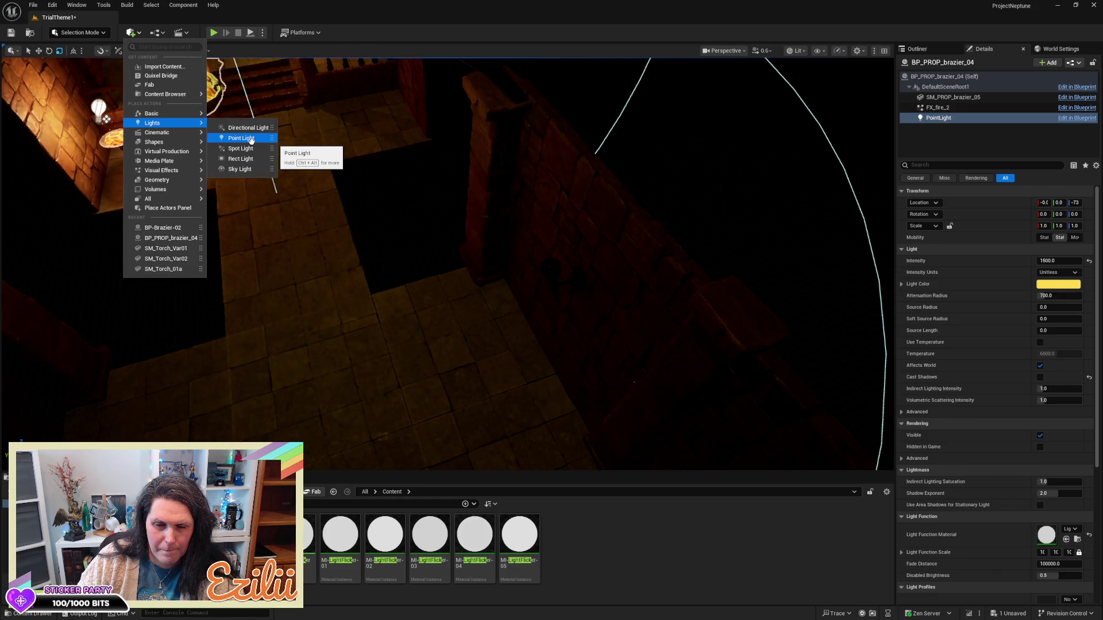
pyautogui.click(251, 139)
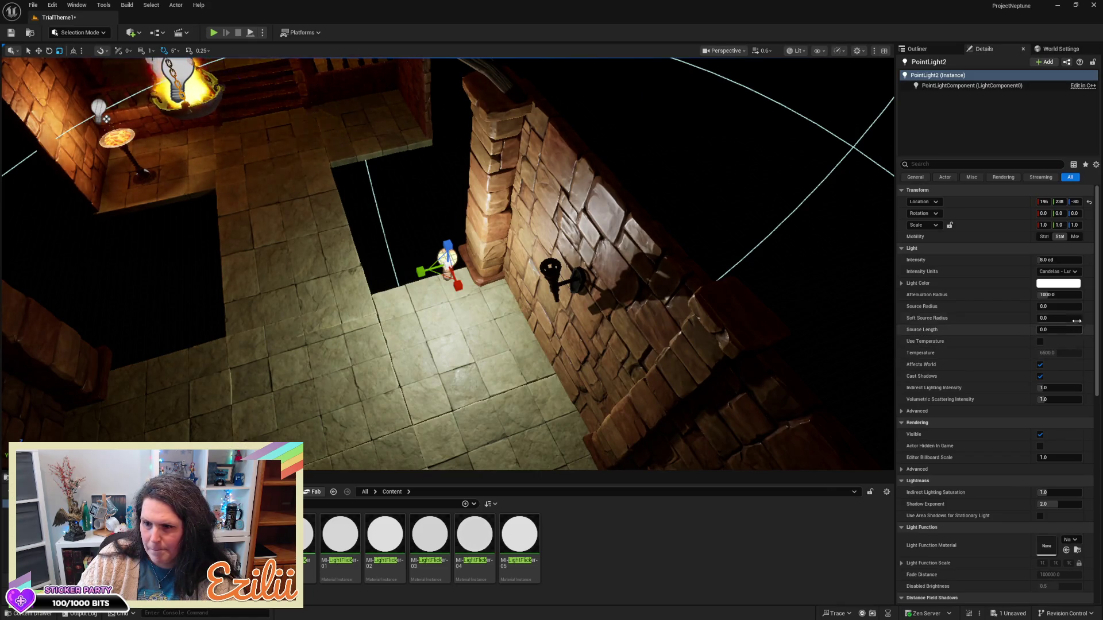
pyautogui.click(1059, 284)
pyautogui.click(1000, 460)
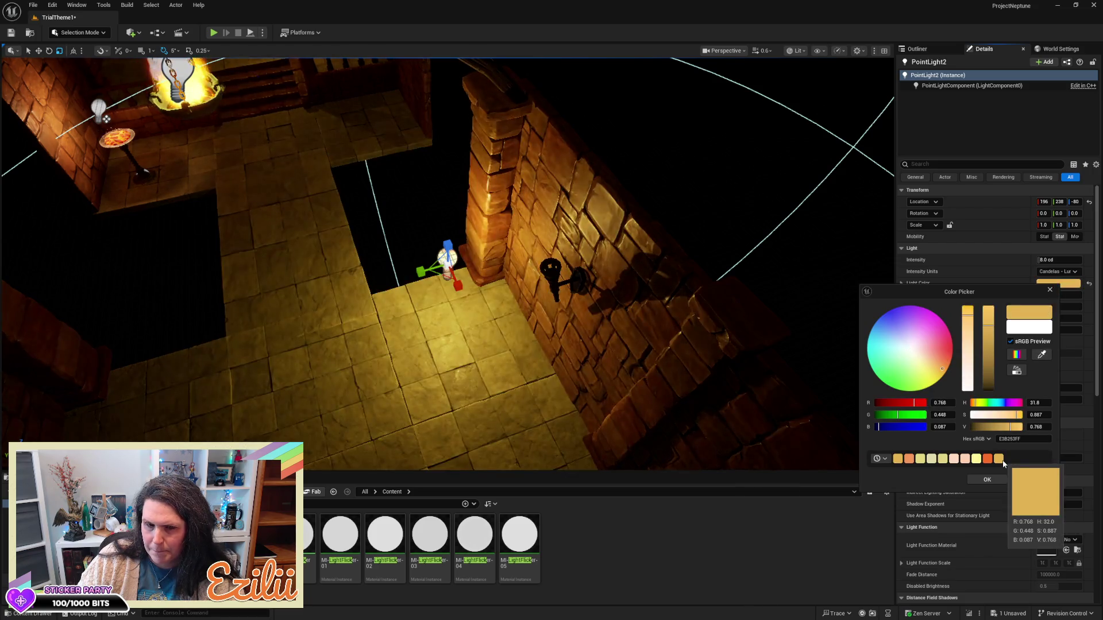
# - Try pale yellows E3D585 and E3D682, then settle back on gold E3B253
pyautogui.click(943, 460)
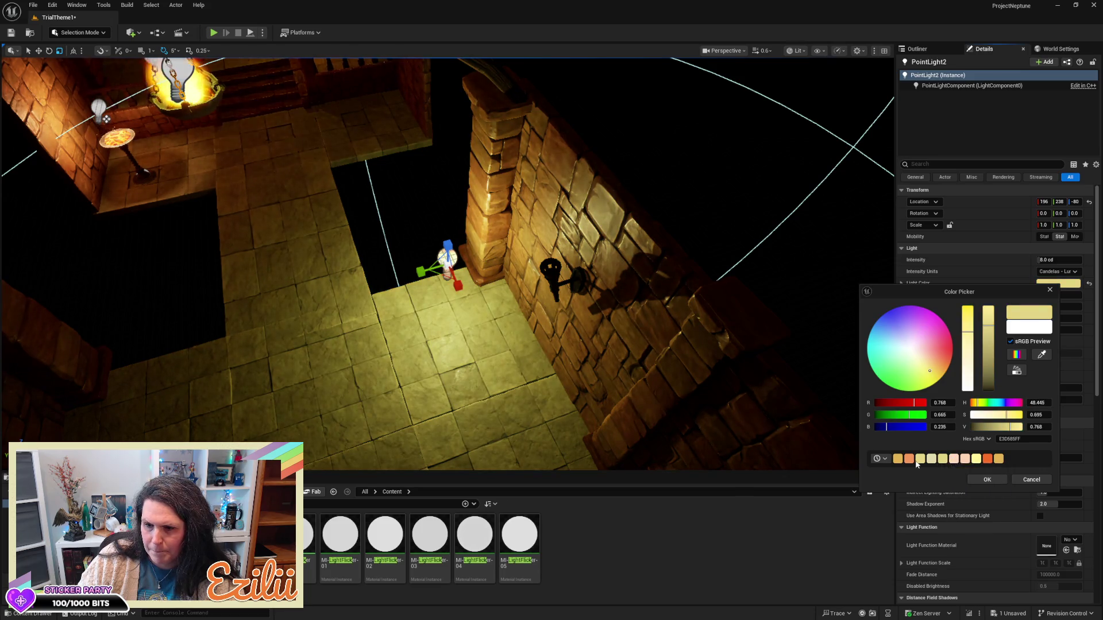
pyautogui.click(920, 459)
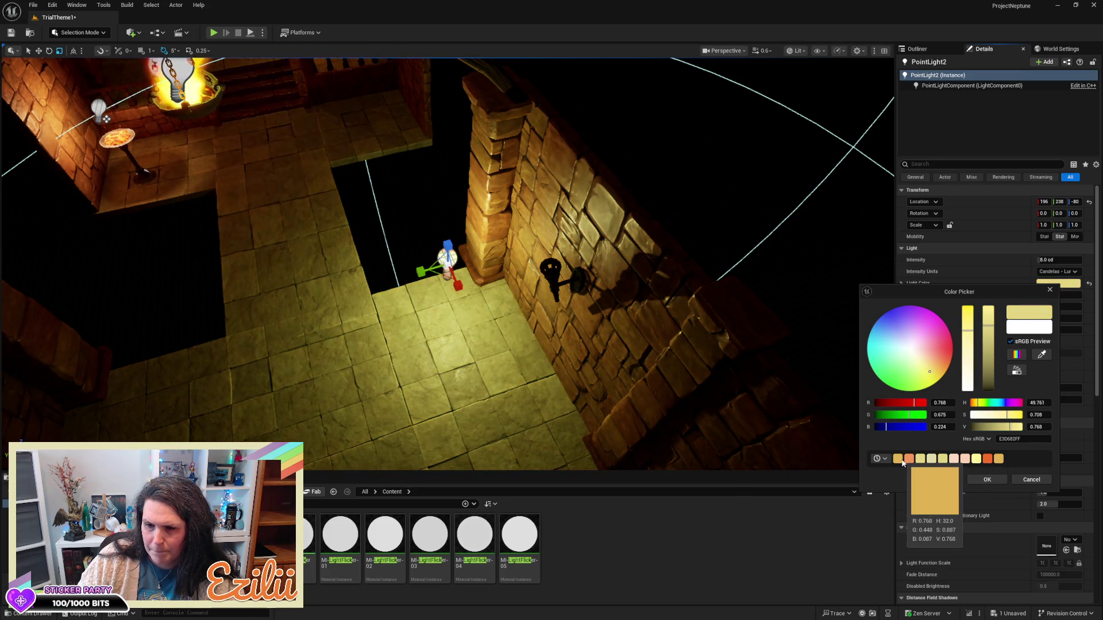
pyautogui.click(901, 460)
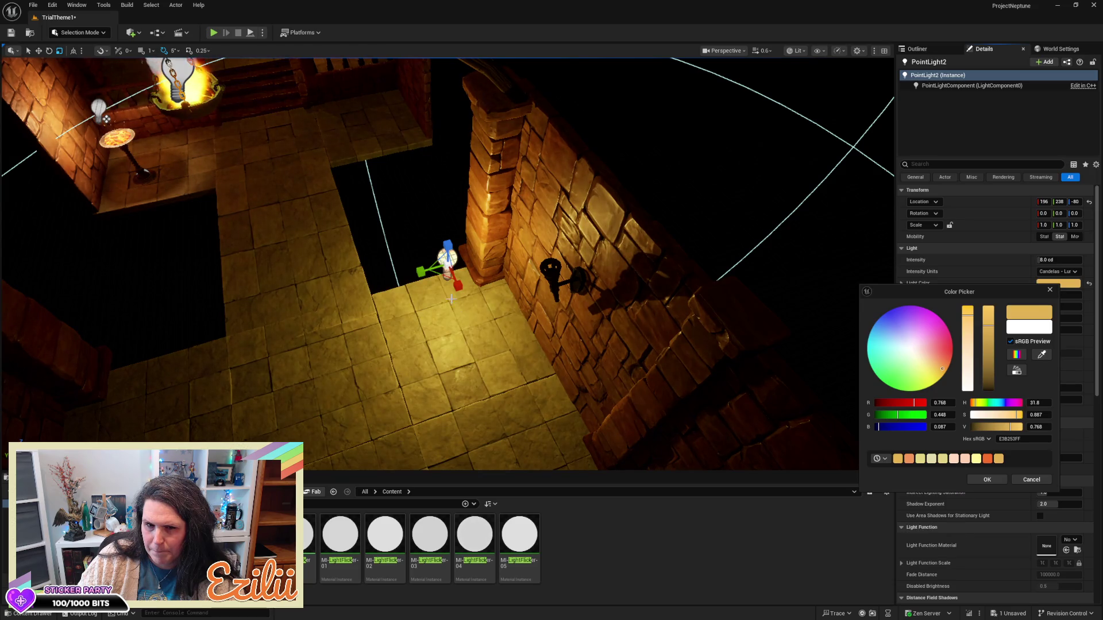